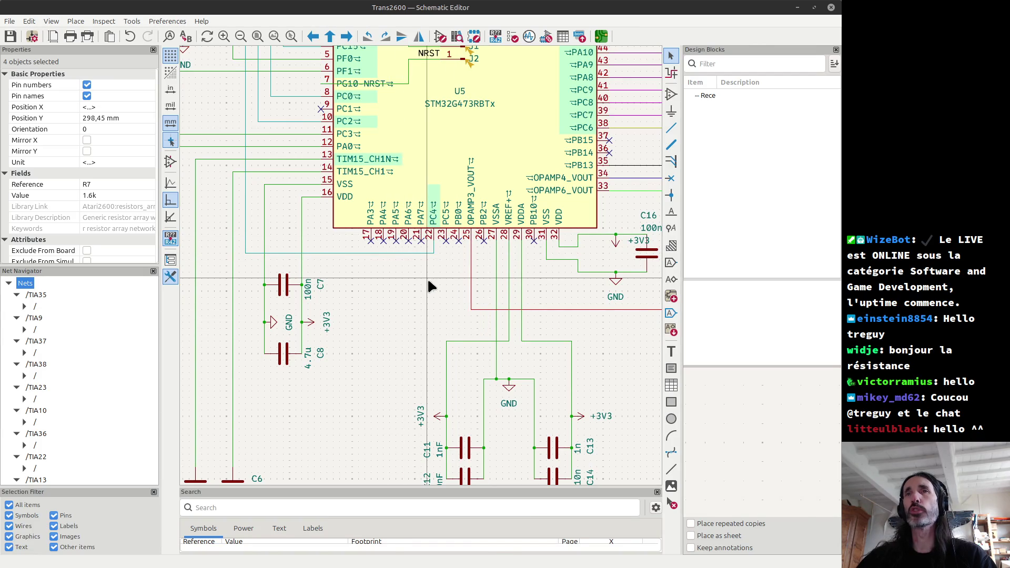
Switch to the KiCad 3D Viewer window showing the Trans2600 board.
{"action": "key", "text": "alt+Tab"}
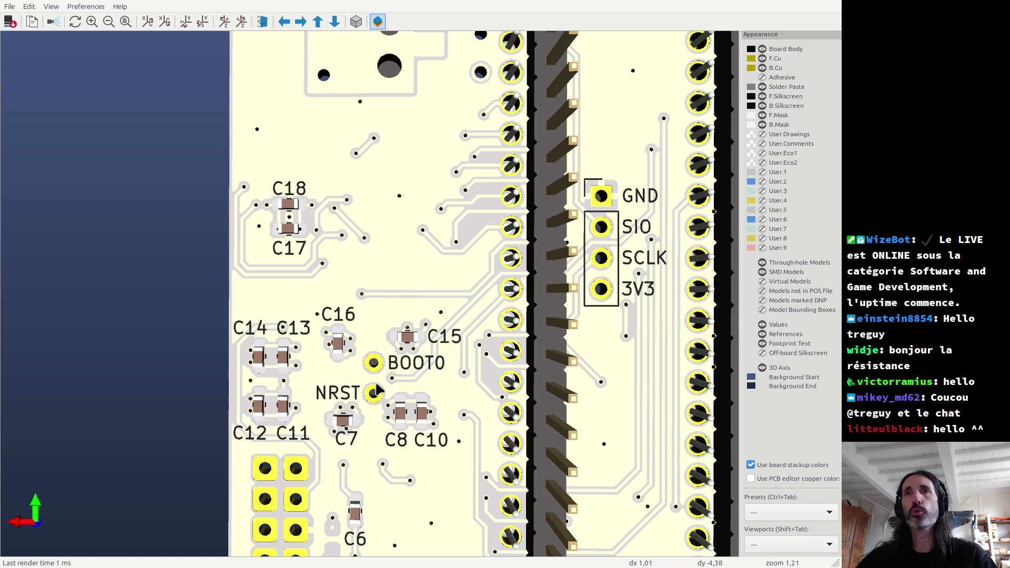
Flip the 3D view to the board's top side and orbit it into a tilted perspective.
{"action": "scroll", "coordinate": [377, 389], "scroll_direction": "down", "scroll_amount": 3}
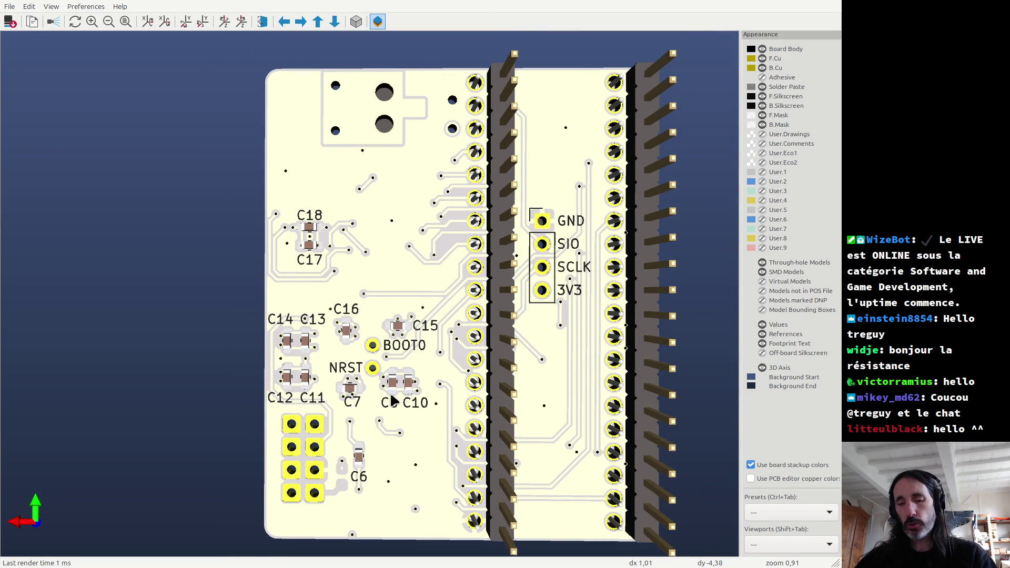
{"action": "key", "text": "z"}
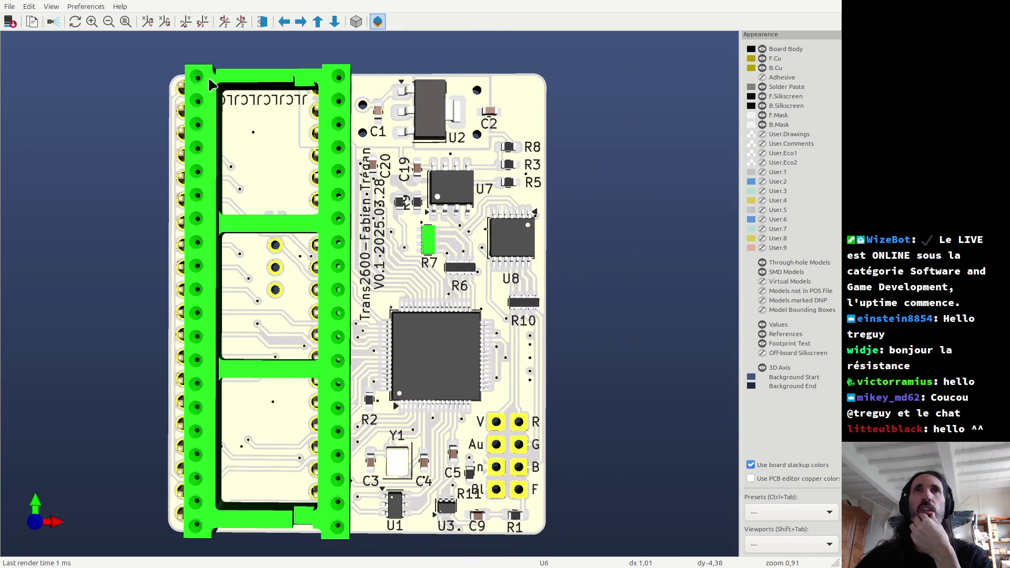
{"action": "left_click_drag", "start_coordinate": [279, 433], "coordinate": [362, 156]}
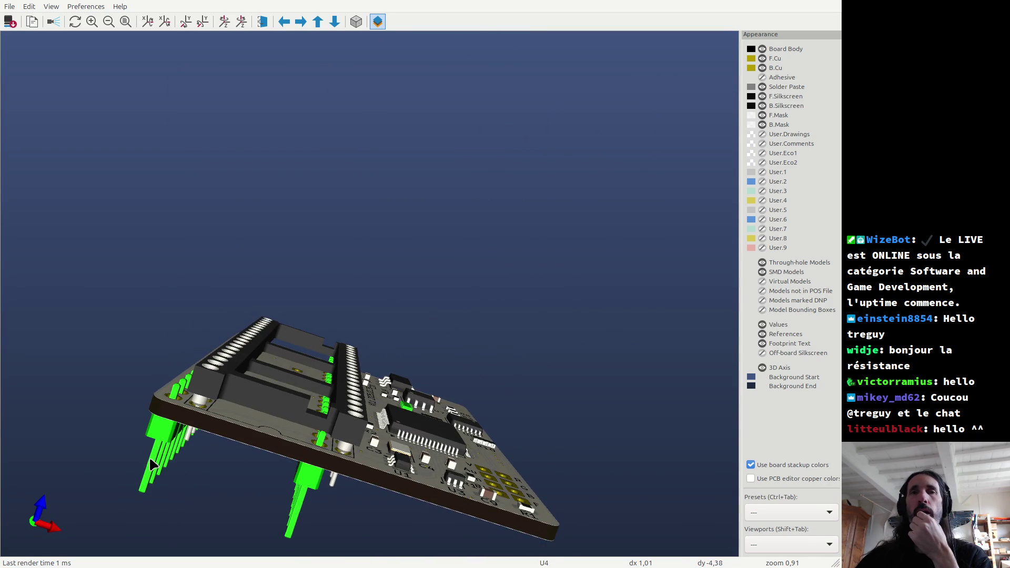
{"action": "mouse_move", "coordinate": [282, 440]}
{"action": "left_mouse_down"}
{"action": "mouse_move", "coordinate": [295, 369]}
{"action": "mouse_move", "coordinate": [310, 421]}
{"action": "mouse_move", "coordinate": [286, 464]}
{"action": "mouse_move", "coordinate": [294, 396]}
{"action": "mouse_move", "coordinate": [142, 466]}
{"action": "left_mouse_up"}
{"action": "scroll", "coordinate": [394, 218], "scroll_direction": "down", "scroll_amount": 3}
{"action": "scroll", "coordinate": [286, 464], "scroll_direction": "up", "scroll_amount": 5}
{"action": "mouse_move", "coordinate": [237, 458]}
{"action": "left_mouse_down"}
{"action": "mouse_move", "coordinate": [206, 530]}
{"action": "mouse_move", "coordinate": [199, 445]}
{"action": "left_mouse_up"}
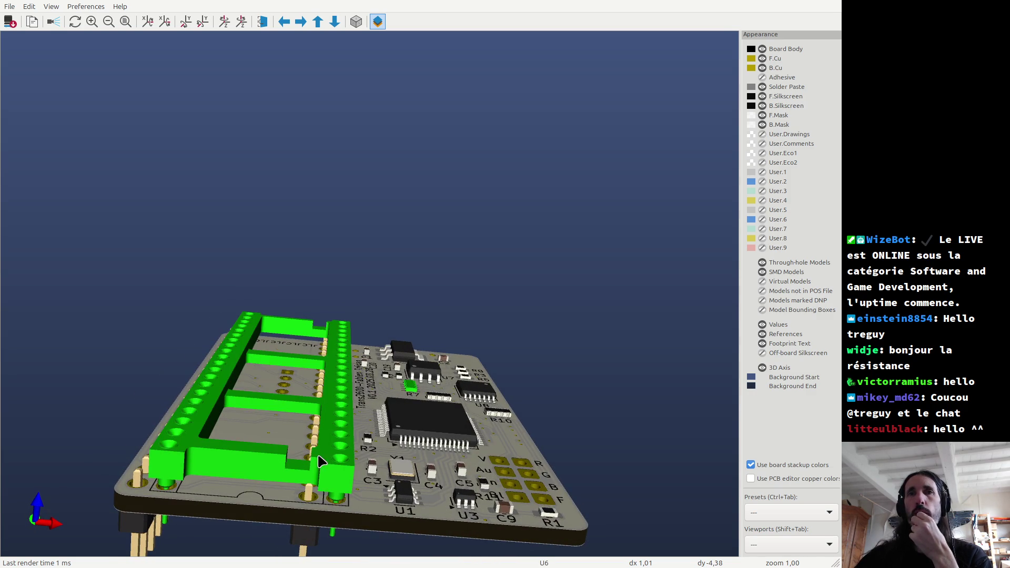
Orbit the board to inspect its underside, then return to the Schematic Editor.
{"action": "left_click_drag", "start_coordinate": [272, 515], "coordinate": [285, 385]}
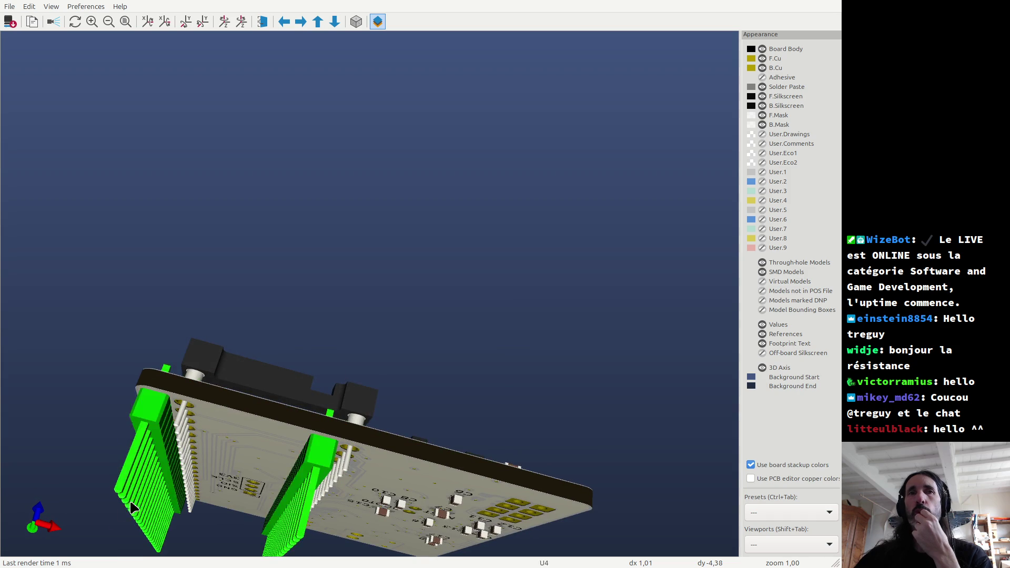
{"action": "mouse_move", "coordinate": [224, 439]}
{"action": "left_mouse_down"}
{"action": "mouse_move", "coordinate": [277, 401]}
{"action": "mouse_move", "coordinate": [301, 315]}
{"action": "left_mouse_up"}
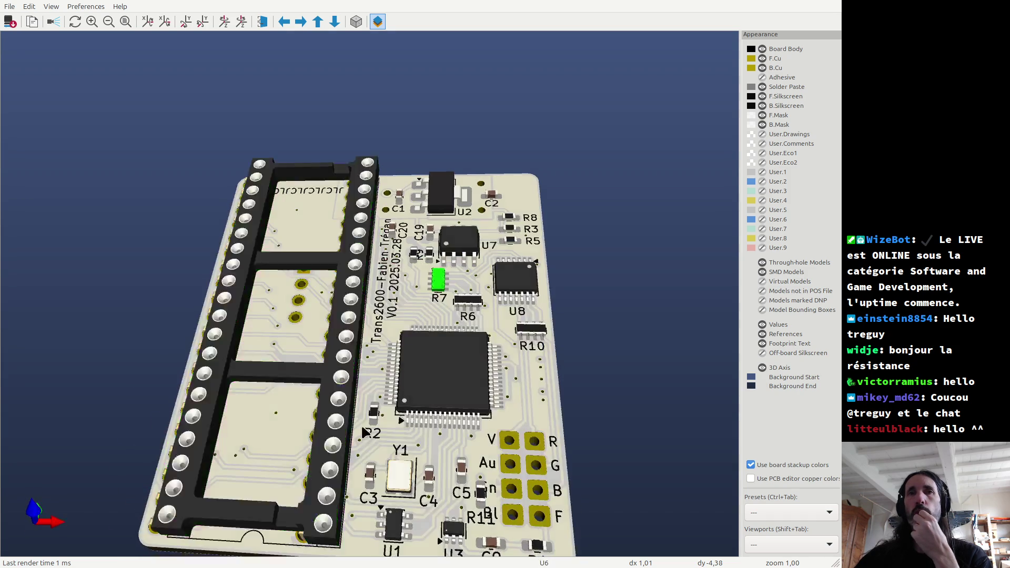
{"action": "scroll", "coordinate": [450, 234], "scroll_direction": "down", "scroll_amount": 3}
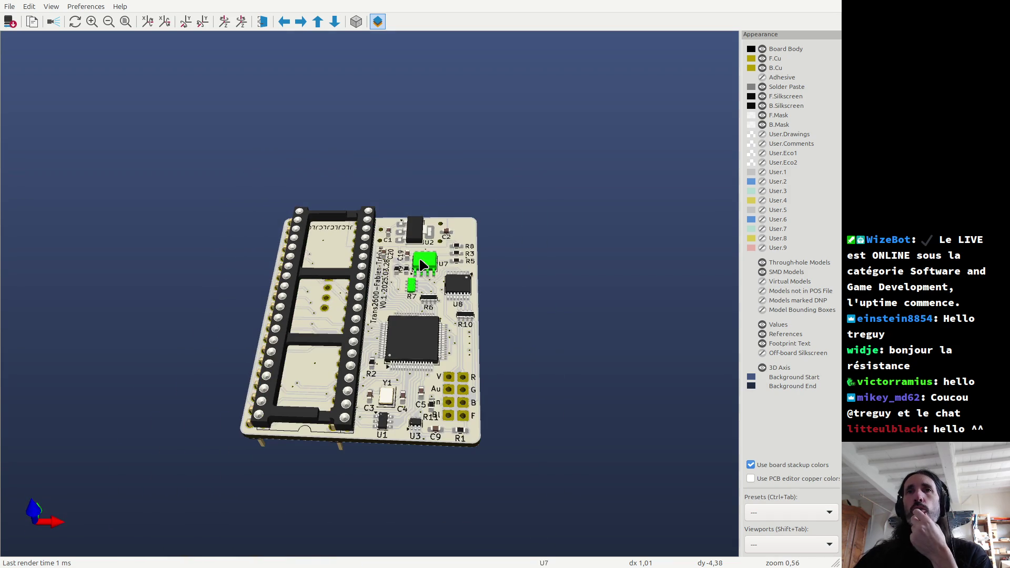
{"action": "left_click_drag", "start_coordinate": [375, 326], "coordinate": [342, 310]}
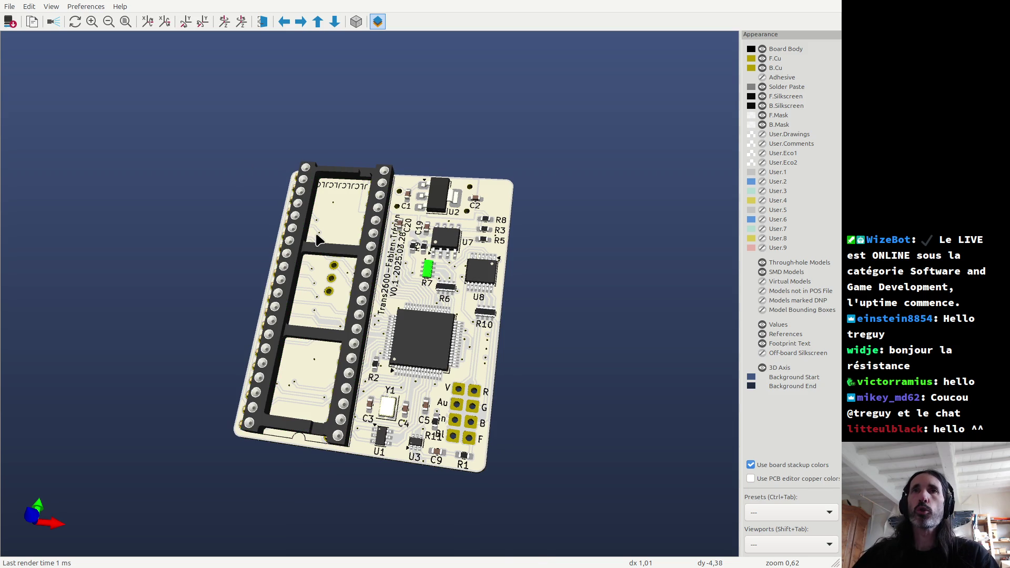
{"action": "scroll", "coordinate": [317, 239], "scroll_direction": "up", "scroll_amount": 3}
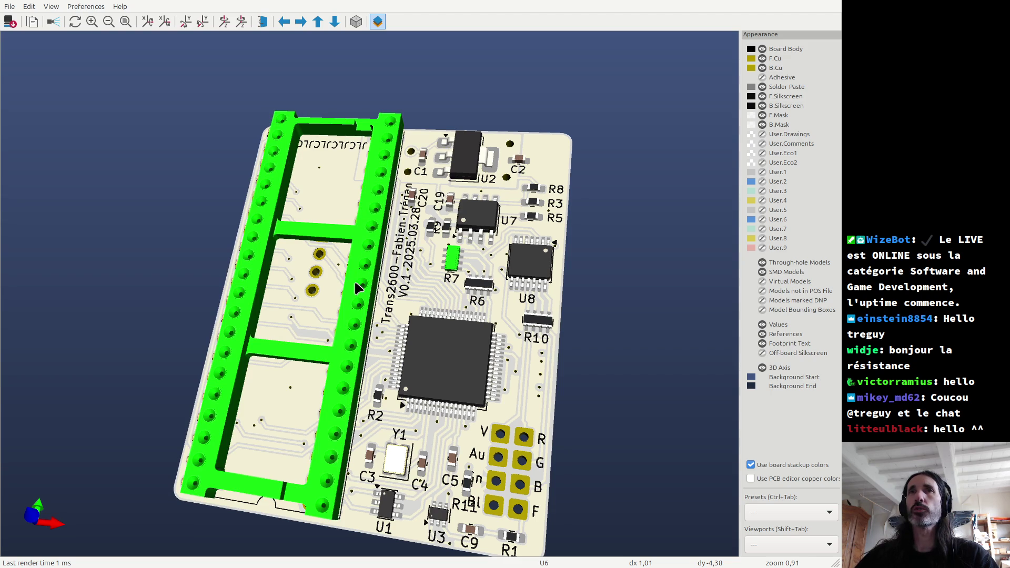
{"action": "key", "text": "alt+Tab"}
{"action": "scroll", "coordinate": [425, 270], "scroll_direction": "down", "scroll_amount": 3}
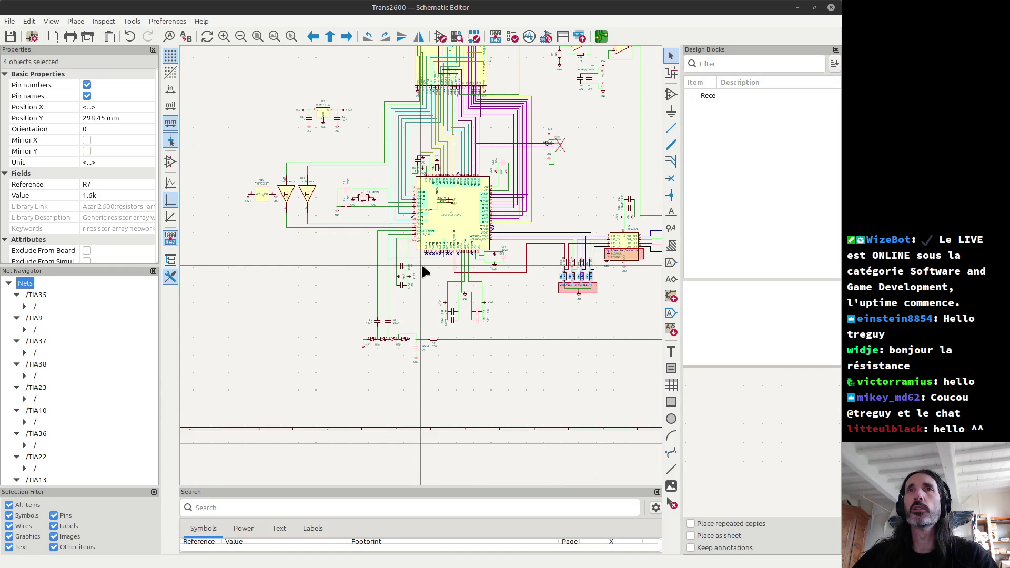
Switch to the PCB Editor and zoom in on the TIA connector pads along the left edge.
{"action": "key", "text": "alt+Tab"}
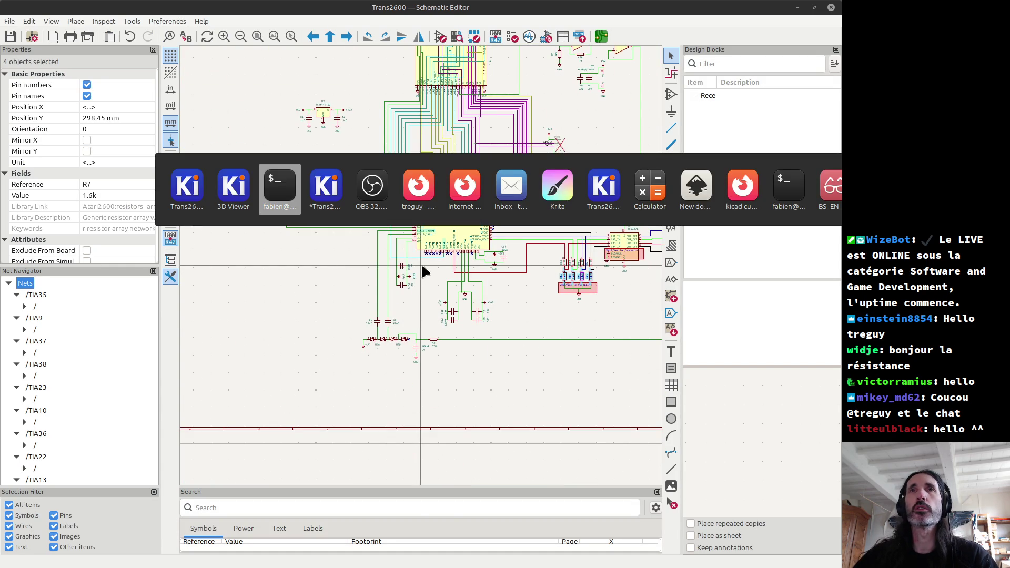
{"action": "scroll", "coordinate": [373, 261], "scroll_direction": "down", "scroll_amount": 5}
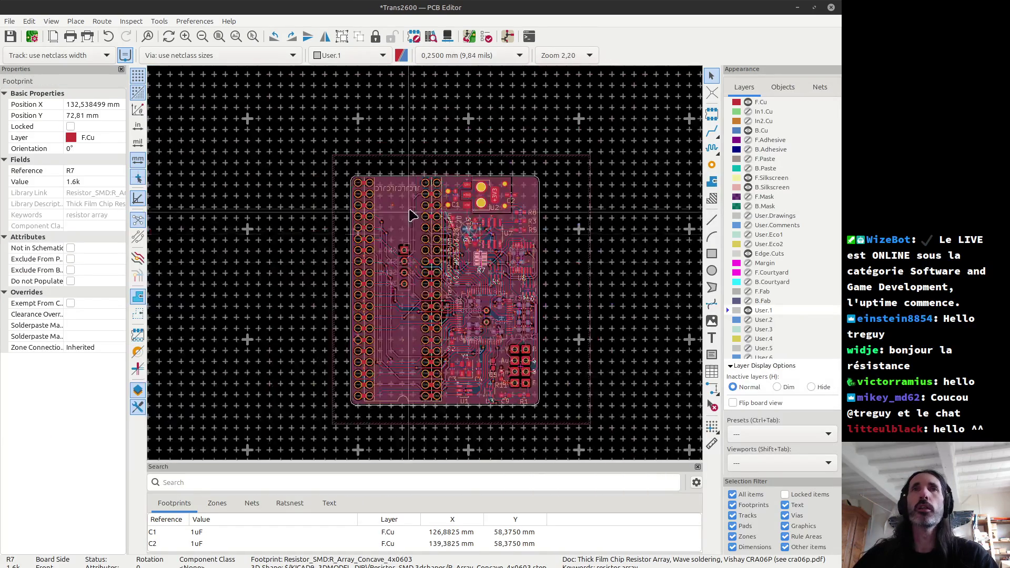
{"action": "scroll", "coordinate": [197, 183], "scroll_direction": "up", "scroll_amount": 8}
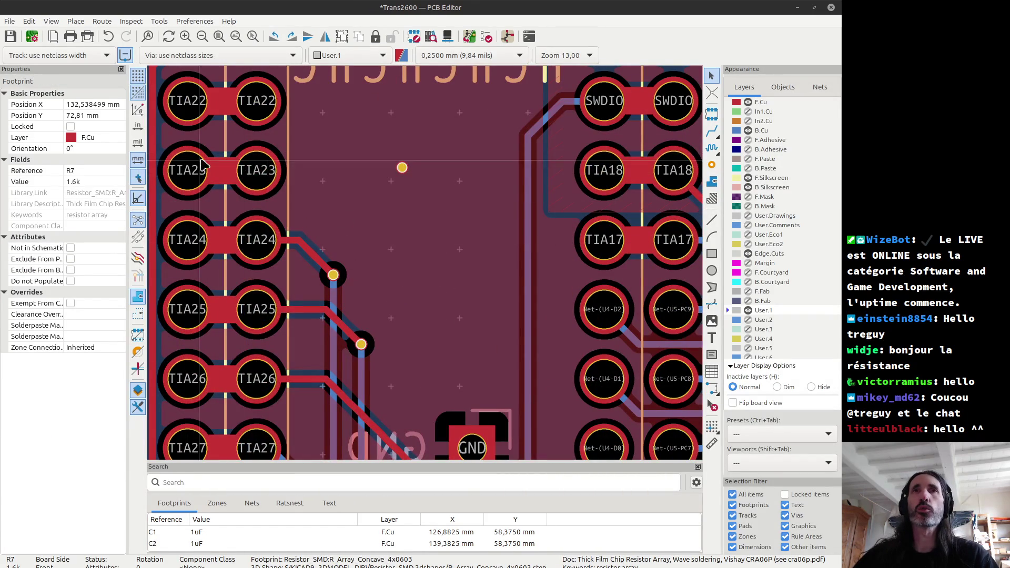
{"action": "scroll", "coordinate": [204, 181], "scroll_direction": "down", "scroll_amount": 5}
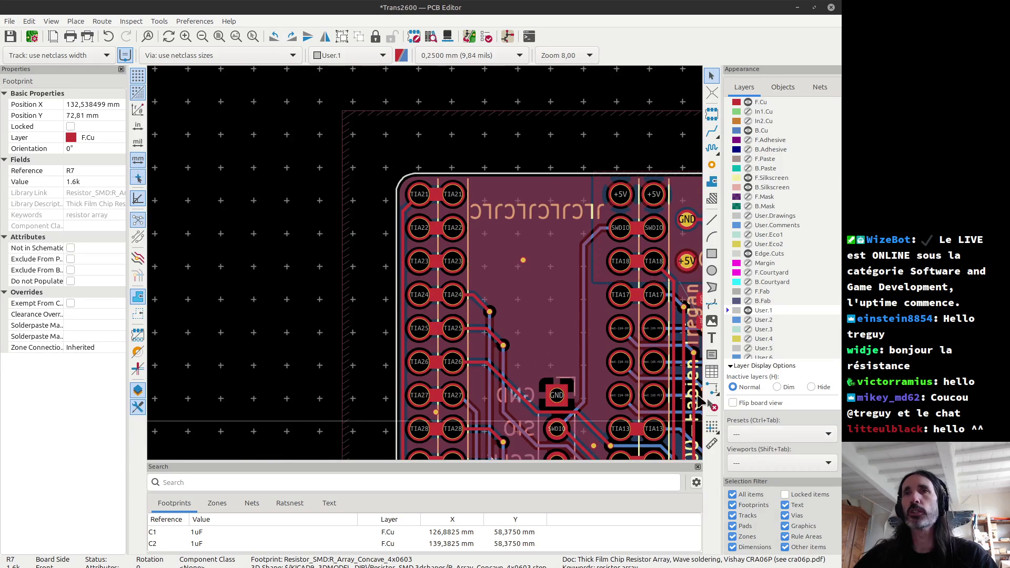
{"action": "scroll", "coordinate": [427, 267], "scroll_direction": "up", "scroll_amount": 5}
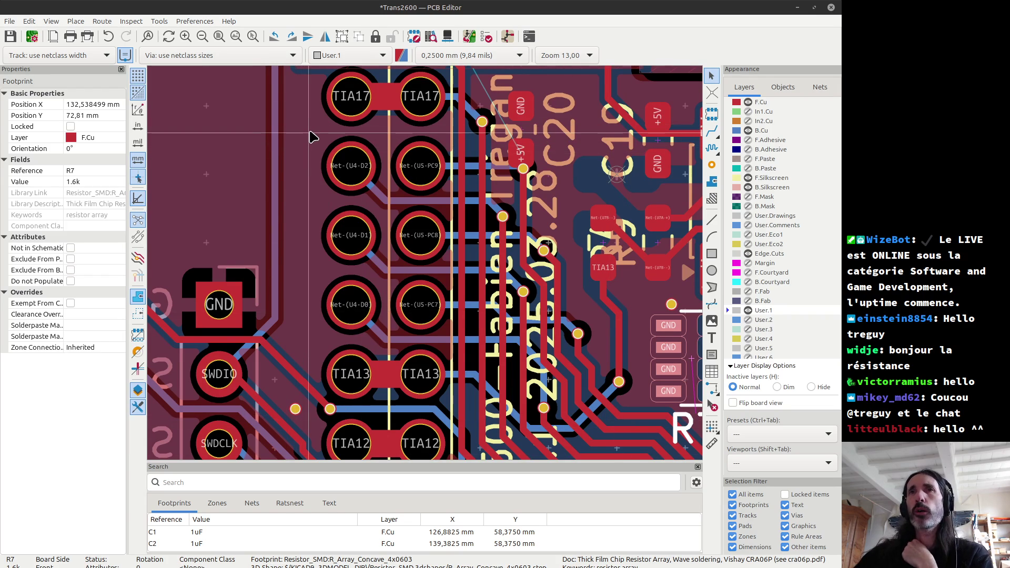
{"action": "scroll", "coordinate": [310, 137], "scroll_direction": "down", "scroll_amount": 5}
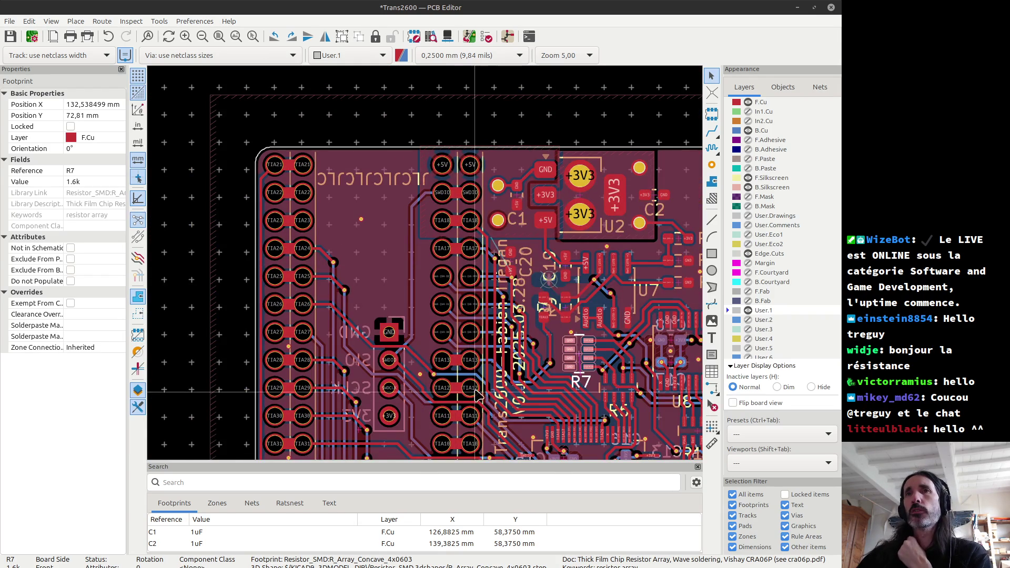
{"action": "scroll", "coordinate": [477, 396], "scroll_direction": "down", "scroll_amount": 5}
{"action": "scroll", "coordinate": [458, 186], "scroll_direction": "up", "scroll_amount": 5}
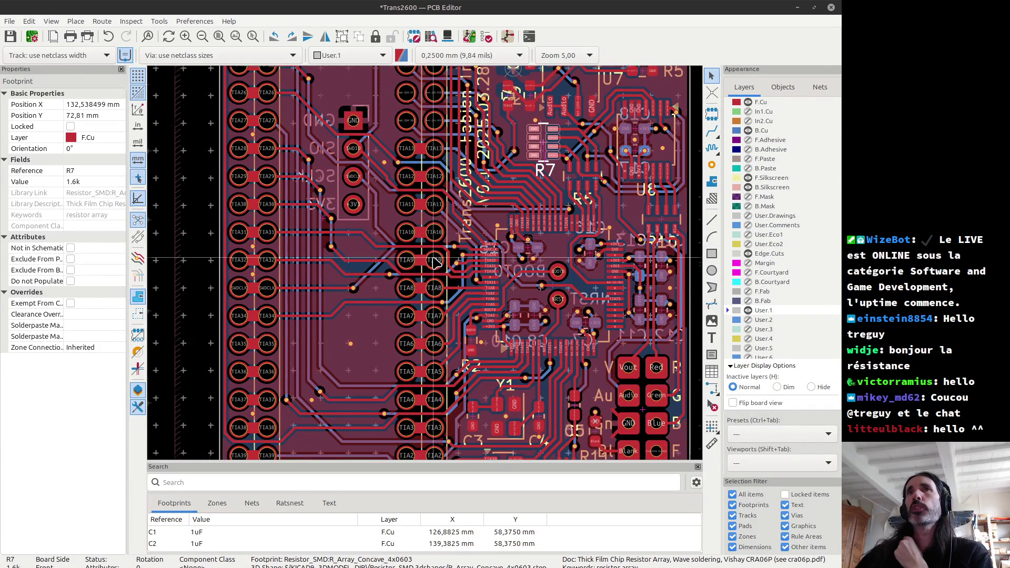
{"action": "scroll", "coordinate": [436, 261], "scroll_direction": "down", "scroll_amount": 5}
{"action": "scroll", "coordinate": [429, 268], "scroll_direction": "up", "scroll_amount": 5}
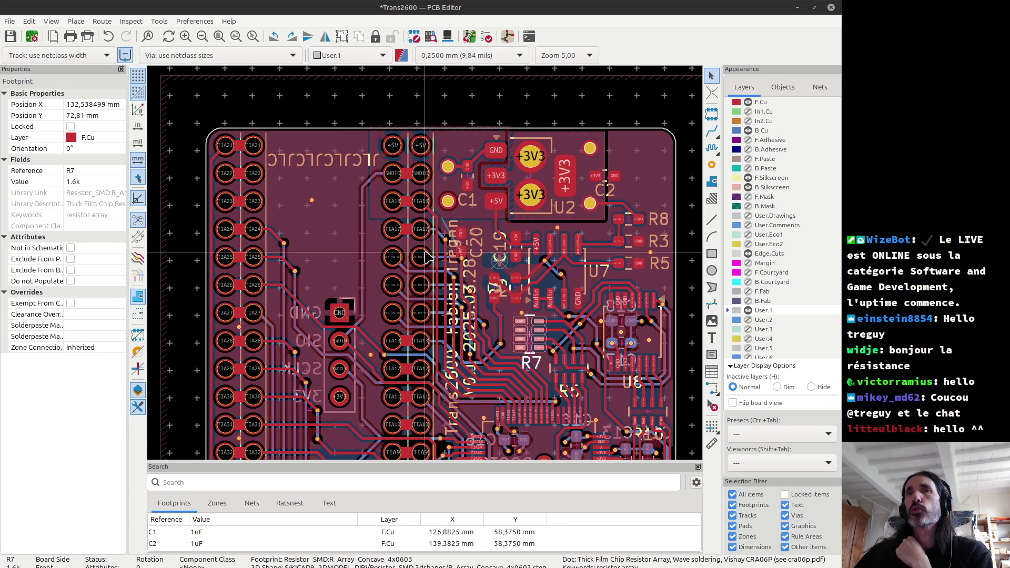
{"action": "scroll", "coordinate": [426, 260], "scroll_direction": "down", "scroll_amount": 2}
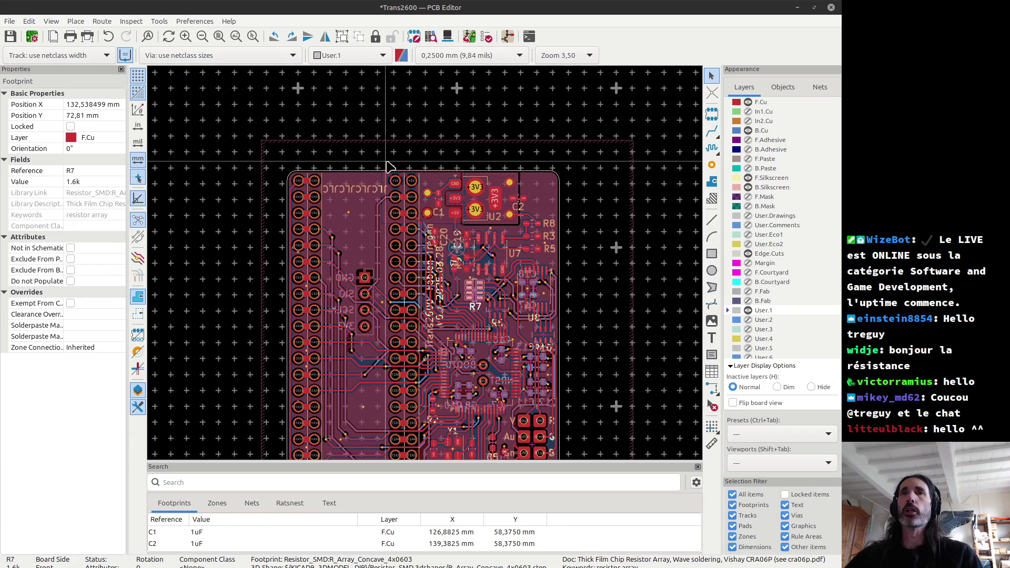
{"action": "scroll", "coordinate": [388, 162], "scroll_direction": "down", "scroll_amount": 4}
{"action": "scroll", "coordinate": [429, 269], "scroll_direction": "up", "scroll_amount": 3}
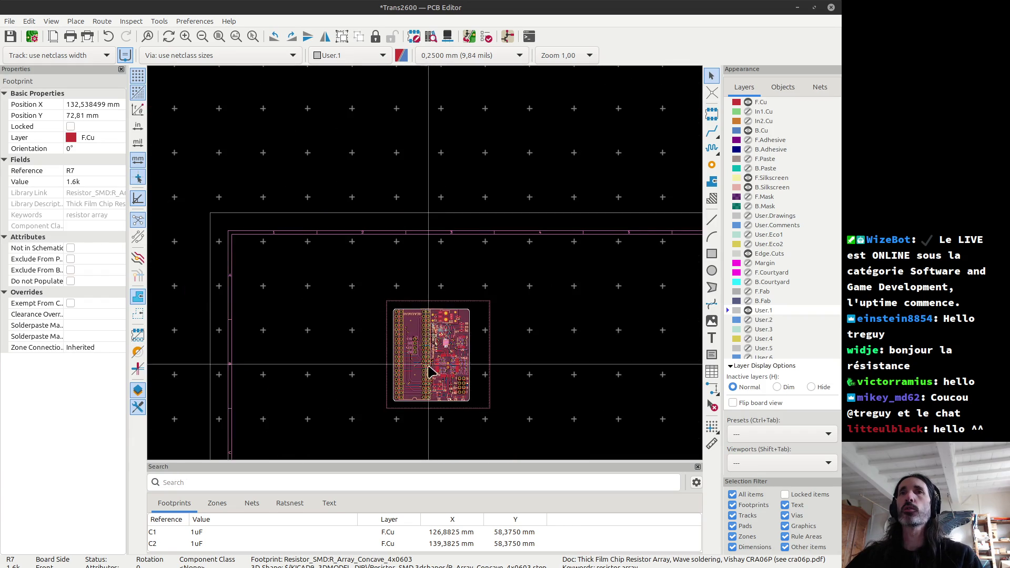
{"action": "scroll", "coordinate": [429, 269], "scroll_direction": "down", "scroll_amount": 2}
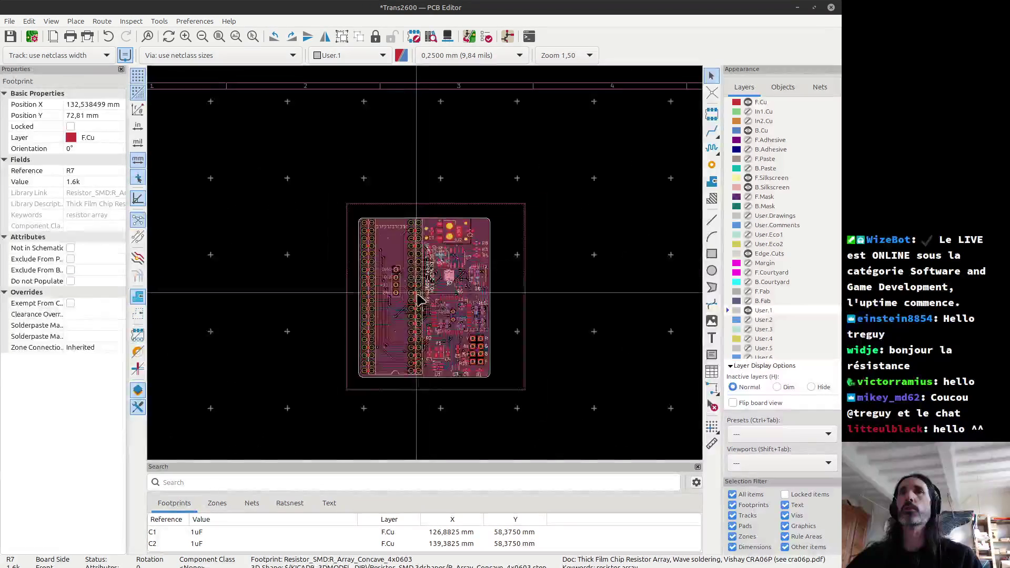
{"action": "scroll", "coordinate": [428, 270], "scroll_direction": "up", "scroll_amount": 2}
{"action": "mouse_move", "coordinate": [302, 113]}
{"action": "left_mouse_down"}
{"action": "mouse_move", "coordinate": [483, 384]}
{"action": "mouse_move", "coordinate": [613, 422]}
{"action": "left_mouse_up"}
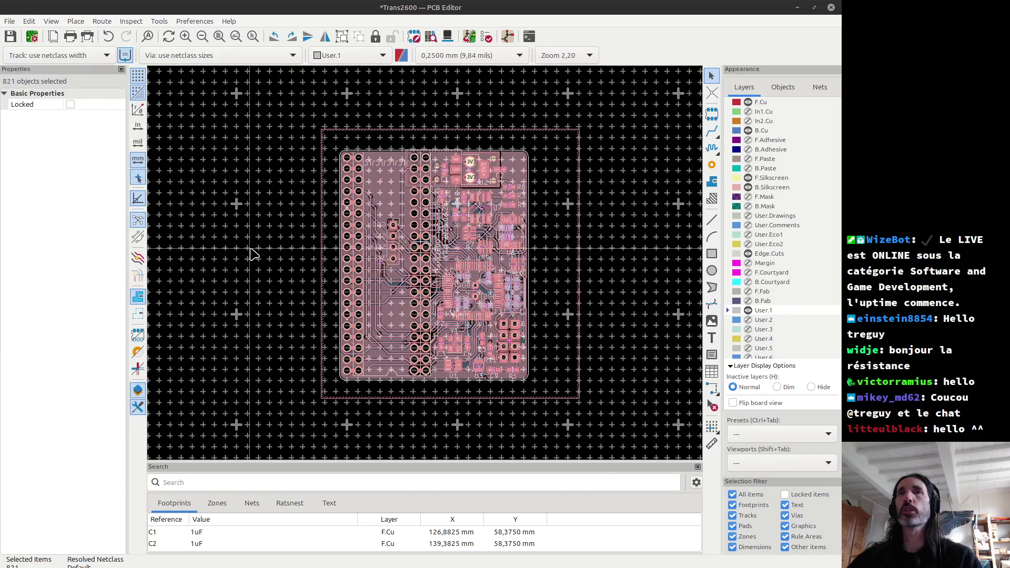
{"action": "left_click", "coordinate": [251, 251]}
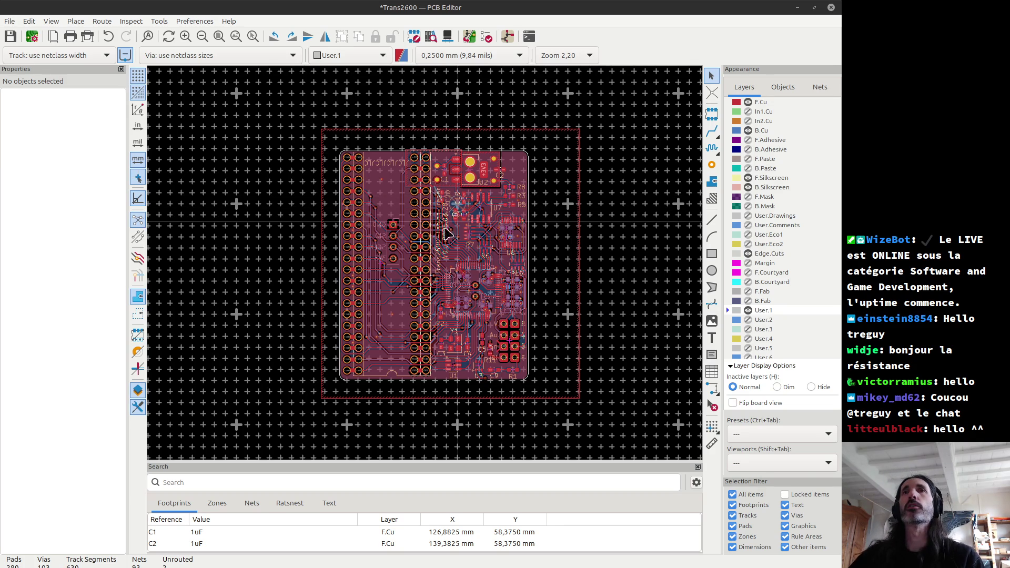
Zoom in on the board centre, then open the 3D viewer rotated to a flat frontal view.
{"action": "scroll", "coordinate": [436, 279], "scroll_direction": "up", "scroll_amount": 3}
{"action": "scroll", "coordinate": [431, 274], "scroll_direction": "down", "scroll_amount": 2}
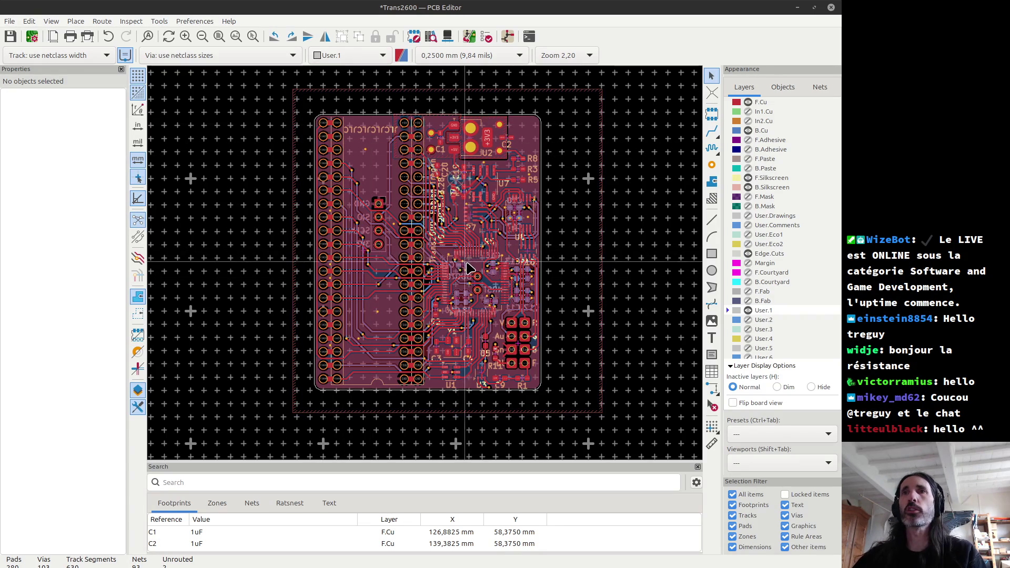
{"action": "key", "text": "F1"}
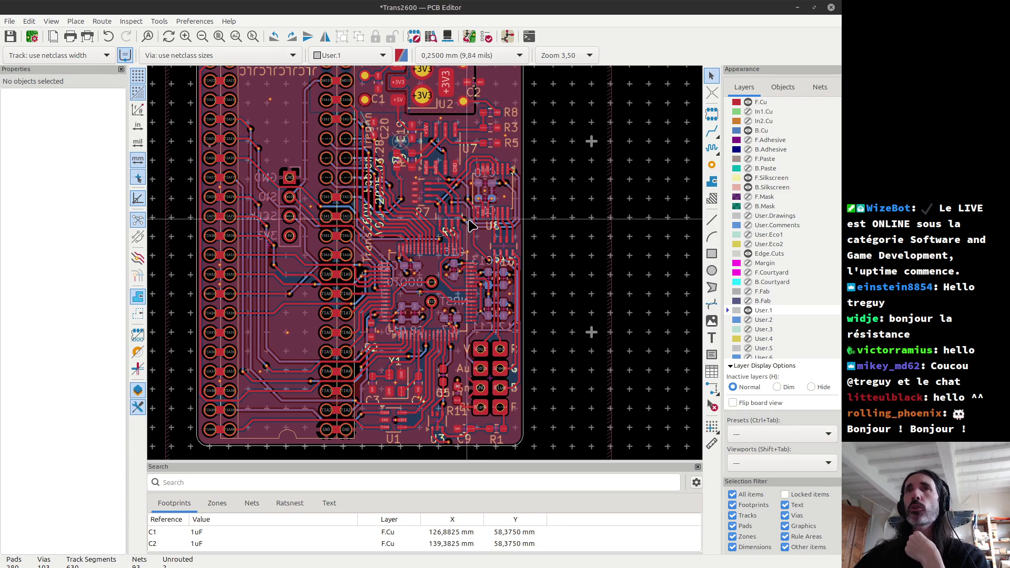
{"action": "scroll", "coordinate": [541, 228], "scroll_direction": "down", "scroll_amount": 2}
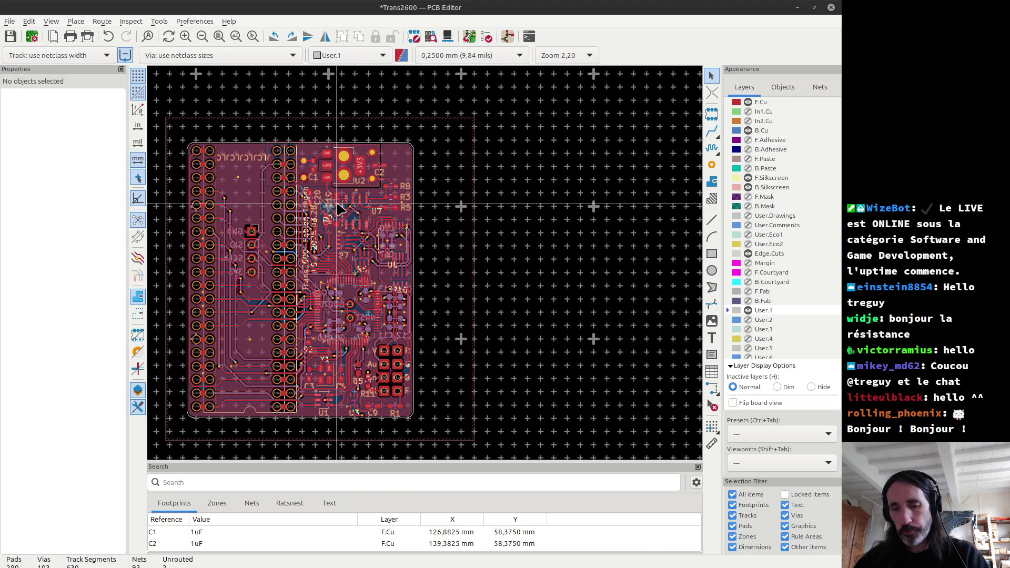
{"action": "key", "text": "alt+3"}
{"action": "mouse_move", "coordinate": [470, 319]}
{"action": "left_mouse_down"}
{"action": "mouse_move", "coordinate": [463, 350]}
{"action": "mouse_move", "coordinate": [474, 372]}
{"action": "mouse_move", "coordinate": [518, 366]}
{"action": "mouse_move", "coordinate": [473, 237]}
{"action": "left_mouse_up"}
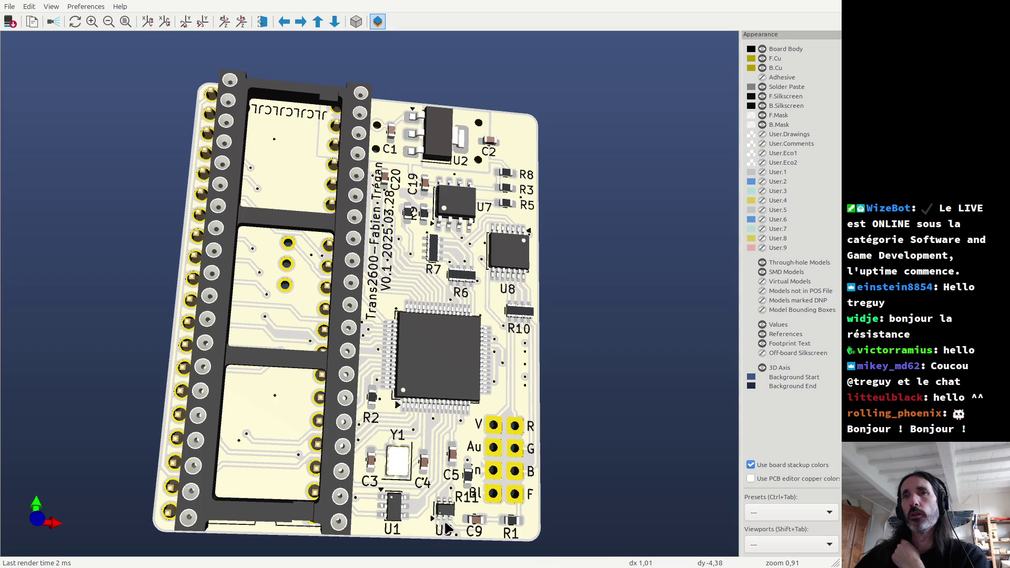
{"action": "scroll", "coordinate": [444, 506], "scroll_direction": "up", "scroll_amount": 4}
{"action": "scroll", "coordinate": [444, 506], "scroll_direction": "down", "scroll_amount": 5}
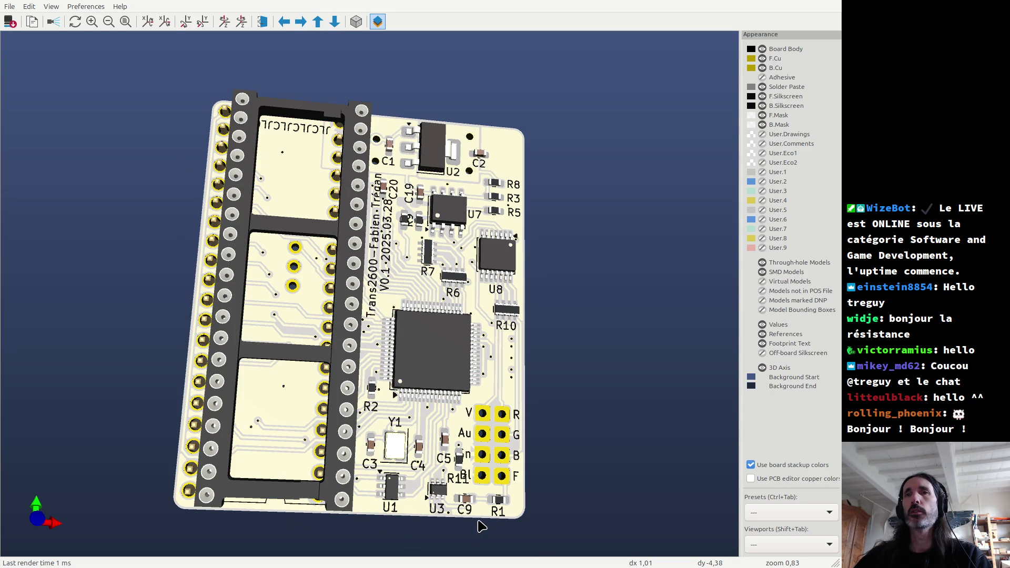
{"action": "key", "text": "ctrl+f"}
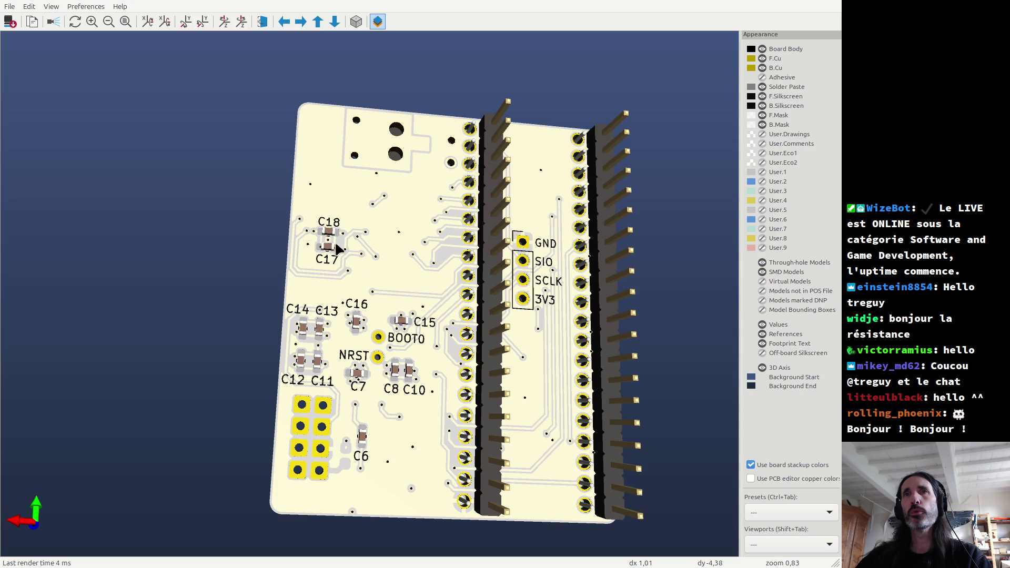
{"action": "left_click_drag", "start_coordinate": [321, 225], "coordinate": [500, 181]}
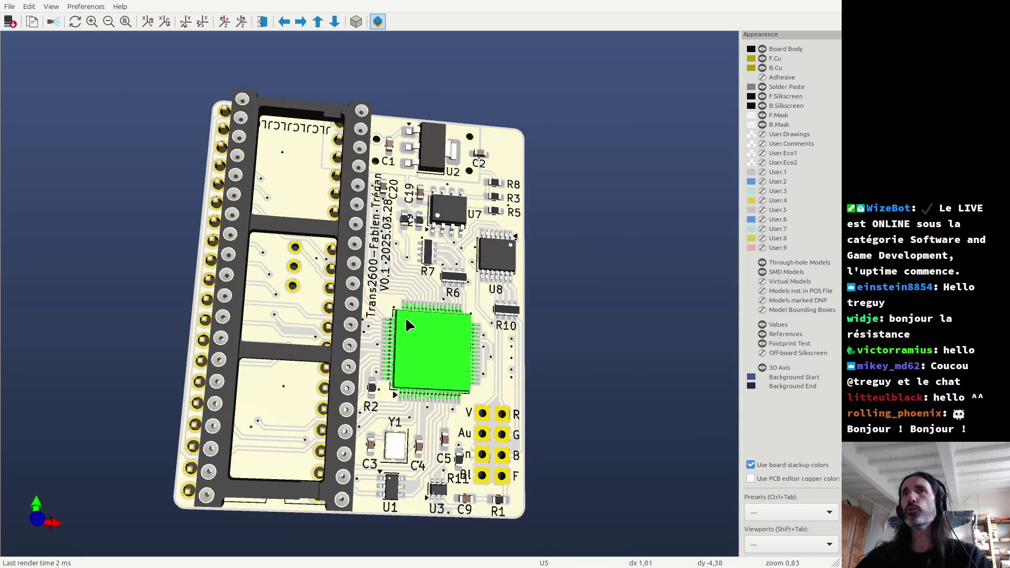
{"action": "key", "text": "ctrl+f"}
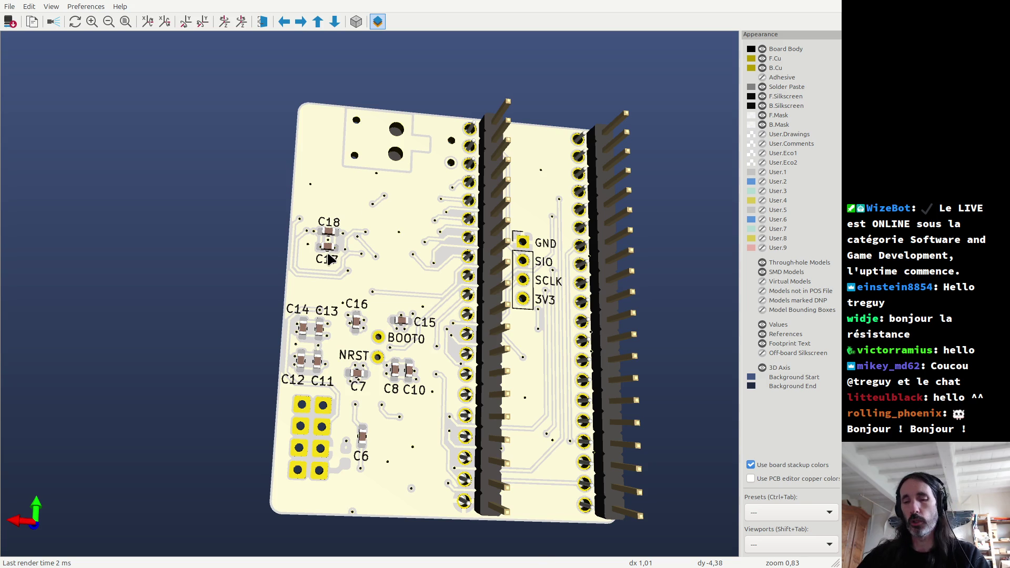
{"action": "key", "text": "ctrl+f"}
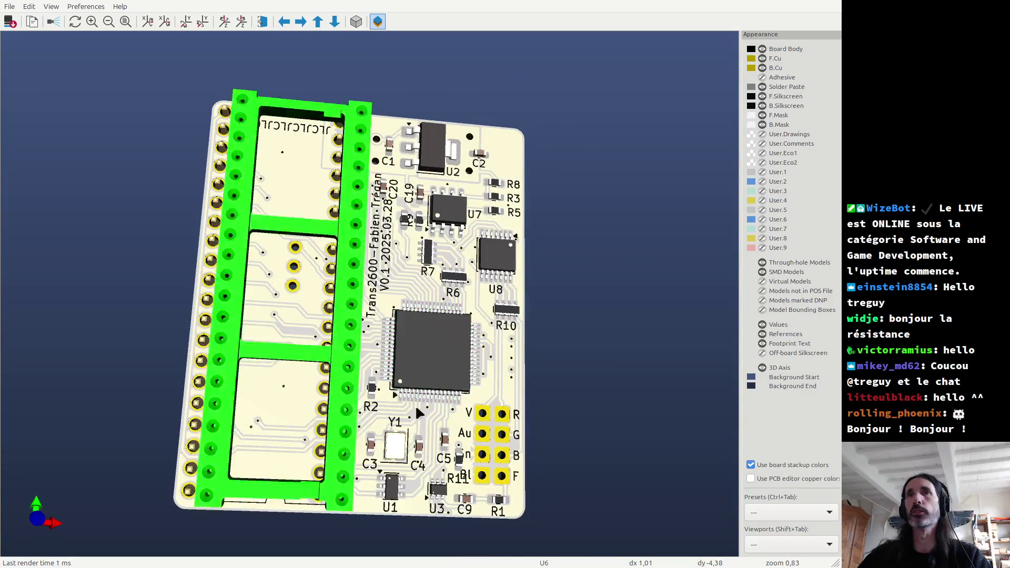
{"action": "key", "text": "ctrl+f"}
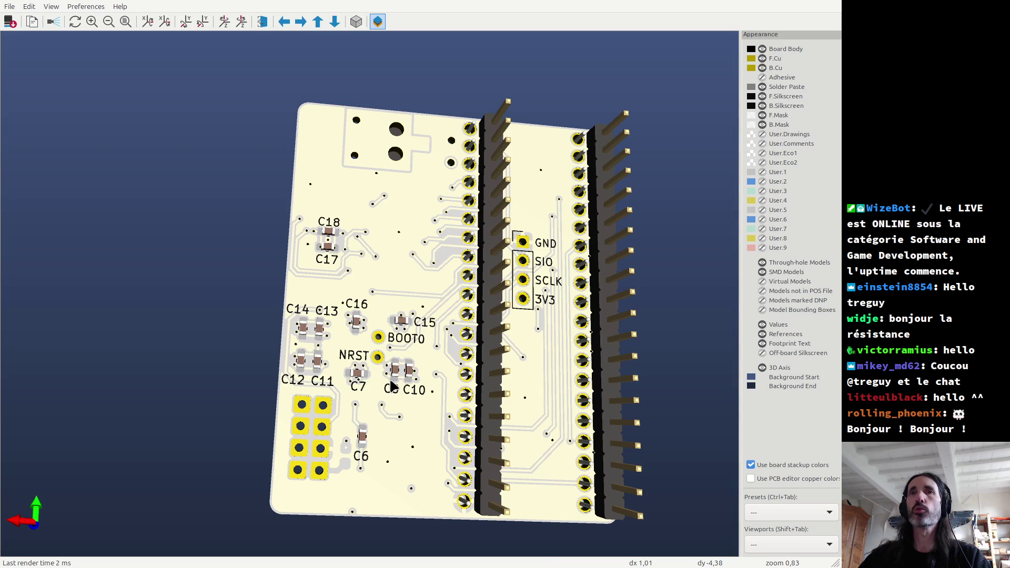
{"action": "key", "text": "ctrl+f"}
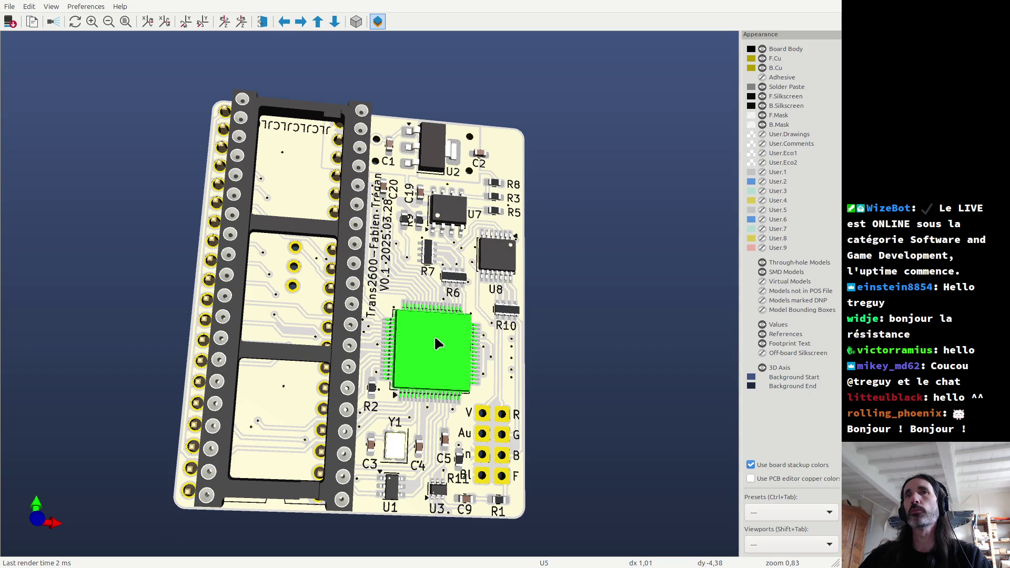
{"action": "key", "text": "ctrl+f"}
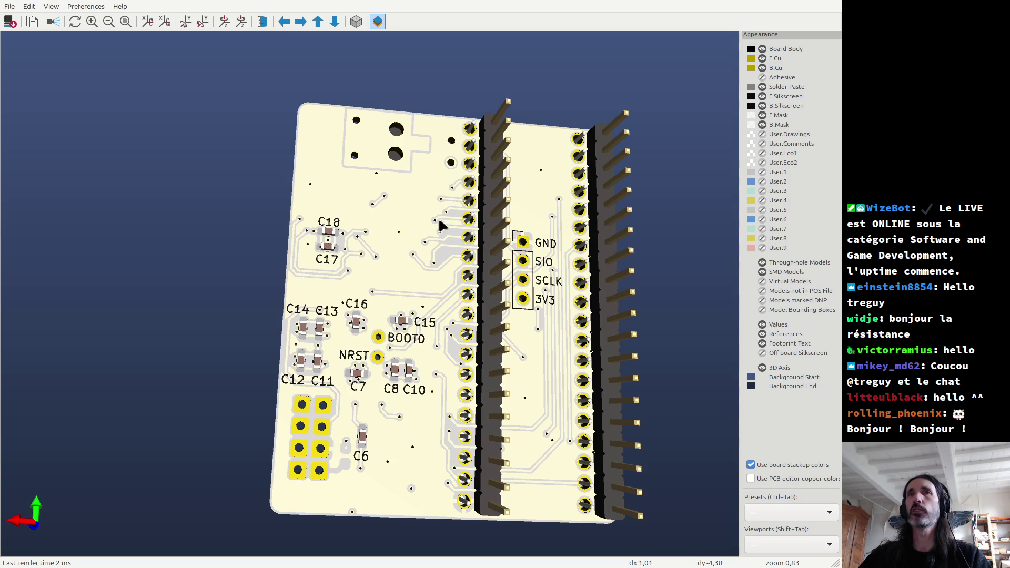
{"action": "key", "text": "ctrl+f"}
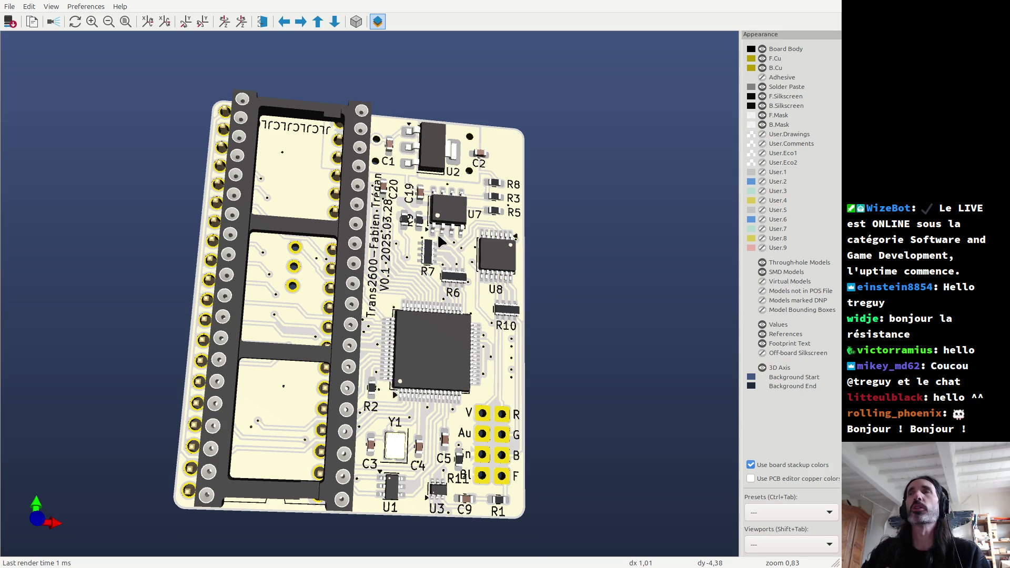
{"action": "key", "text": "ctrl+f"}
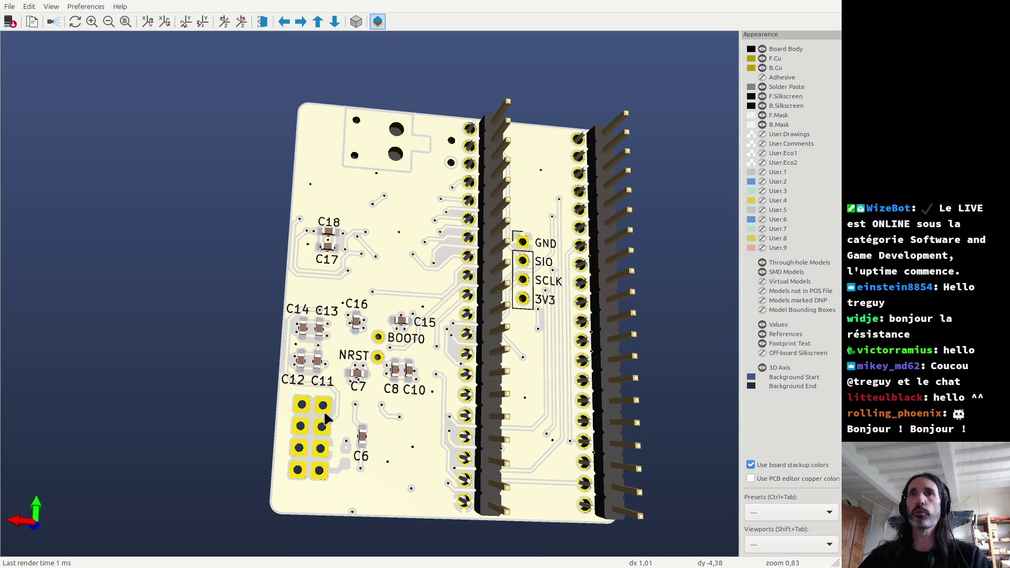
{"action": "key", "text": "ctrl+f"}
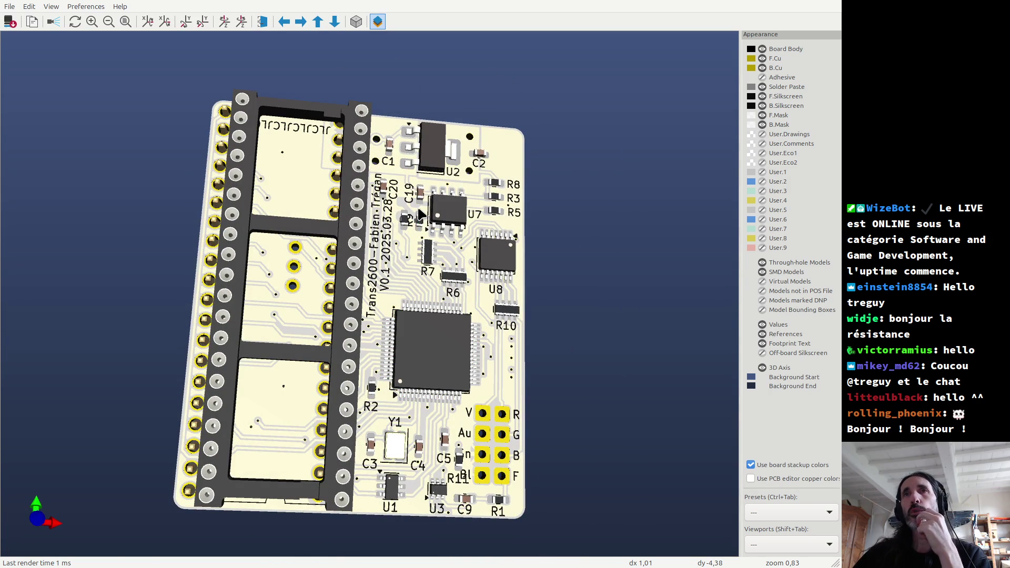
{"action": "scroll", "coordinate": [423, 214], "scroll_direction": "up", "scroll_amount": 2}
{"action": "scroll", "coordinate": [436, 185], "scroll_direction": "up", "scroll_amount": 3}
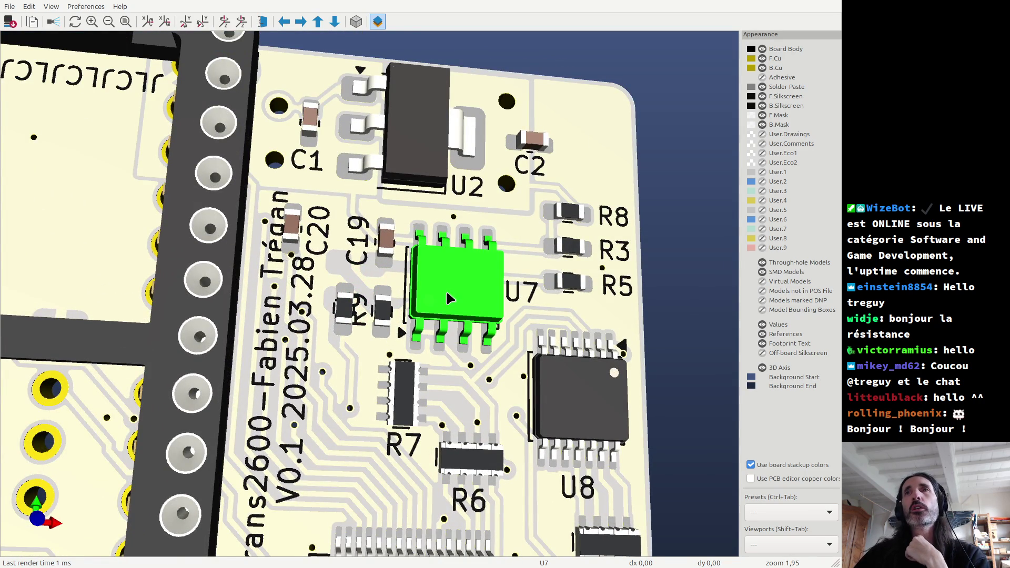
{"action": "scroll", "coordinate": [447, 291], "scroll_direction": "down", "scroll_amount": 3}
{"action": "scroll", "coordinate": [415, 462], "scroll_direction": "down", "scroll_amount": 2}
{"action": "scroll", "coordinate": [414, 461], "scroll_direction": "up", "scroll_amount": 3}
{"action": "scroll", "coordinate": [414, 461], "scroll_direction": "down", "scroll_amount": 3}
{"action": "scroll", "coordinate": [384, 416], "scroll_direction": "up", "scroll_amount": 3}
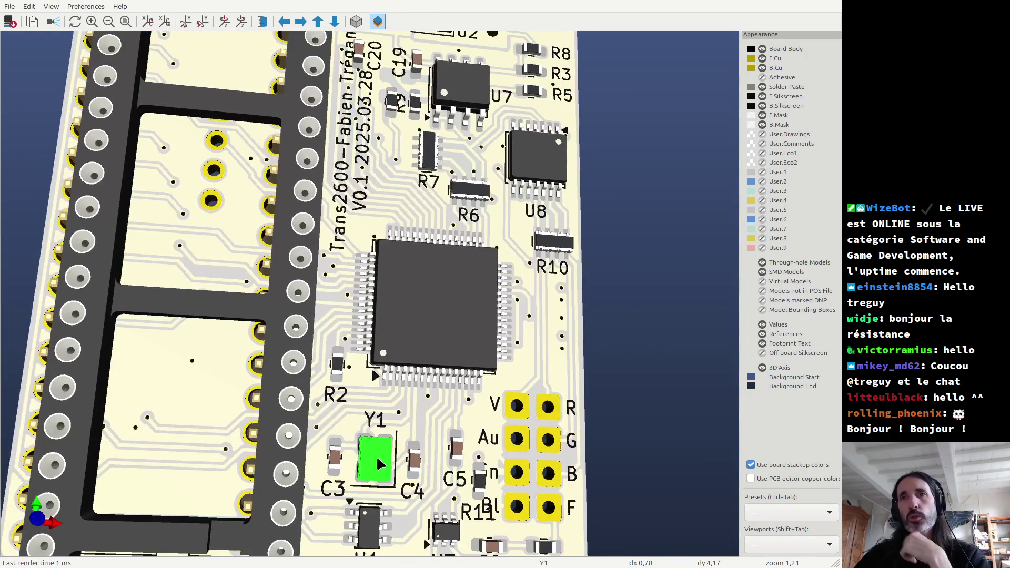
{"action": "key", "text": "Left"}
{"action": "key", "text": "Up"}
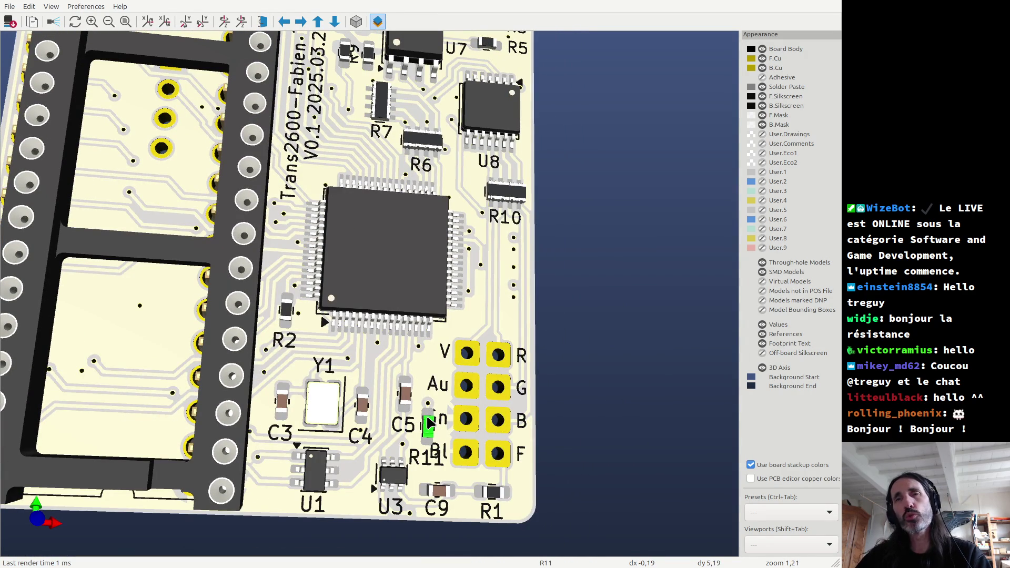
{"action": "scroll", "coordinate": [441, 444], "scroll_direction": "up", "scroll_amount": 1}
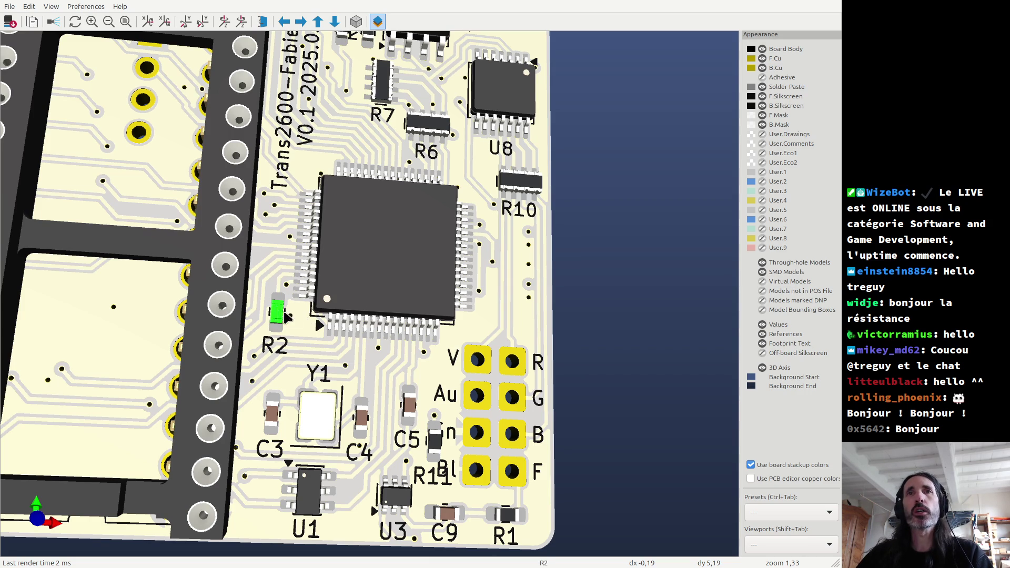
{"action": "scroll", "coordinate": [287, 324], "scroll_direction": "down", "scroll_amount": 5}
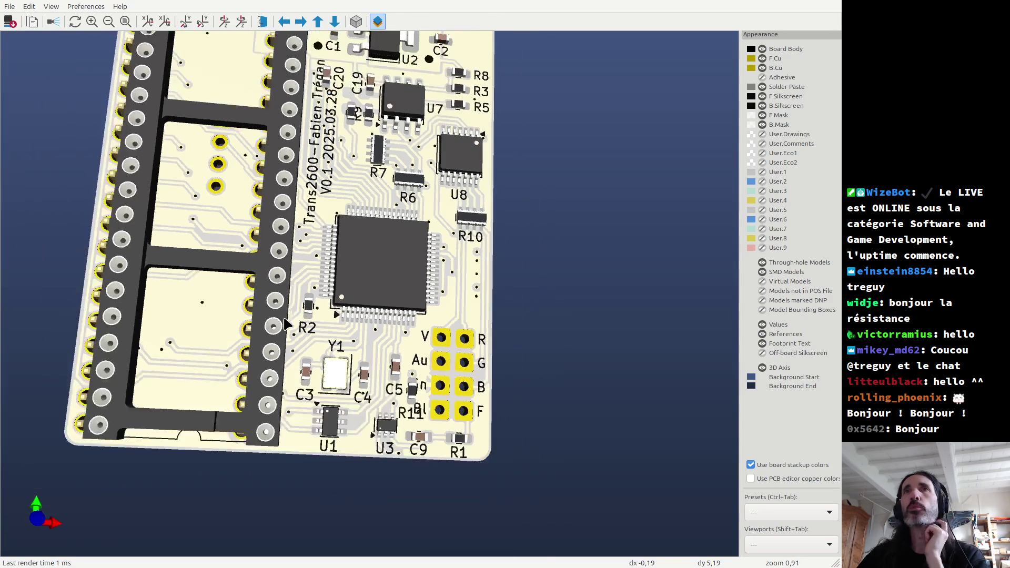
{"action": "left_click_drag", "start_coordinate": [331, 230], "coordinate": [364, 145]}
{"action": "middle_click_drag", "start_coordinate": [385, 127], "coordinate": [378, 305]}
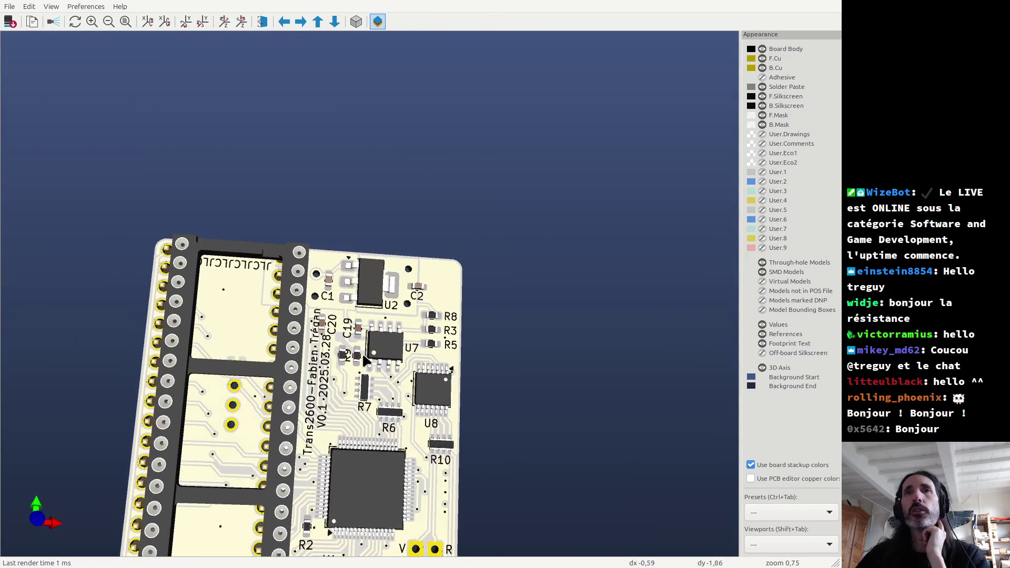
{"action": "mouse_move", "coordinate": [377, 305]}
{"action": "left_mouse_down"}
{"action": "mouse_move", "coordinate": [355, 322]}
{"action": "mouse_move", "coordinate": [376, 284]}
{"action": "left_mouse_up"}
{"action": "scroll", "coordinate": [376, 284], "scroll_direction": "up", "scroll_amount": 6}
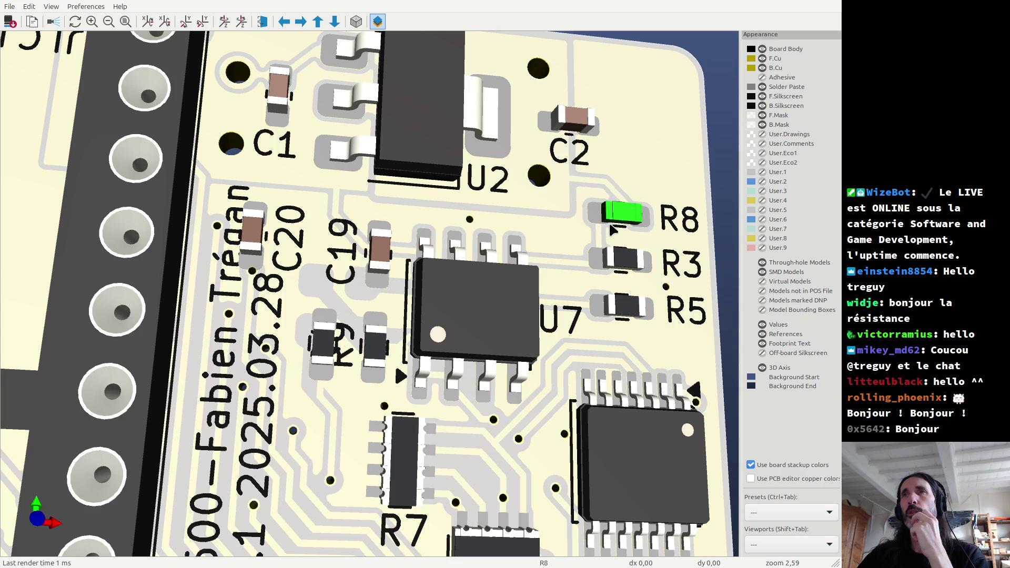
{"action": "key", "text": "alt+Tab"}
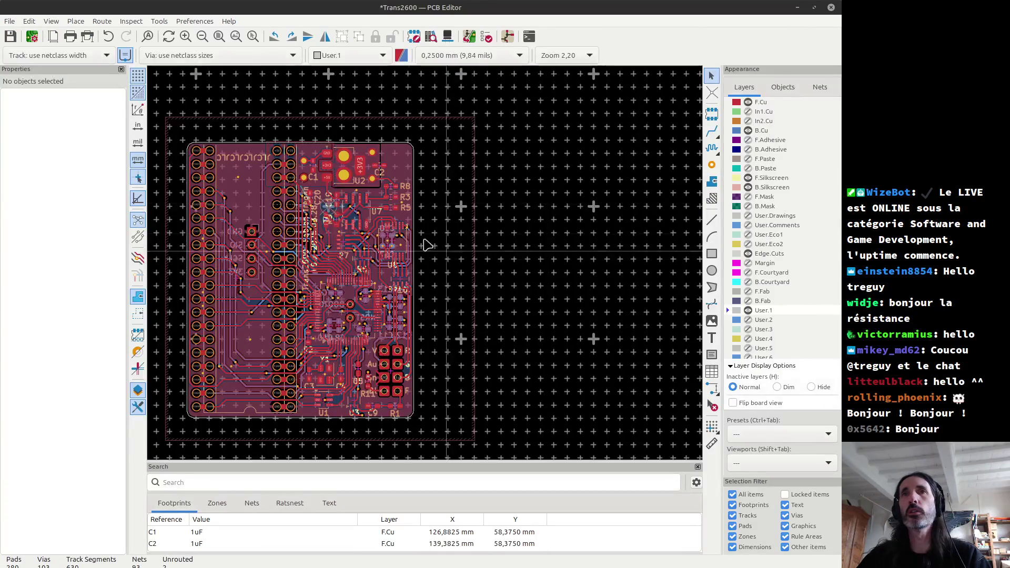
{"action": "scroll", "coordinate": [424, 240], "scroll_direction": "up", "scroll_amount": 5}
{"action": "scroll", "coordinate": [392, 137], "scroll_direction": "up", "scroll_amount": 10}
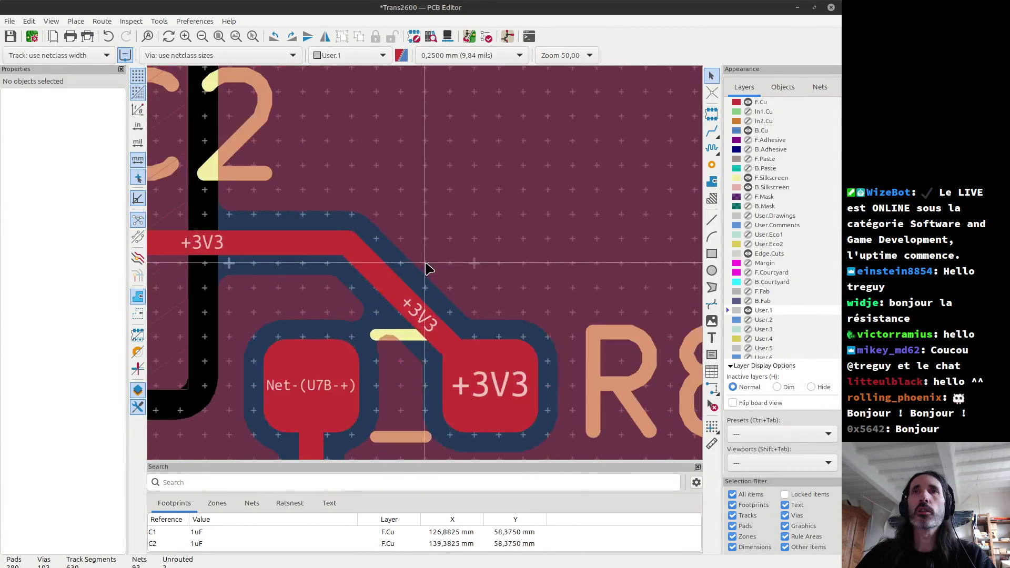
{"action": "scroll", "coordinate": [421, 263], "scroll_direction": "down", "scroll_amount": 2}
{"action": "left_click", "coordinate": [712, 444]}
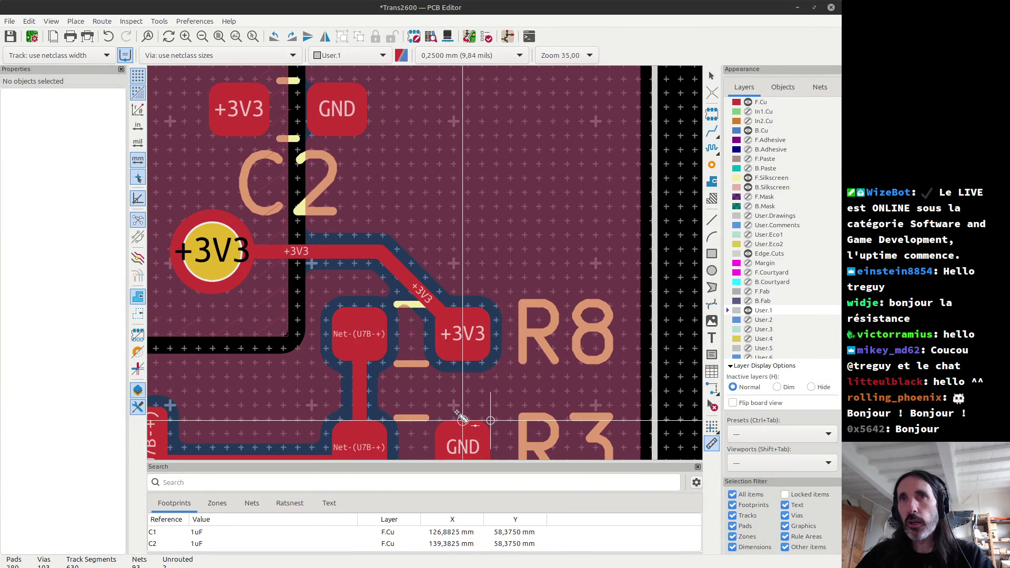
{"action": "left_click", "coordinate": [397, 362]}
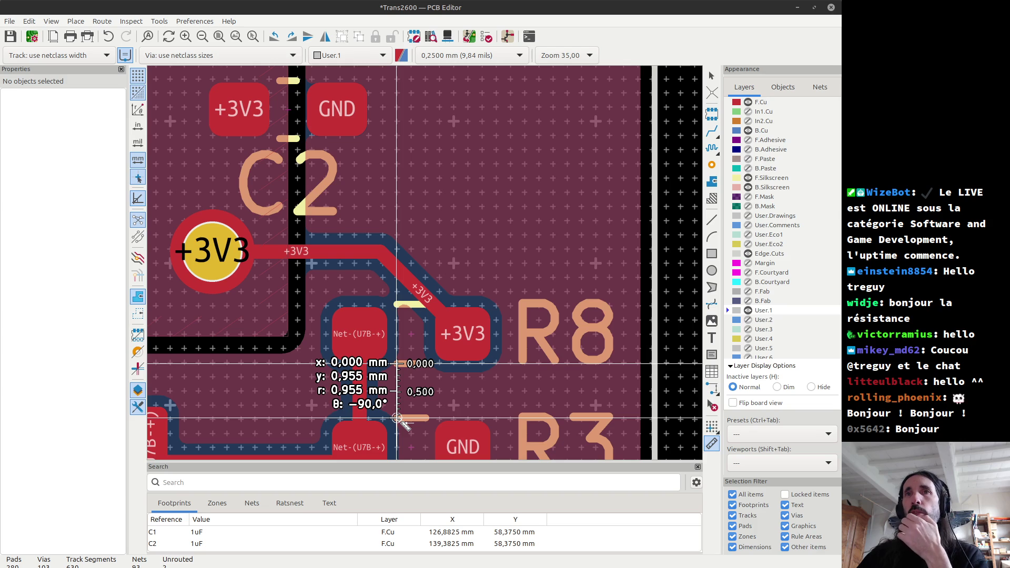
{"action": "key", "text": "Escape"}
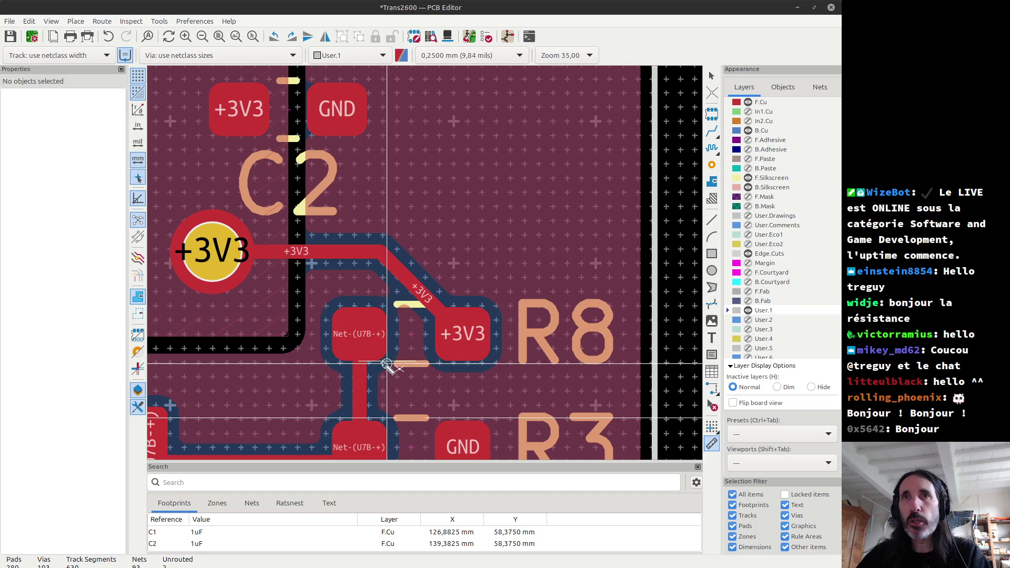
{"action": "scroll", "coordinate": [463, 360], "scroll_direction": "up", "scroll_amount": 2}
{"action": "left_click", "coordinate": [425, 263]}
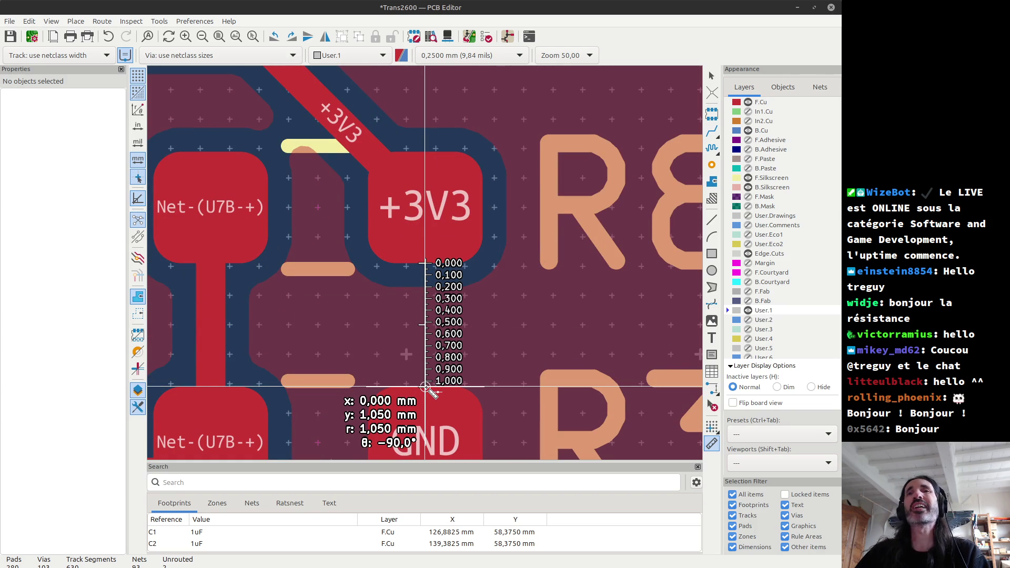
{"action": "key", "text": "Escape"}
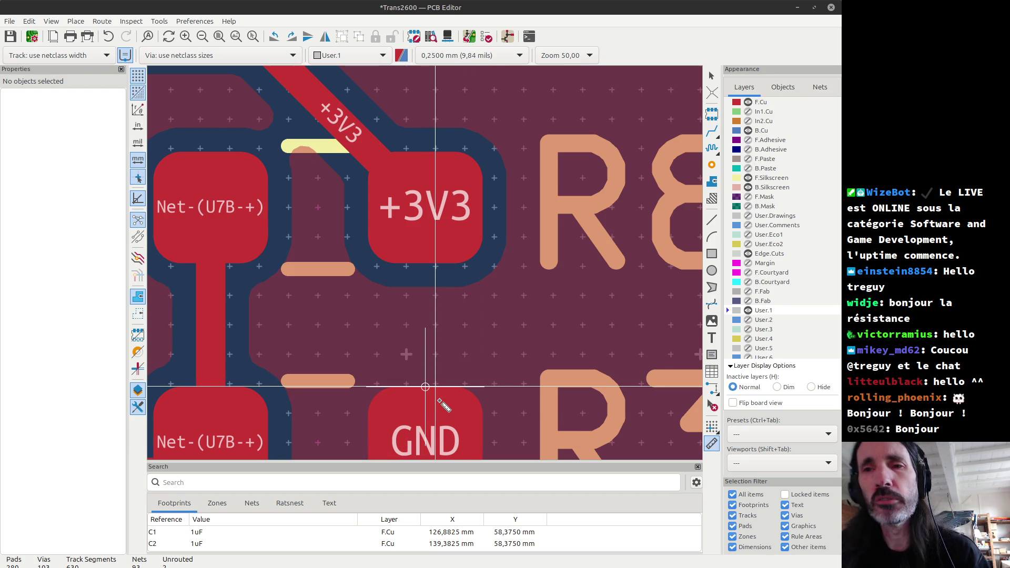
{"action": "key", "text": "alt+Tab"}
{"action": "key", "text": "alt+Tab"}
{"action": "key", "text": "alt+Tab"}
{"action": "scroll", "coordinate": [508, 260], "scroll_direction": "down", "scroll_amount": 3}
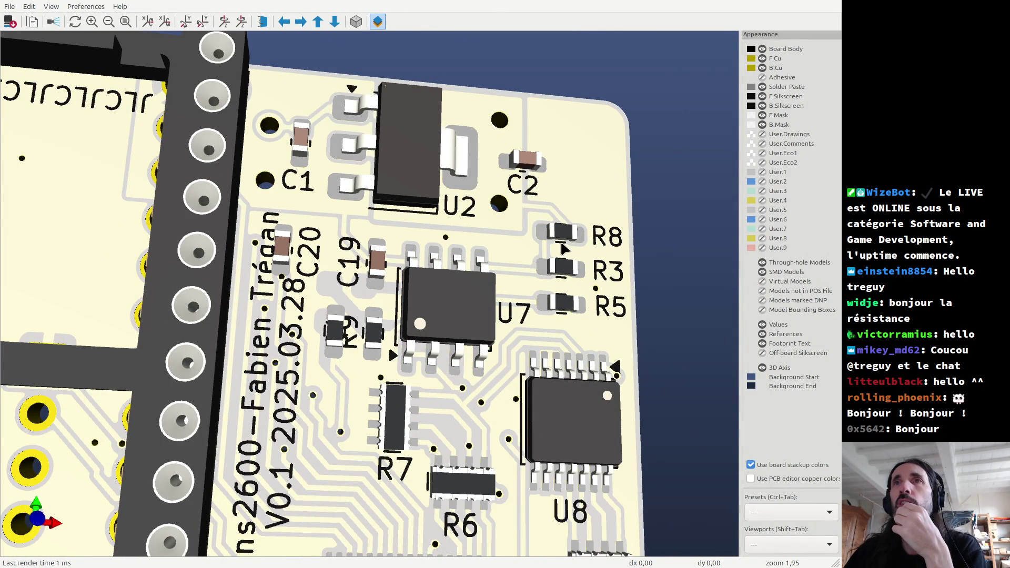
Leave the 3D view for the PCB layout near R8's +3V3 and GND pads.
{"action": "scroll", "coordinate": [563, 249], "scroll_direction": "down", "scroll_amount": 2}
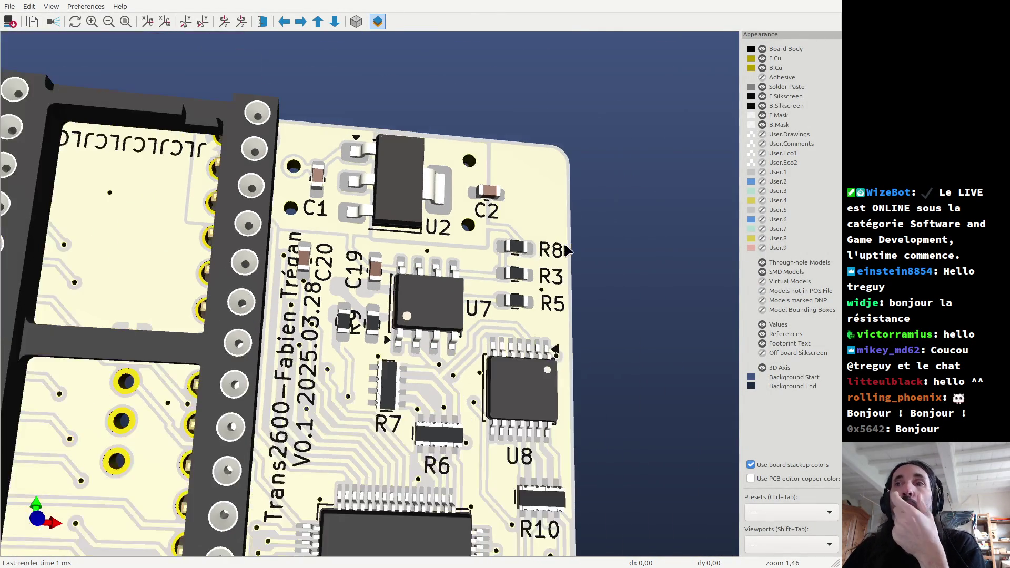
{"action": "scroll", "coordinate": [568, 251], "scroll_direction": "down", "scroll_amount": 3}
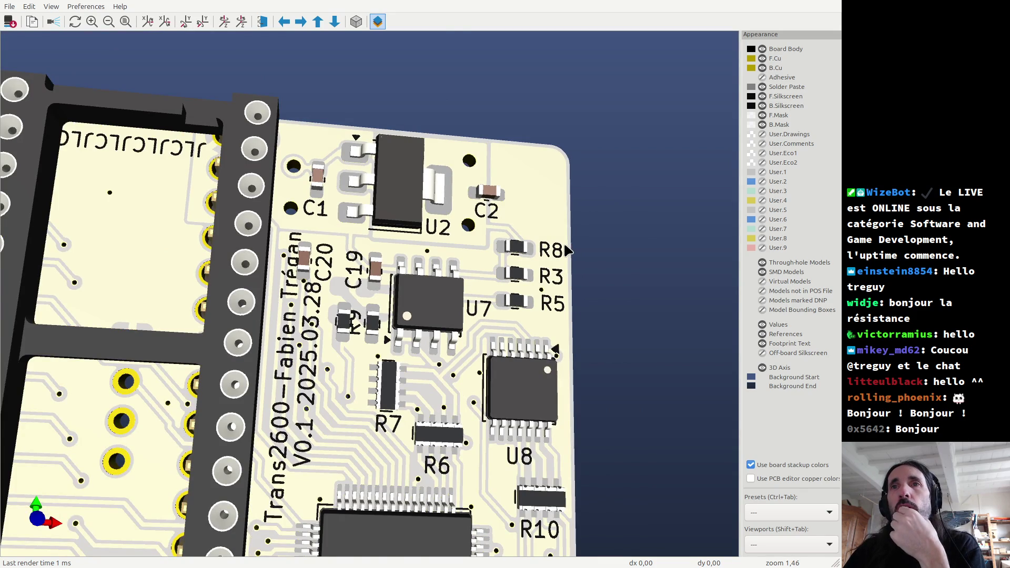
{"action": "scroll", "coordinate": [363, 299], "scroll_direction": "up", "scroll_amount": 6}
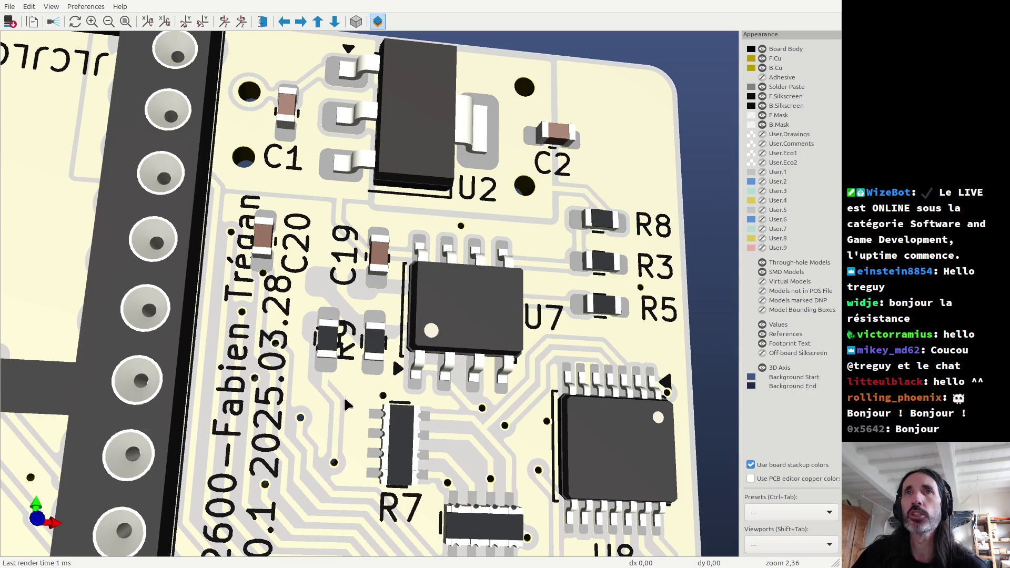
{"action": "key", "text": "alt+Tab"}
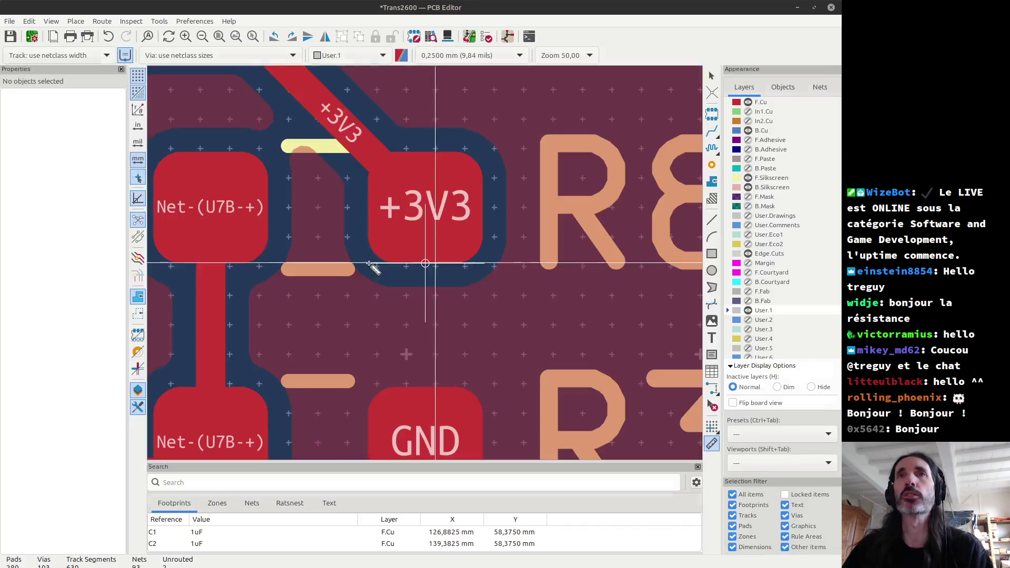
Nudge R4 left and down, shift R9 down, and delete the diagonal U7B– track between them.
{"action": "scroll", "coordinate": [421, 263], "scroll_direction": "down", "scroll_amount": 3}
{"action": "scroll", "coordinate": [428, 268], "scroll_direction": "down", "scroll_amount": 5}
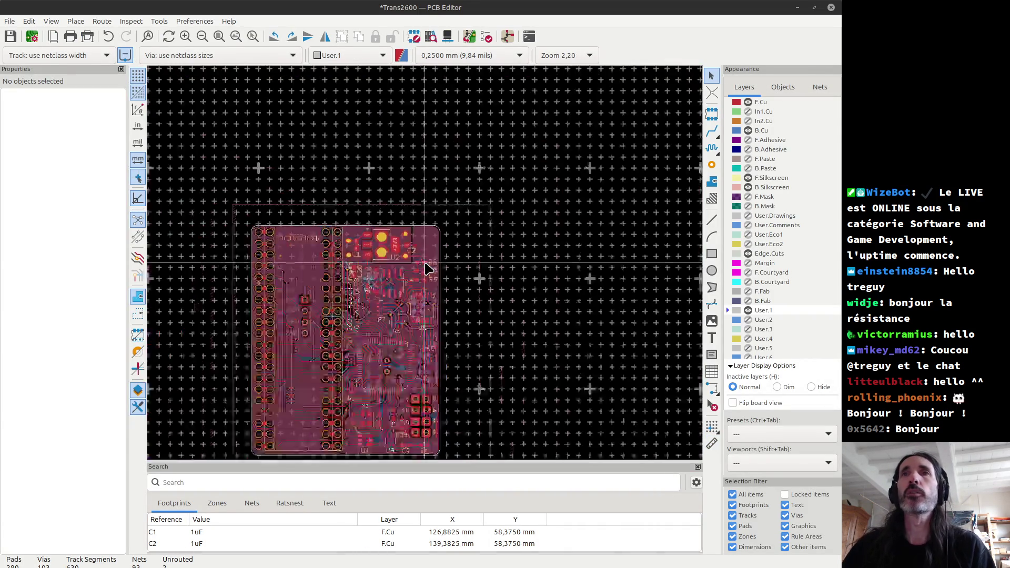
{"action": "scroll", "coordinate": [434, 284], "scroll_direction": "up", "scroll_amount": 5}
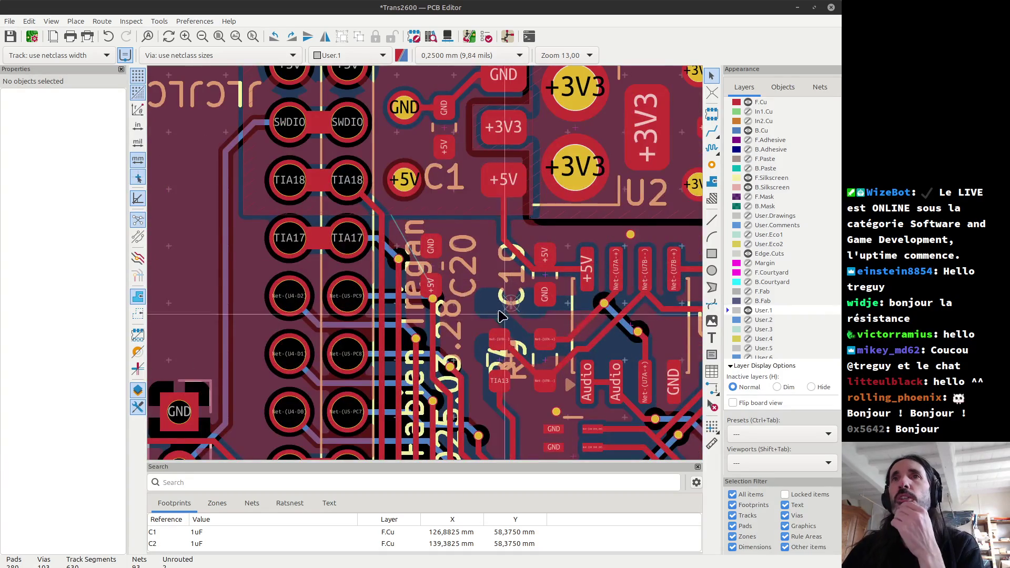
{"action": "scroll", "coordinate": [426, 276], "scroll_direction": "up", "scroll_amount": 2}
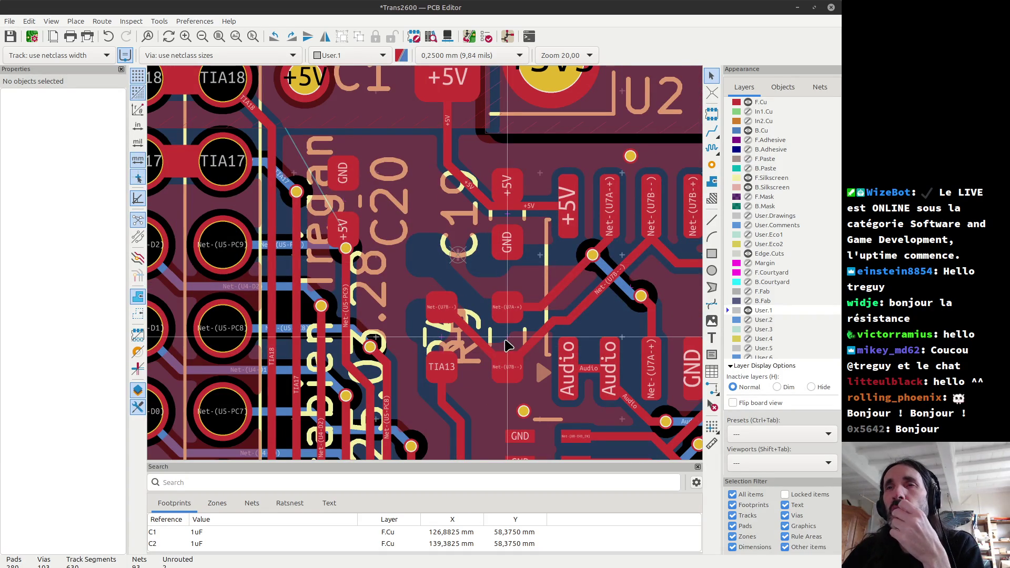
{"action": "scroll", "coordinate": [506, 345], "scroll_direction": "up", "scroll_amount": 2}
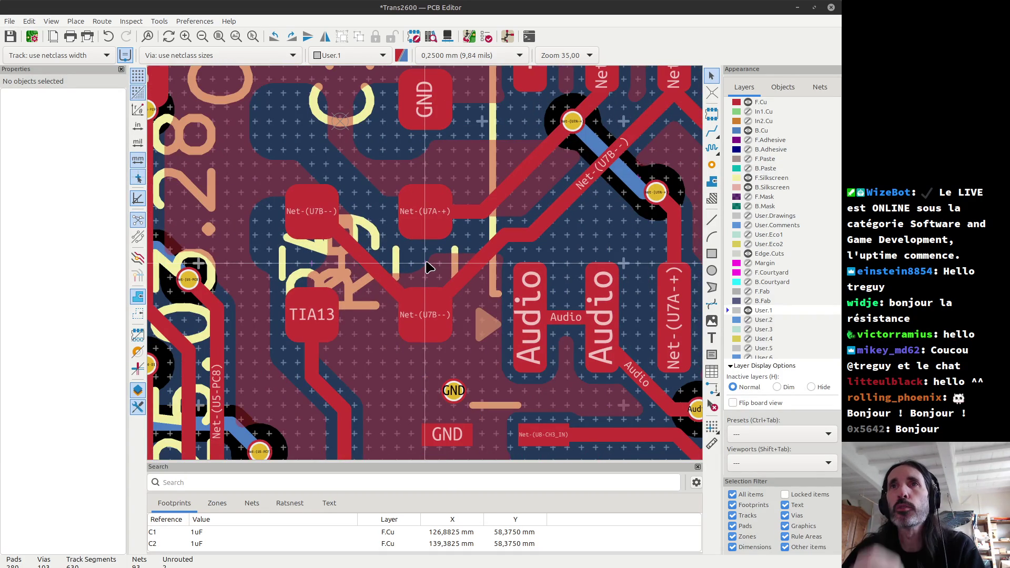
{"action": "left_click", "coordinate": [310, 265]}
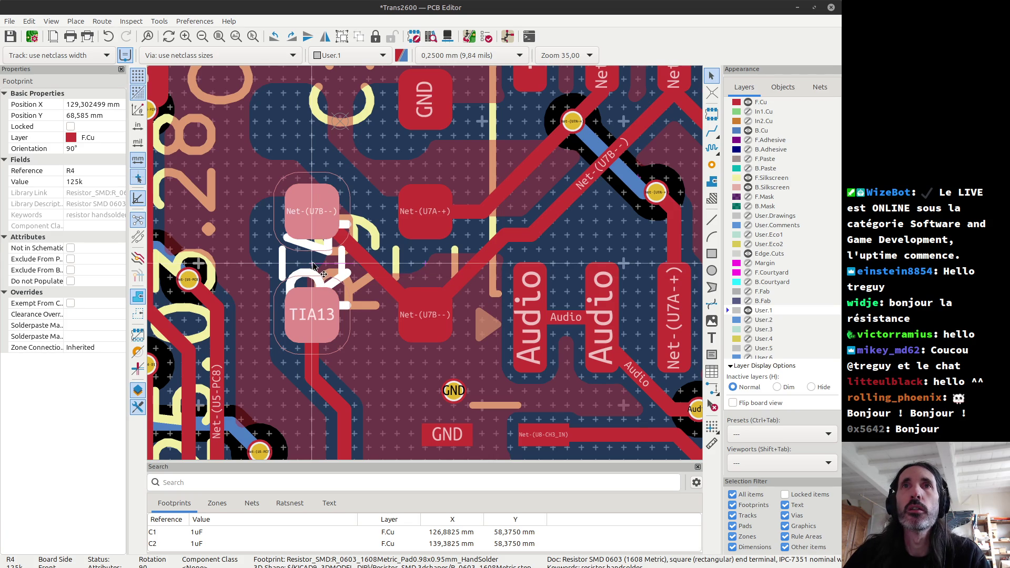
{"action": "left_click_drag", "start_coordinate": [311, 267], "coordinate": [305, 283]}
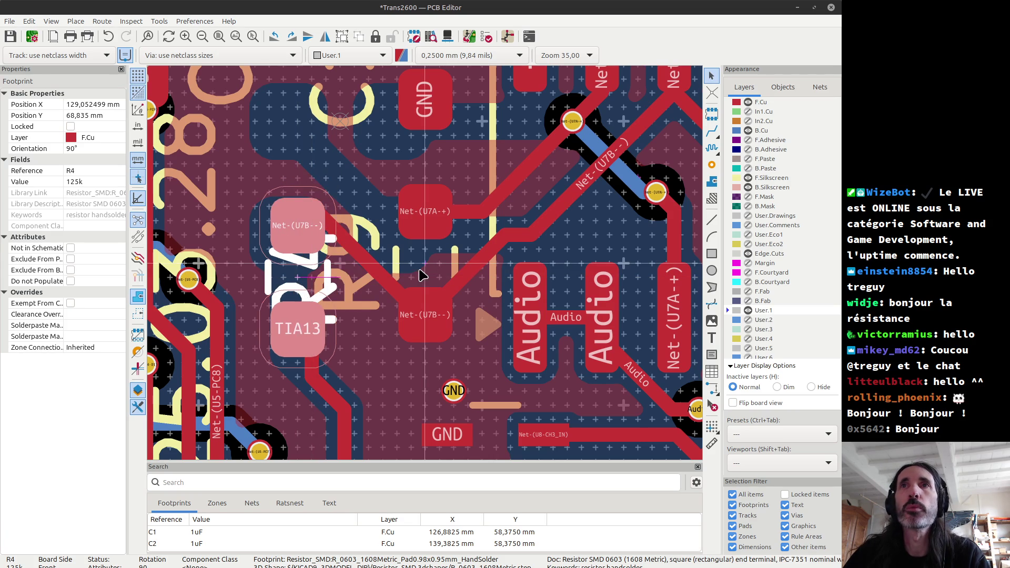
{"action": "left_click_drag", "start_coordinate": [424, 266], "coordinate": [425, 277]}
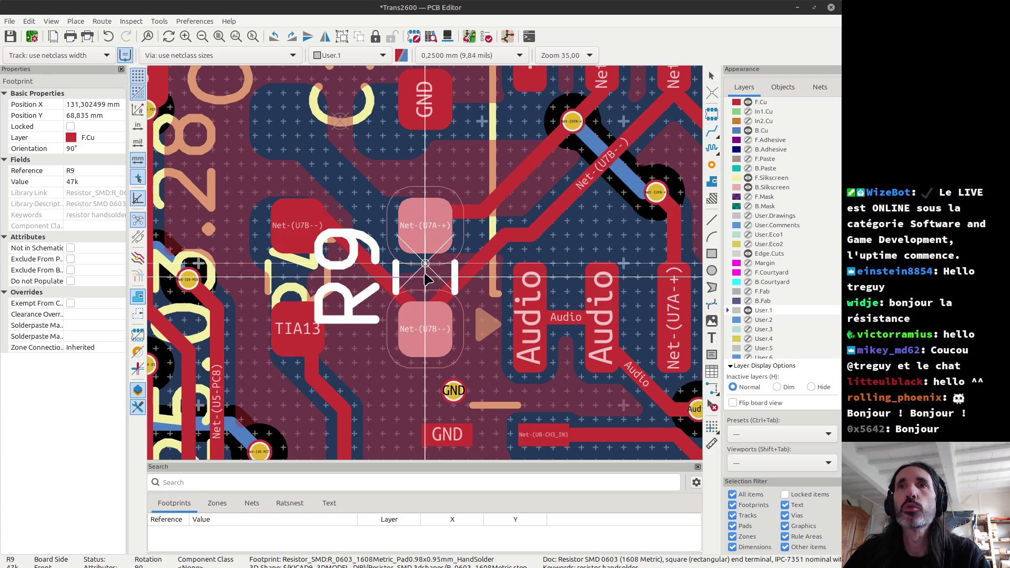
{"action": "key", "text": "Escape"}
{"action": "left_click", "coordinate": [382, 284]}
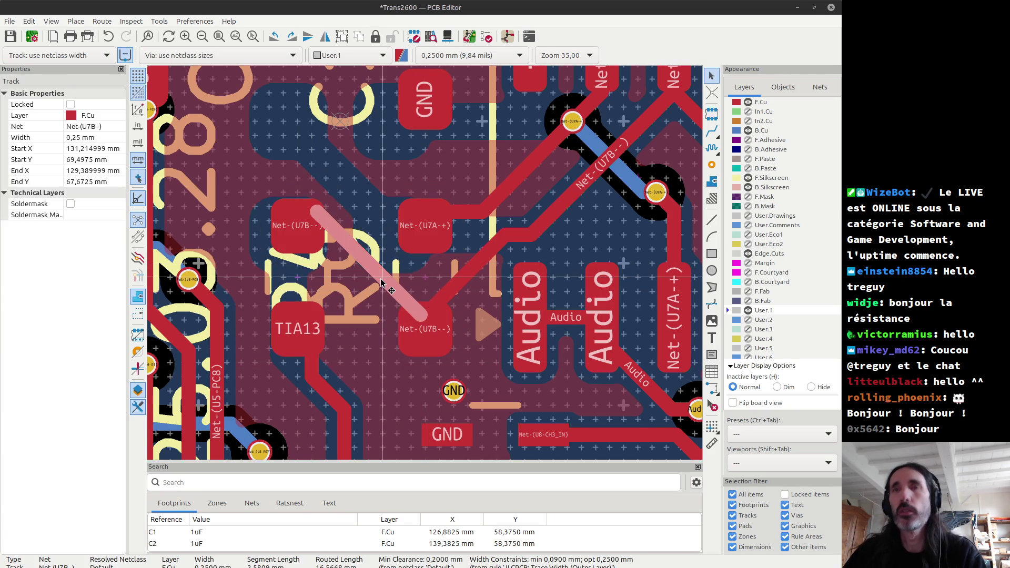
{"action": "key", "text": "Delete"}
{"action": "key", "text": "Delete"}
{"action": "key", "text": "Delete"}
{"action": "key", "text": "Delete"}
{"action": "key", "text": "Delete"}
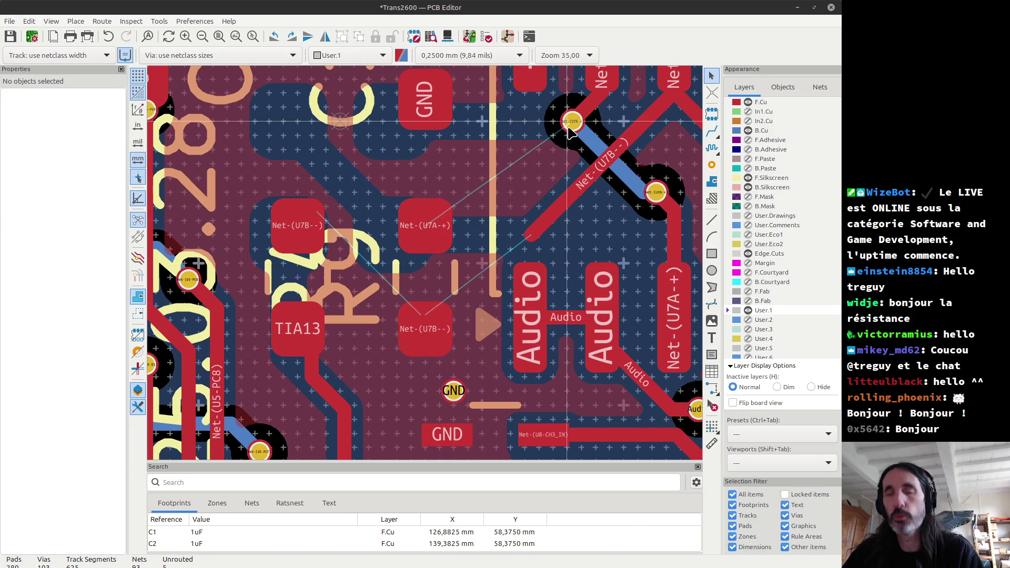
Route tracks from the U7A via to R9's pad and from the U7B– net to R9's lower pad.
{"action": "key", "text": "x"}
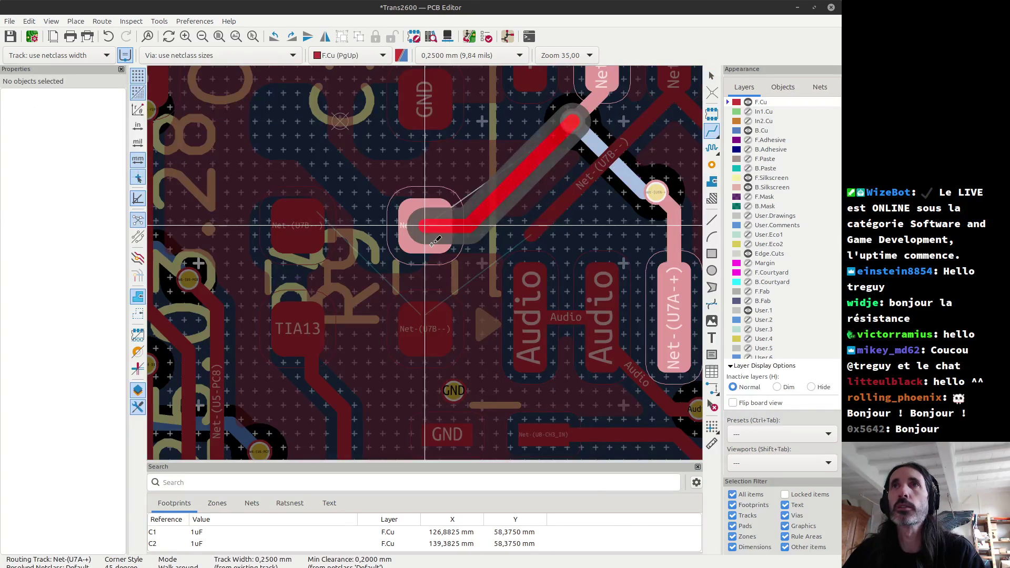
{"action": "left_click", "coordinate": [432, 243]}
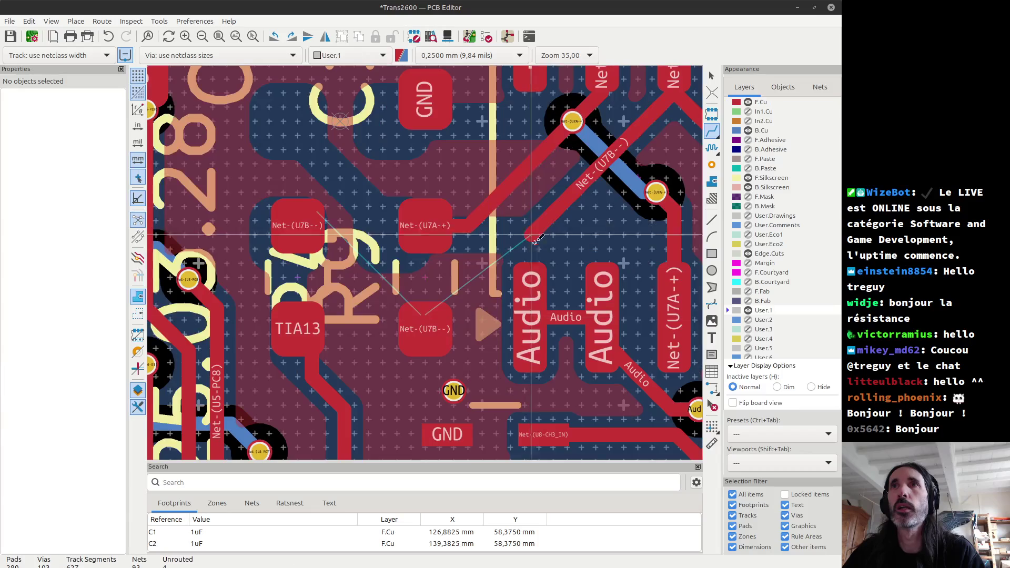
{"action": "key", "text": "x"}
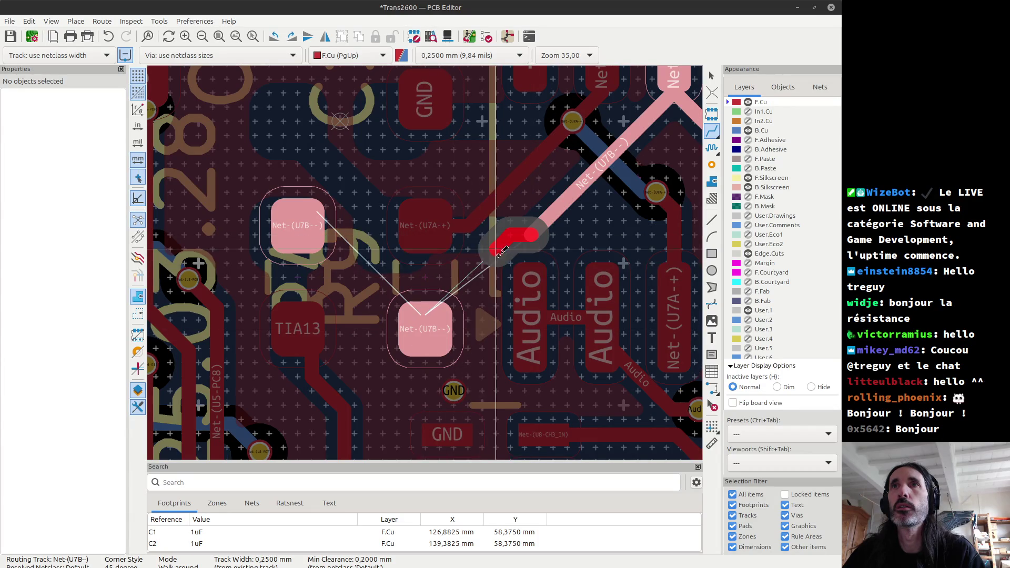
{"action": "left_click", "coordinate": [429, 318]}
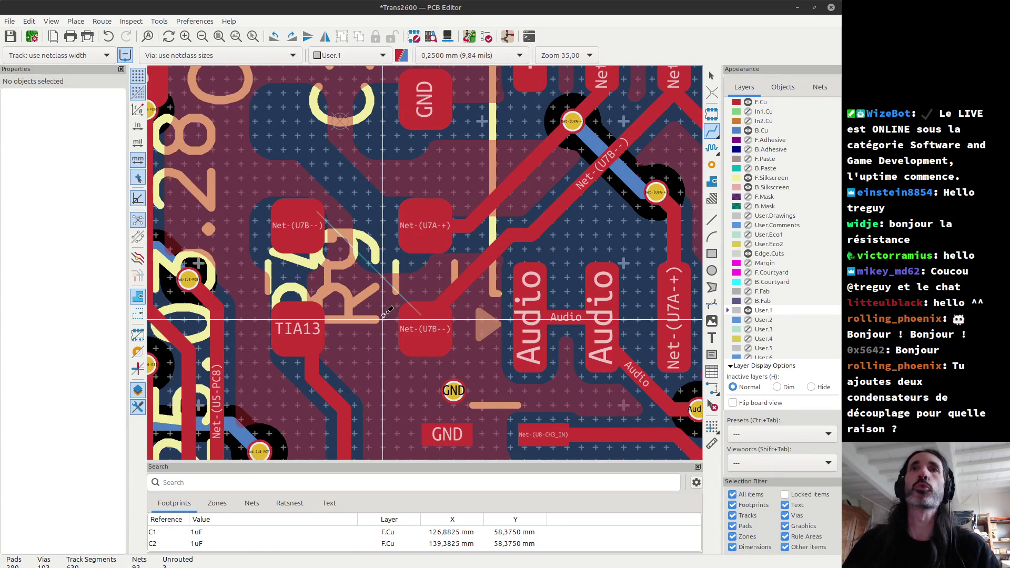
{"action": "scroll", "coordinate": [310, 286], "scroll_direction": "down", "scroll_amount": 2}
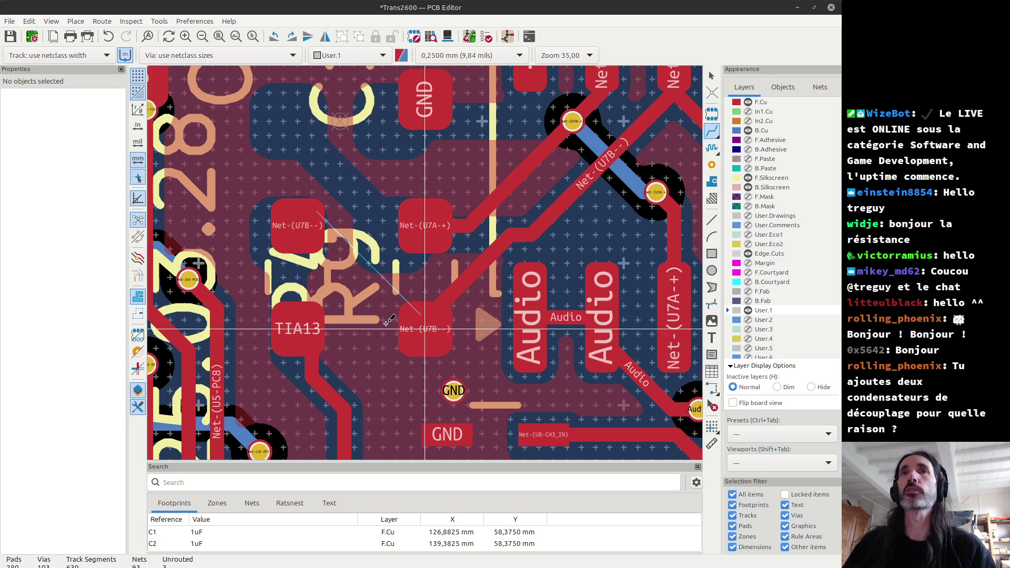
{"action": "scroll", "coordinate": [426, 262], "scroll_direction": "down", "scroll_amount": 2}
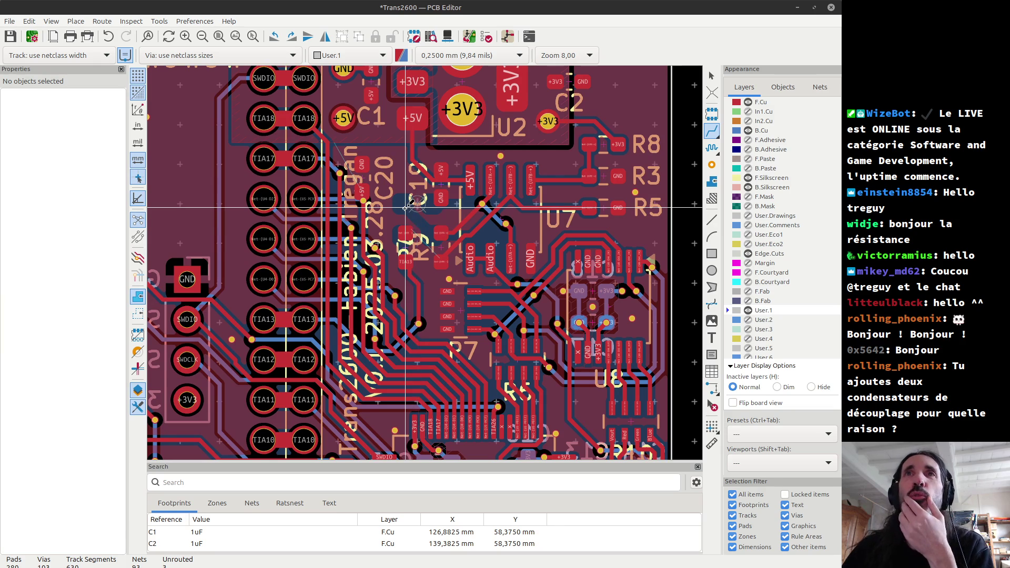
{"action": "scroll", "coordinate": [405, 207], "scroll_direction": "up", "scroll_amount": 4}
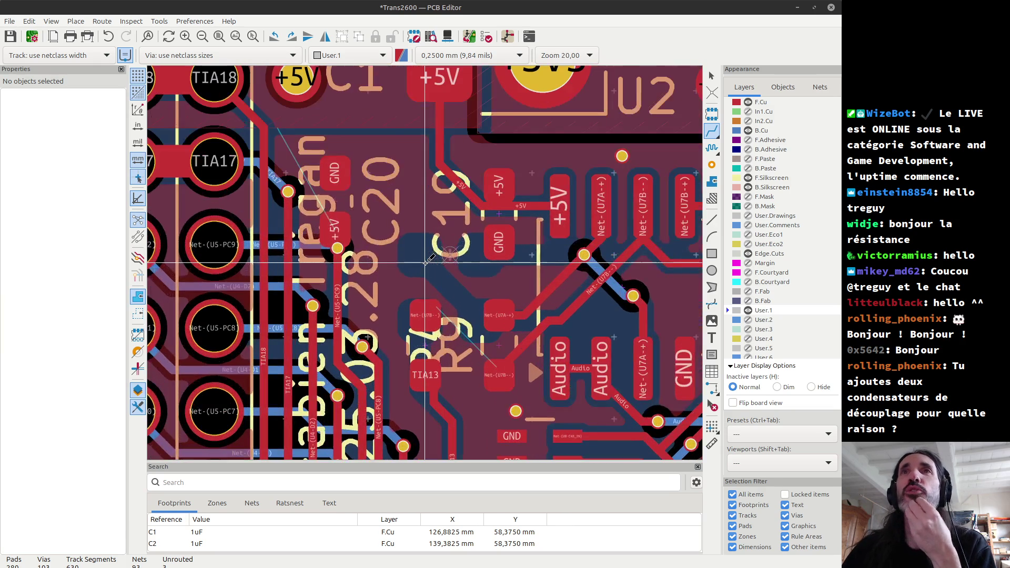
Move capacitor C20 right beside C19, rotated so its pads swap ends.
{"action": "left_click", "coordinate": [337, 200]}
{"action": "mouse_move", "coordinate": [336, 200]}
{"action": "left_mouse_down"}
{"action": "mouse_move", "coordinate": [415, 202]}
{"action": "mouse_move", "coordinate": [427, 226]}
{"action": "left_mouse_up"}
{"action": "key", "text": "r"}
{"action": "key", "text": "r"}
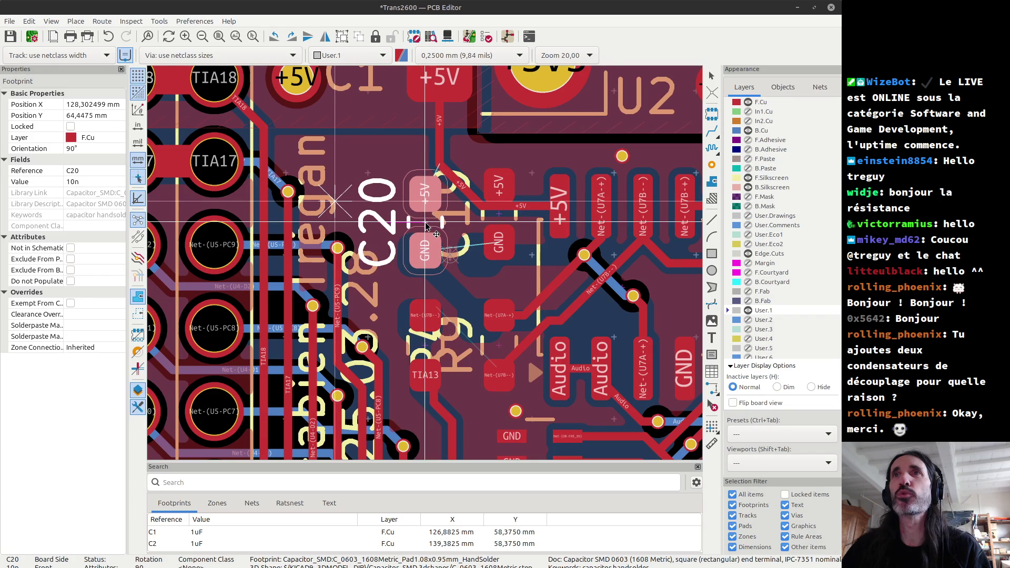
{"action": "scroll", "coordinate": [427, 226], "scroll_direction": "up", "scroll_amount": 2}
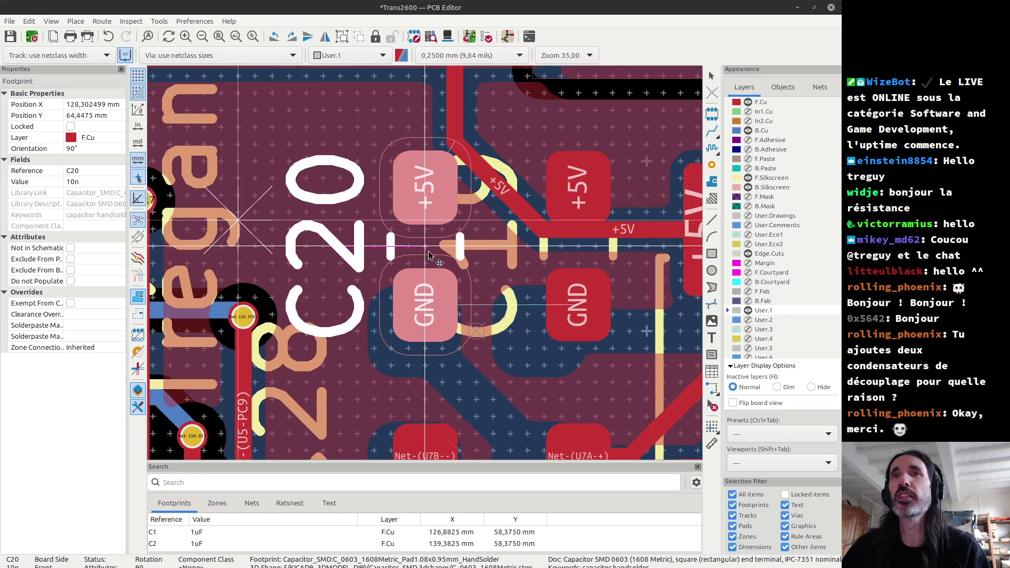
{"action": "left_click", "coordinate": [428, 251]}
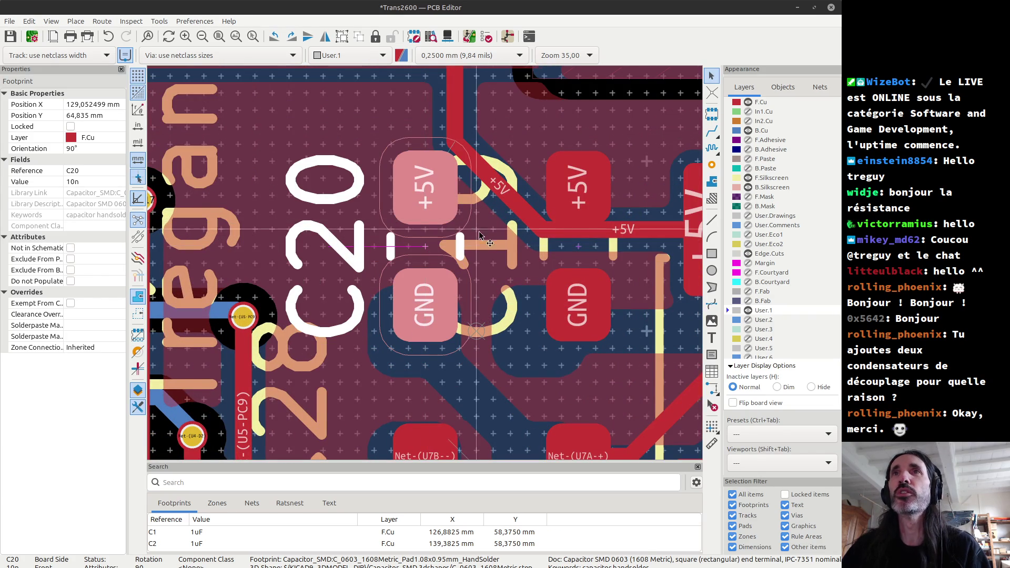
Delete the diagonal +5V track near C20.
{"action": "left_click", "coordinate": [518, 205]}
{"action": "key", "text": "Delete"}
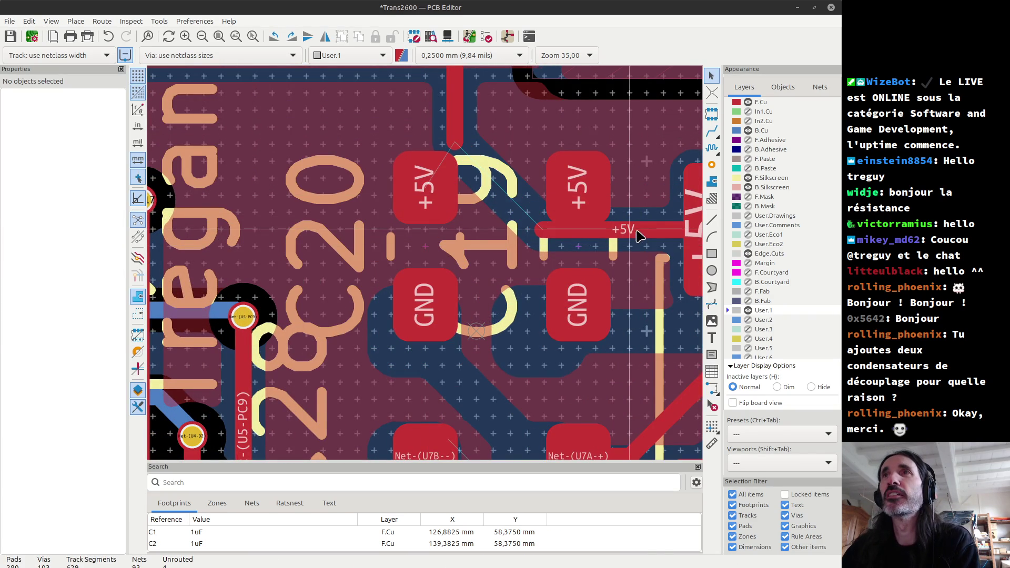
{"action": "scroll", "coordinate": [620, 234], "scroll_direction": "down", "scroll_amount": 2}
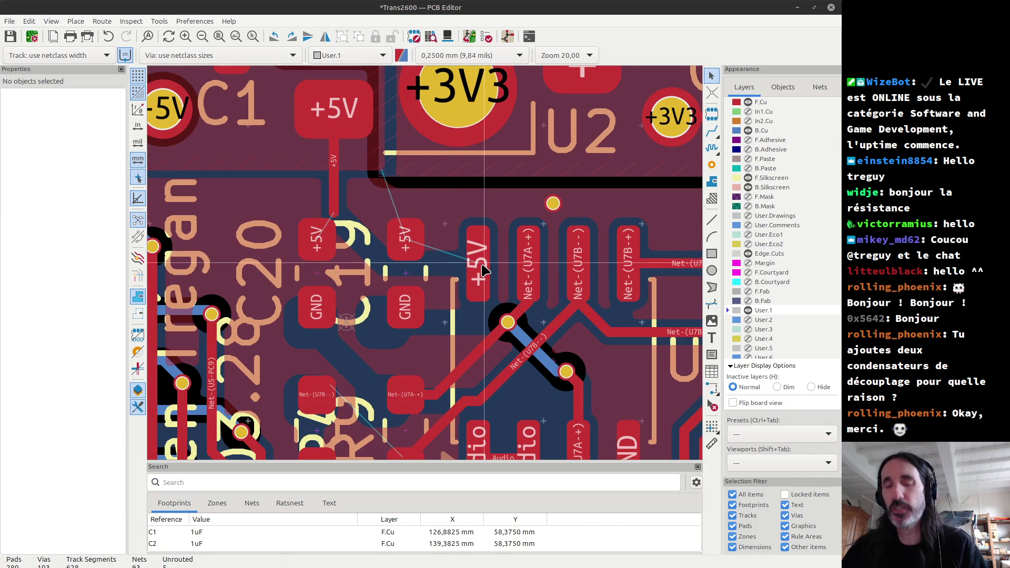
Route a +5V track between the capacitor pads and delete the old vertical +5V track.
{"action": "key", "text": "x"}
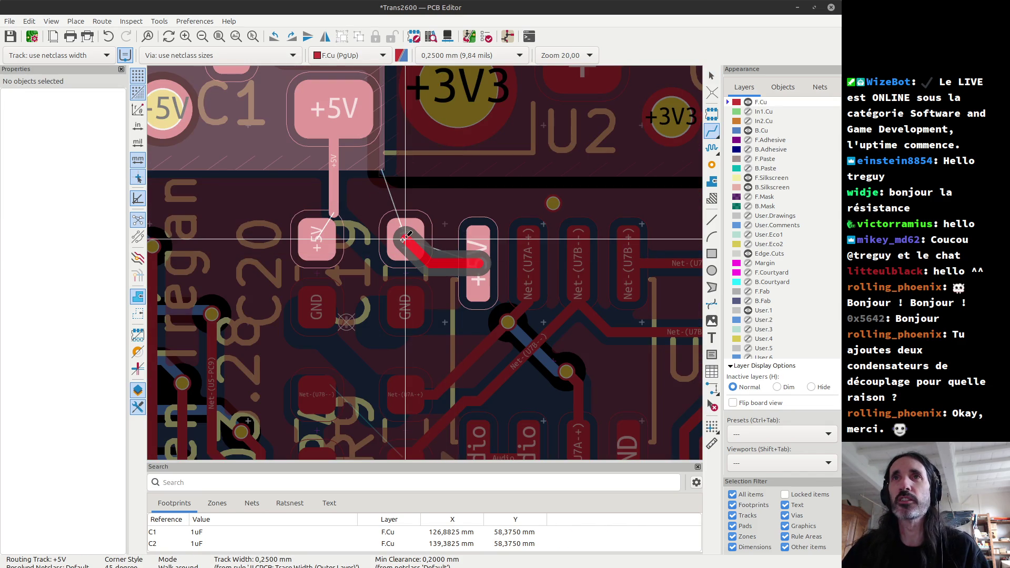
{"action": "key", "text": "slash"}
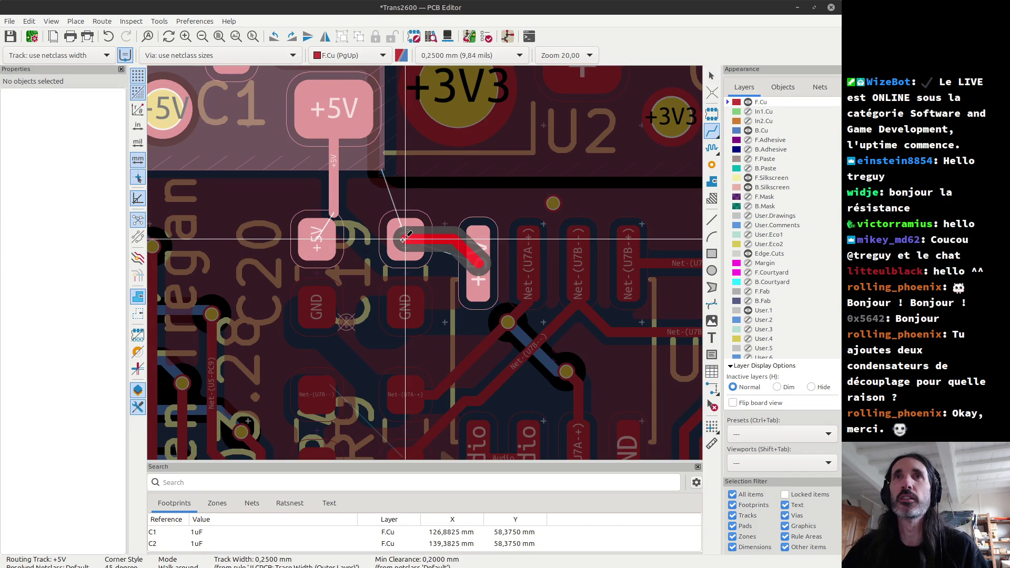
{"action": "left_click", "coordinate": [403, 239]}
{"action": "left_click", "coordinate": [319, 227]}
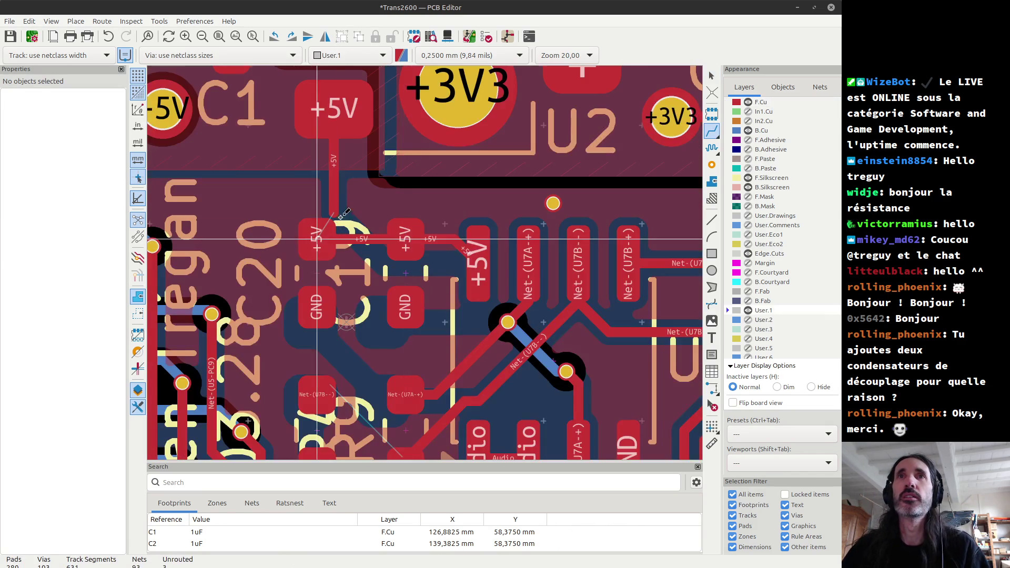
{"action": "key", "text": "Escape"}
{"action": "left_click", "coordinate": [334, 214]}
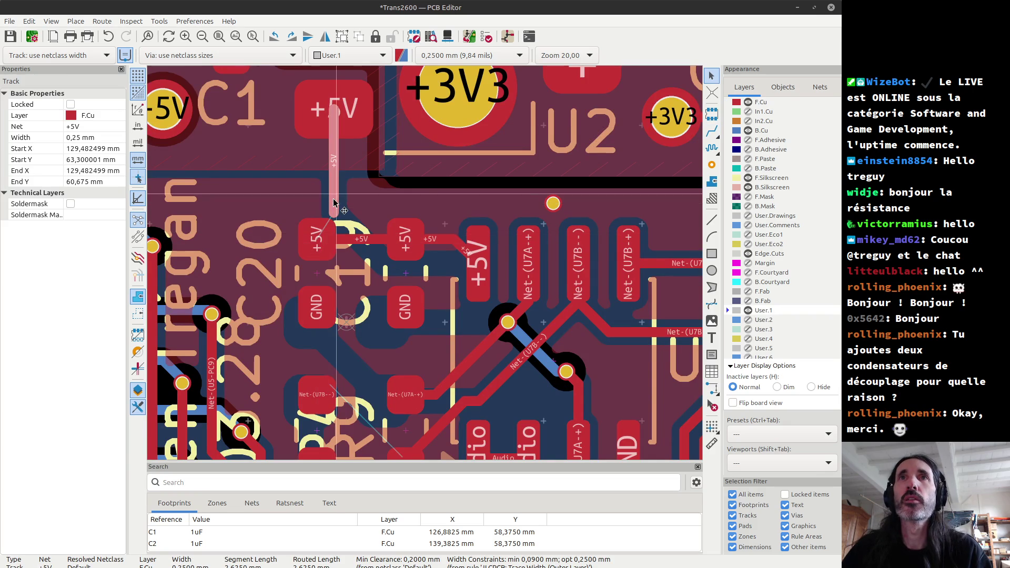
{"action": "key", "text": "Delete"}
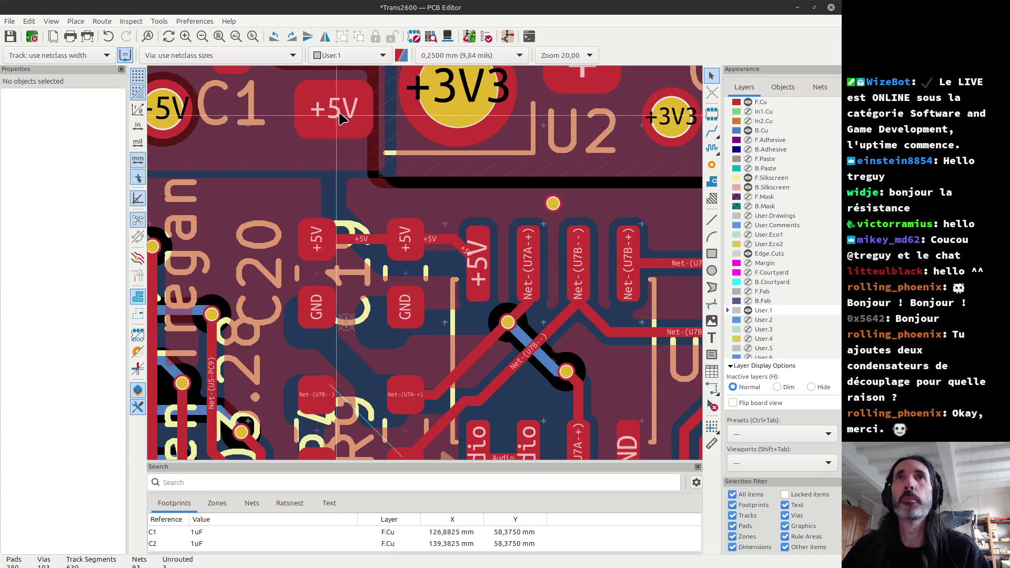
Route a +5V track from C1's pad to the left capacitor pad, then refill zones.
{"action": "key", "text": "x"}
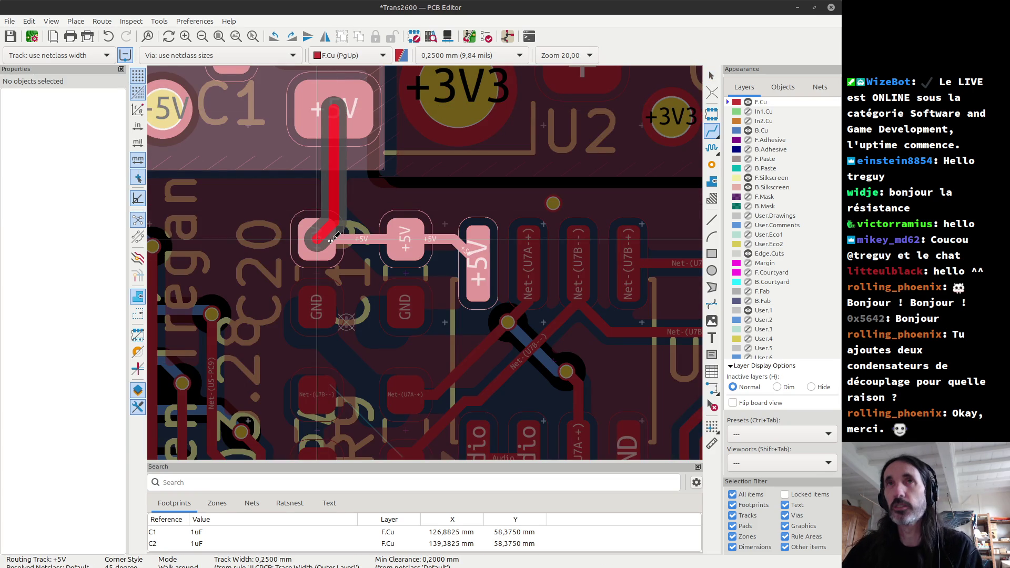
{"action": "key", "text": "slash"}
{"action": "left_click", "coordinate": [330, 241]}
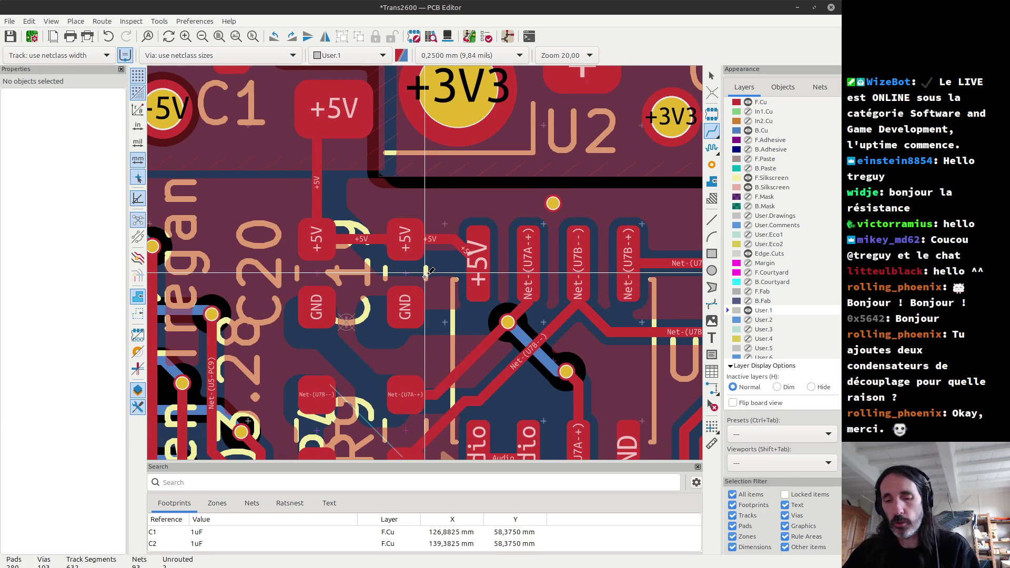
{"action": "key", "text": "b"}
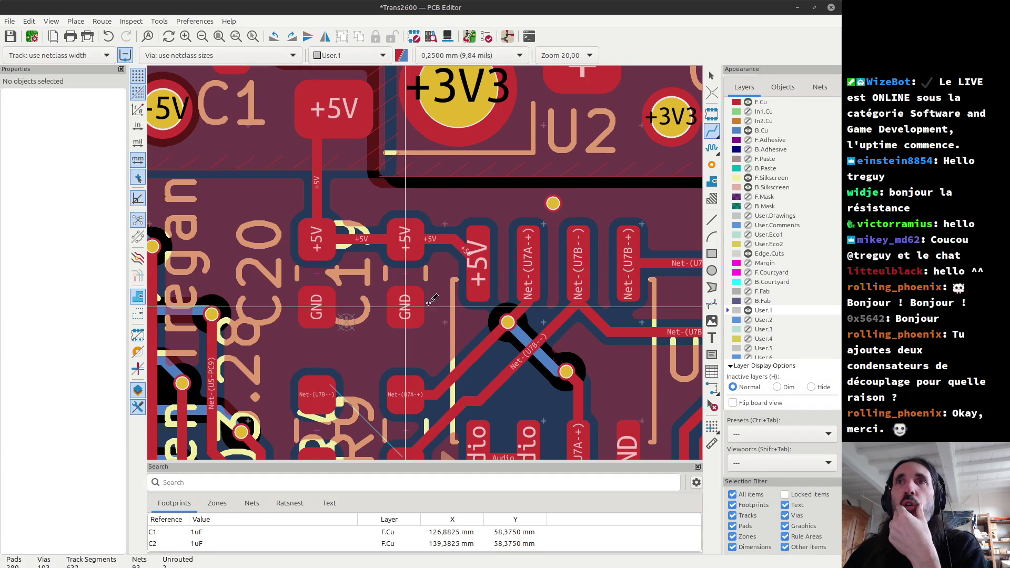
{"action": "scroll", "coordinate": [419, 310], "scroll_direction": "down", "scroll_amount": 2}
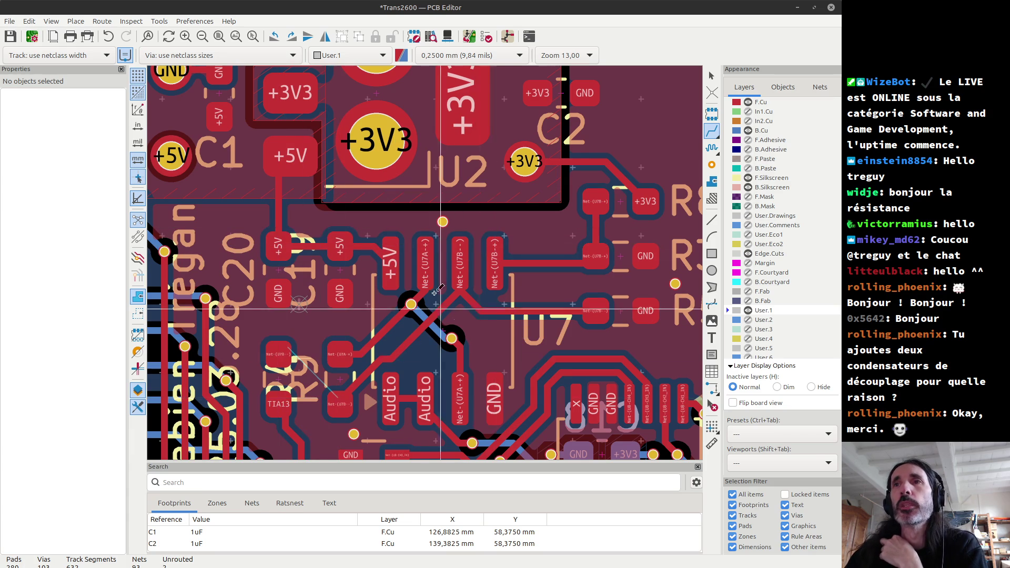
Hide the B.Cu layer to show only front routing around U7, U8 and U10.
{"action": "scroll", "coordinate": [427, 259], "scroll_direction": "down", "scroll_amount": 3}
{"action": "scroll", "coordinate": [427, 259], "scroll_direction": "down", "scroll_amount": 2}
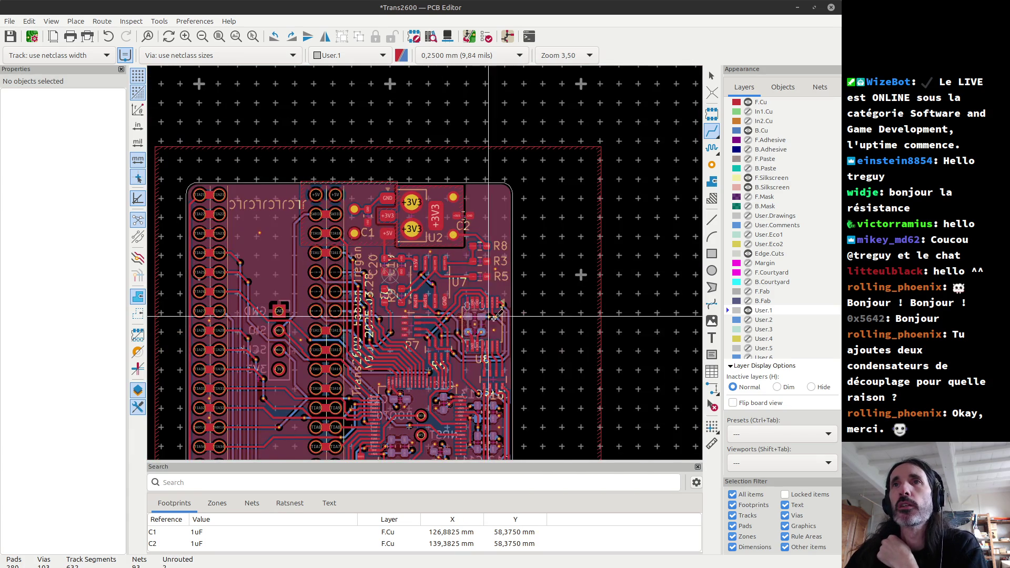
{"action": "scroll", "coordinate": [426, 261], "scroll_direction": "up", "scroll_amount": 5}
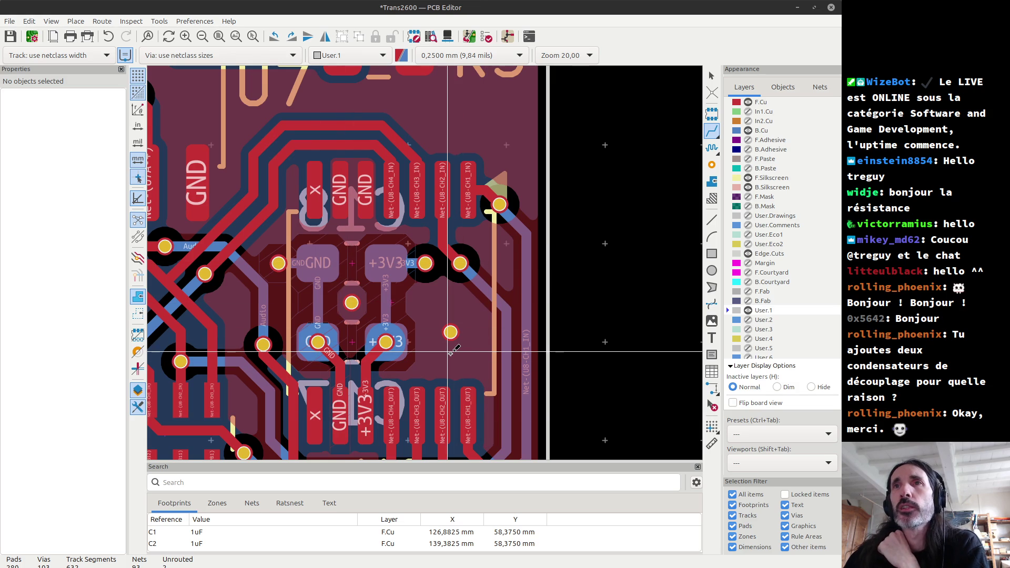
{"action": "left_click", "coordinate": [748, 132]}
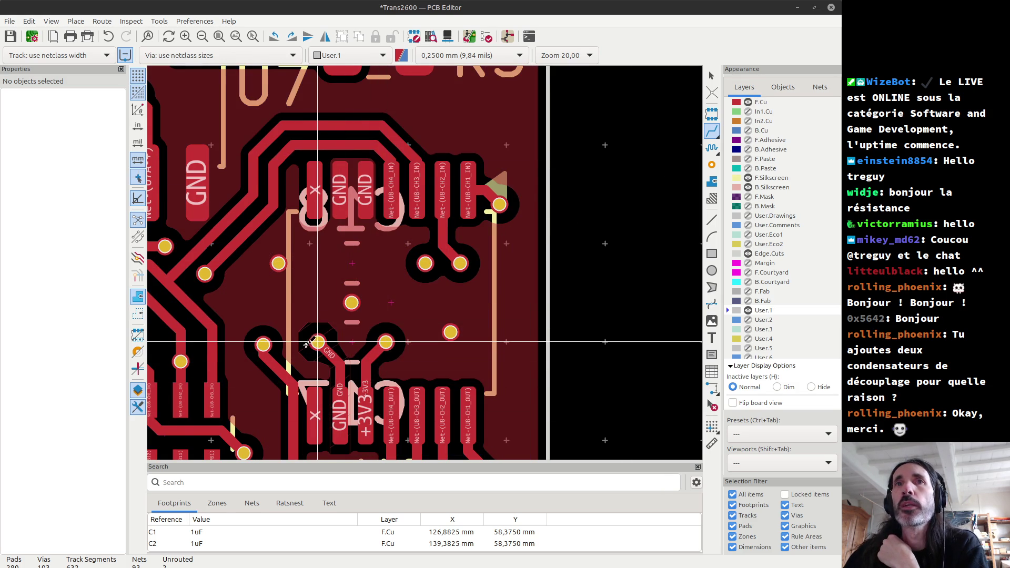
{"action": "scroll", "coordinate": [337, 351], "scroll_direction": "up", "scroll_amount": 3}
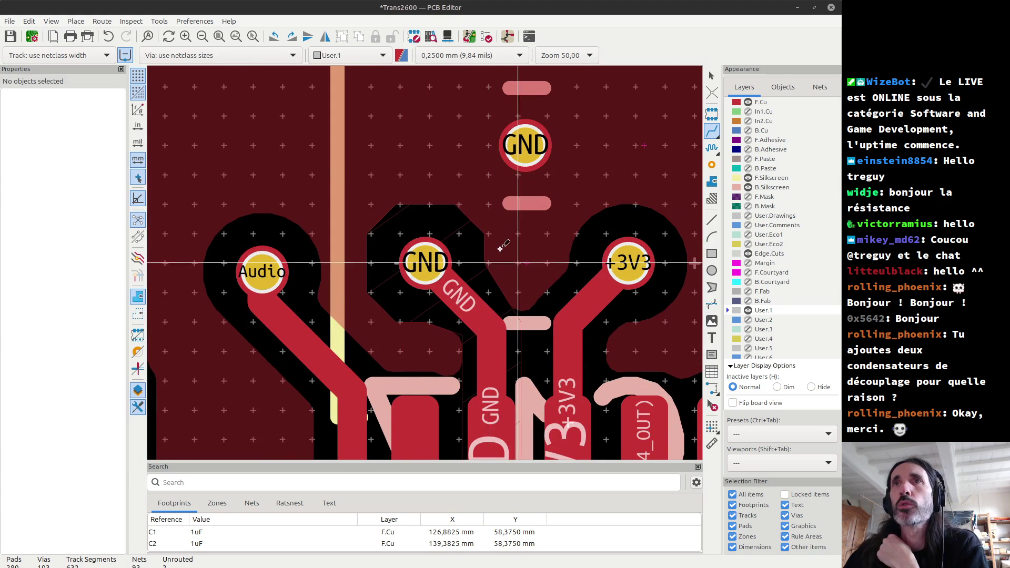
{"action": "scroll", "coordinate": [426, 199], "scroll_direction": "down", "scroll_amount": 2}
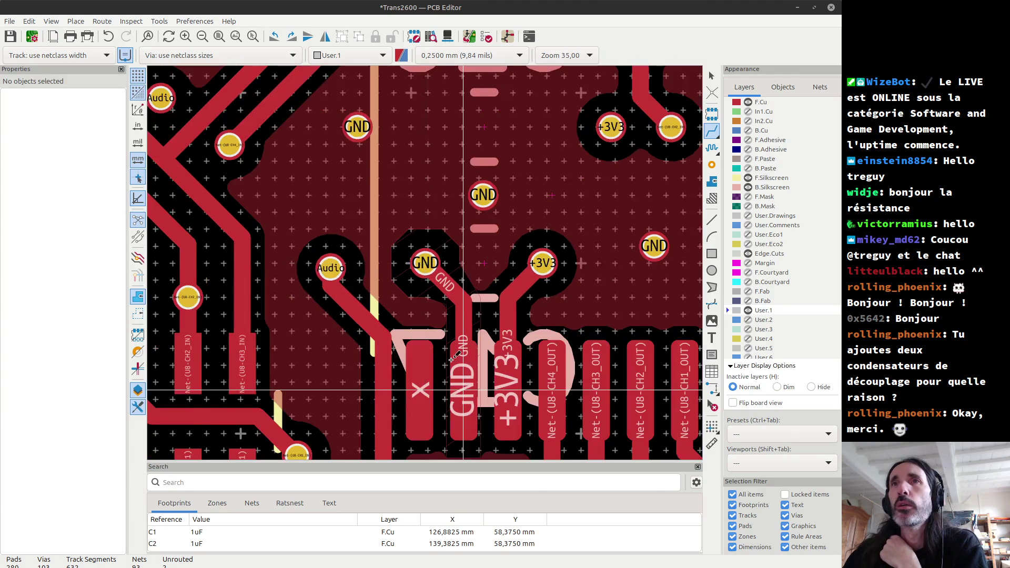
{"action": "scroll", "coordinate": [416, 298], "scroll_direction": "down", "scroll_amount": 2}
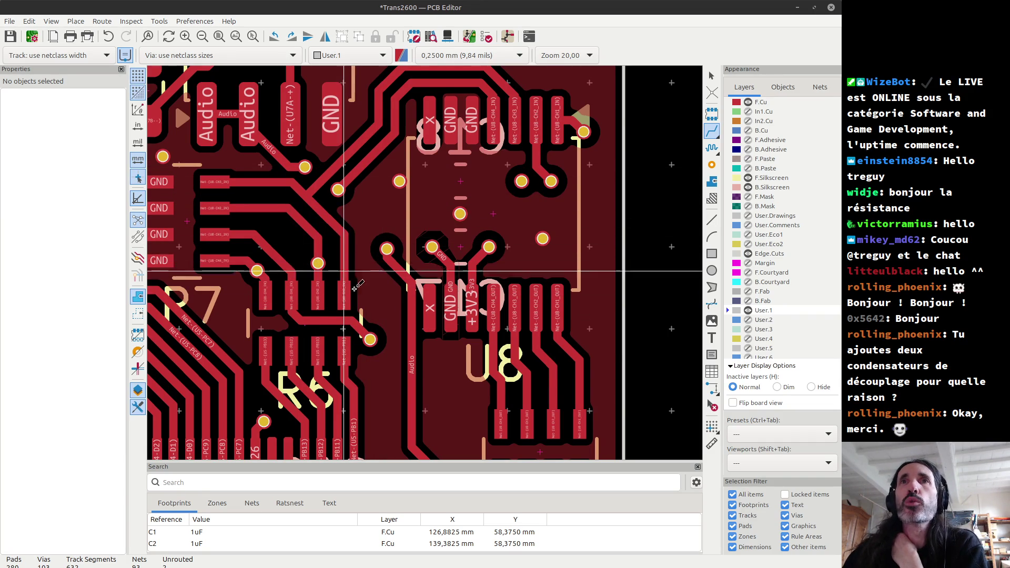
{"action": "scroll", "coordinate": [351, 259], "scroll_direction": "down", "scroll_amount": 3}
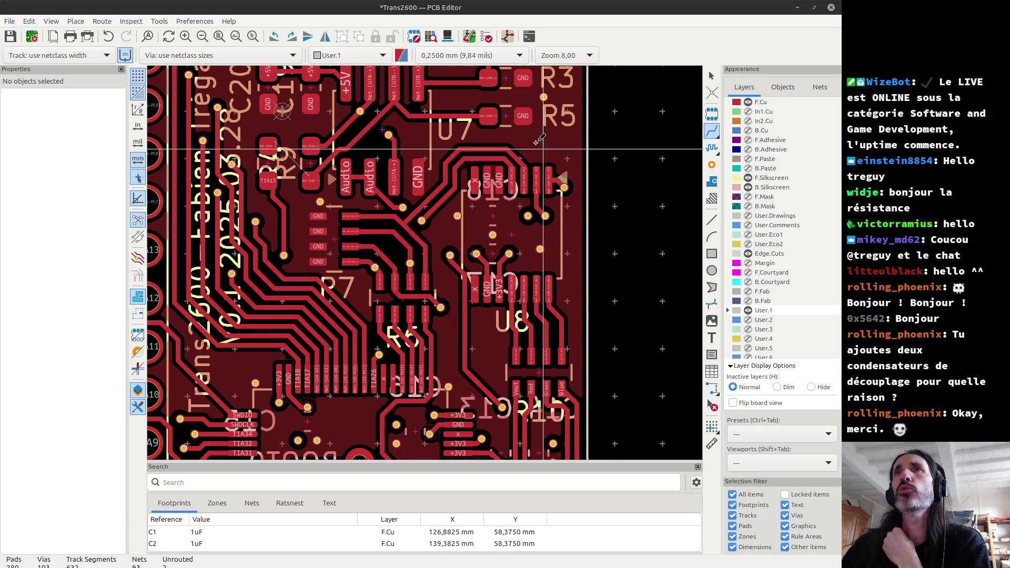
{"action": "scroll", "coordinate": [539, 140], "scroll_direction": "down", "scroll_amount": 6}
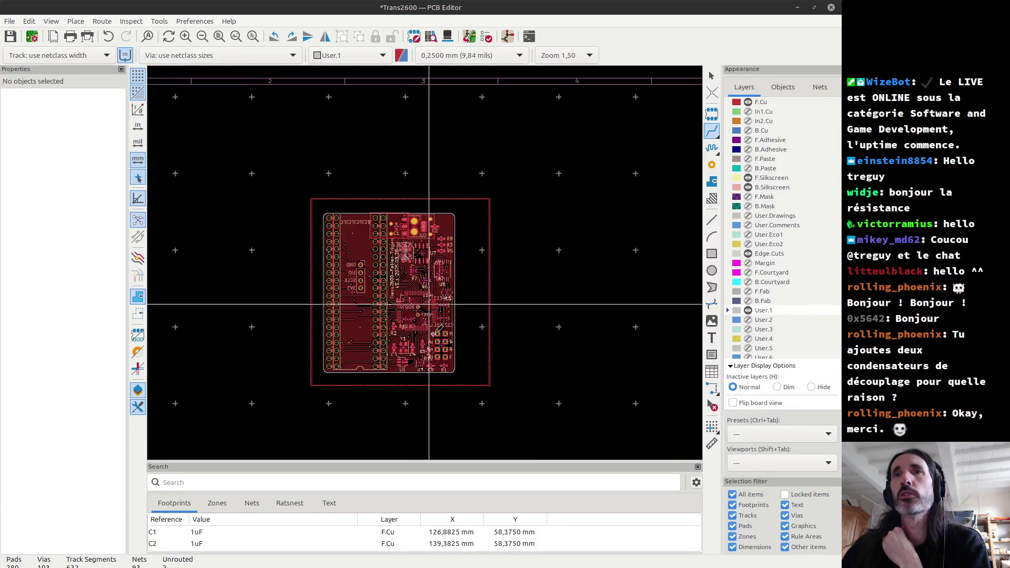
{"action": "scroll", "coordinate": [438, 330], "scroll_direction": "up", "scroll_amount": 6}
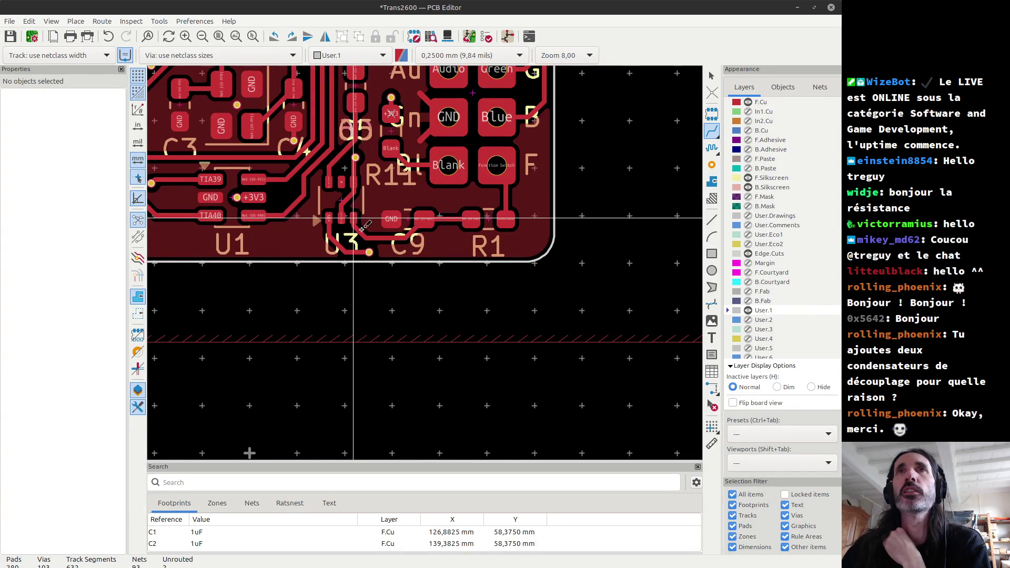
{"action": "scroll", "coordinate": [359, 195], "scroll_direction": "down", "scroll_amount": 4}
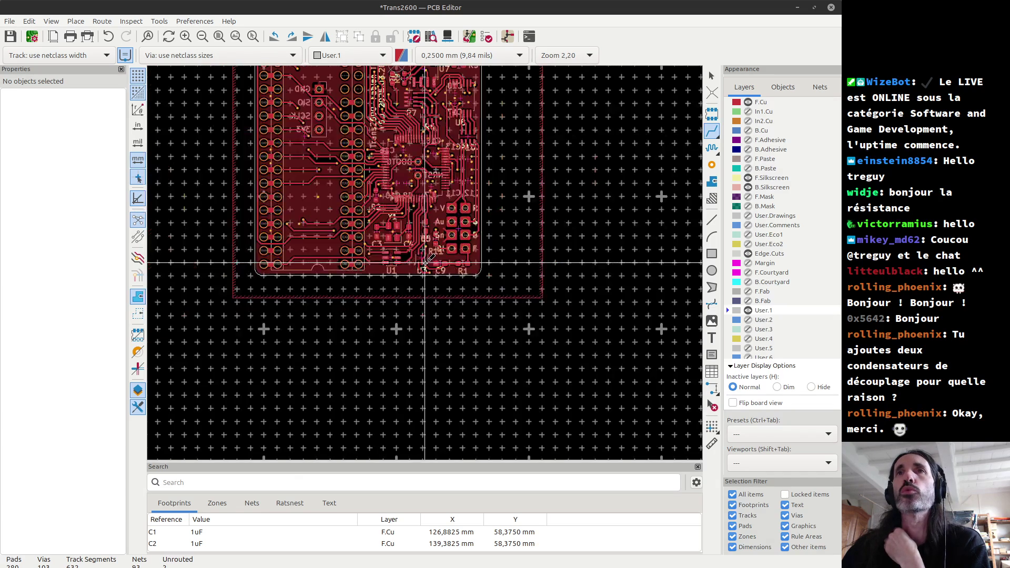
{"action": "scroll", "coordinate": [424, 263], "scroll_direction": "down", "scroll_amount": 2}
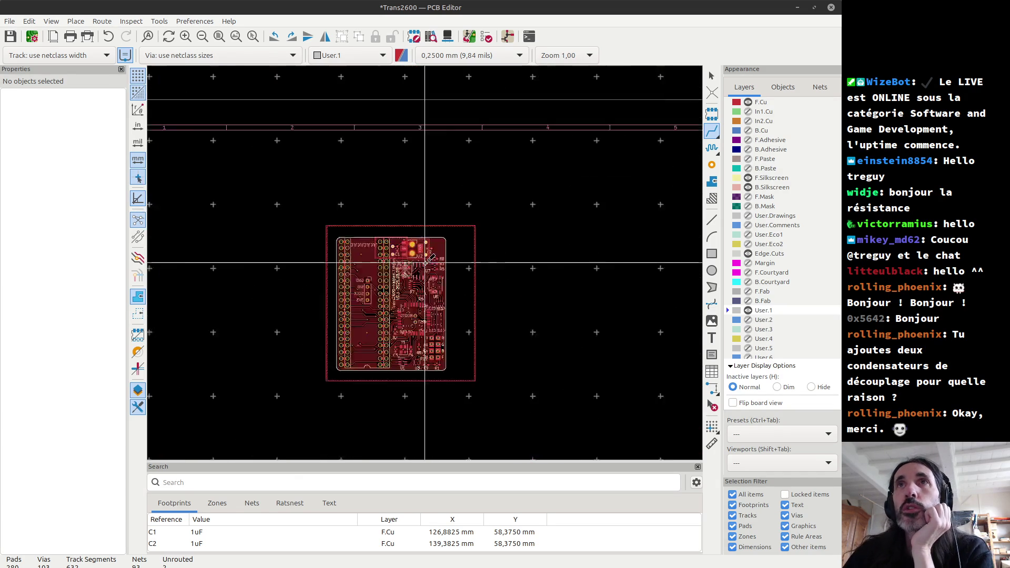
{"action": "scroll", "coordinate": [395, 319], "scroll_direction": "up", "scroll_amount": 6}
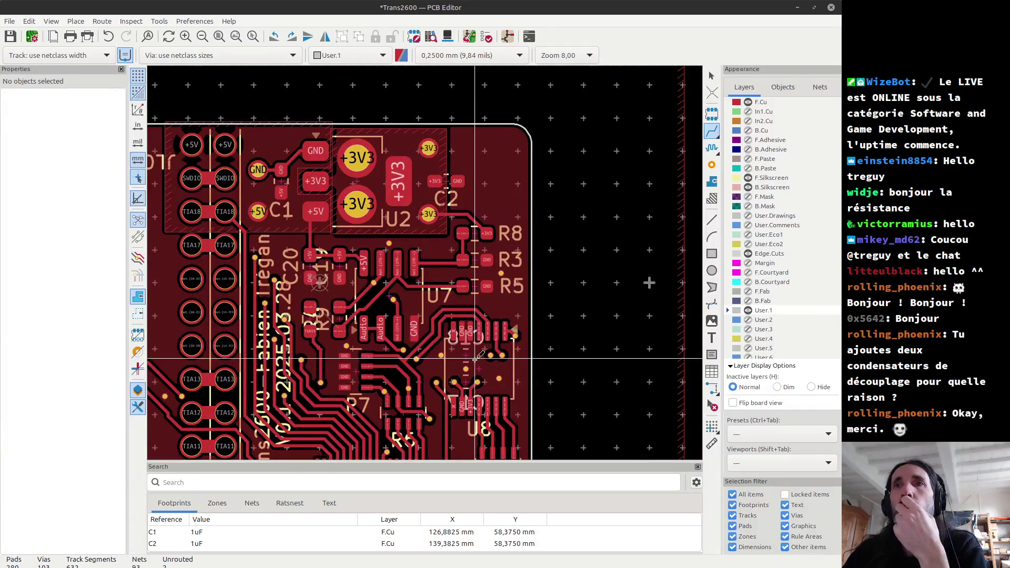
{"action": "scroll", "coordinate": [430, 221], "scroll_direction": "up", "scroll_amount": 4}
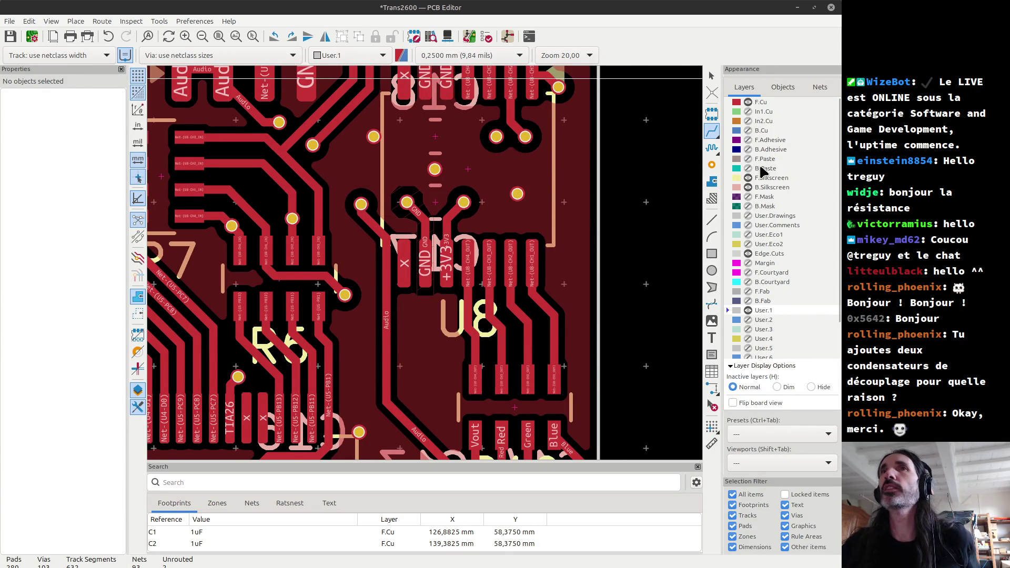
Cycle through the copper layers' visibility, ending with only the In1.Cu plane shown.
{"action": "left_click", "coordinate": [748, 102]}
{"action": "left_click", "coordinate": [749, 111]}
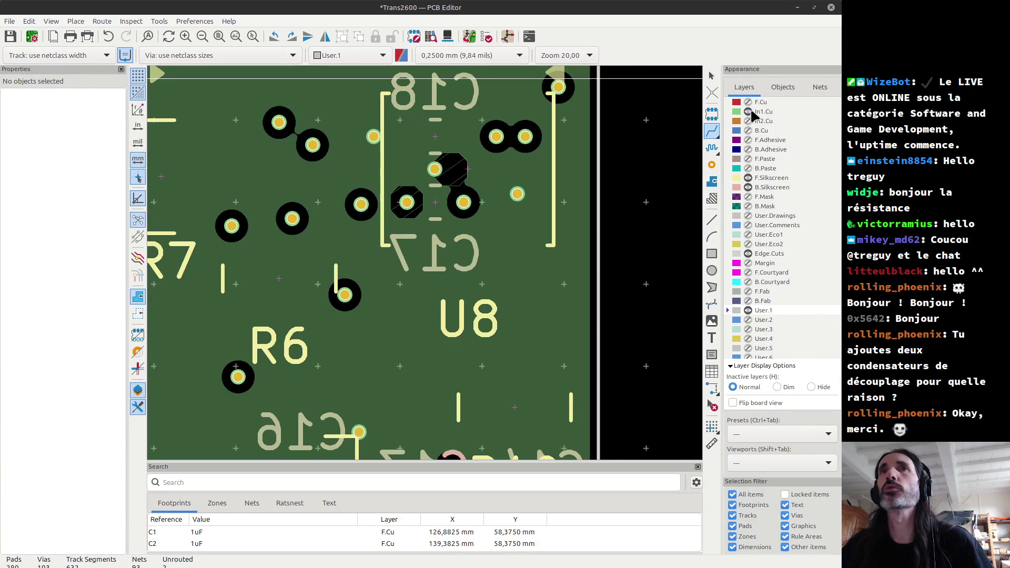
{"action": "left_click", "coordinate": [748, 111]}
{"action": "left_click", "coordinate": [748, 121]}
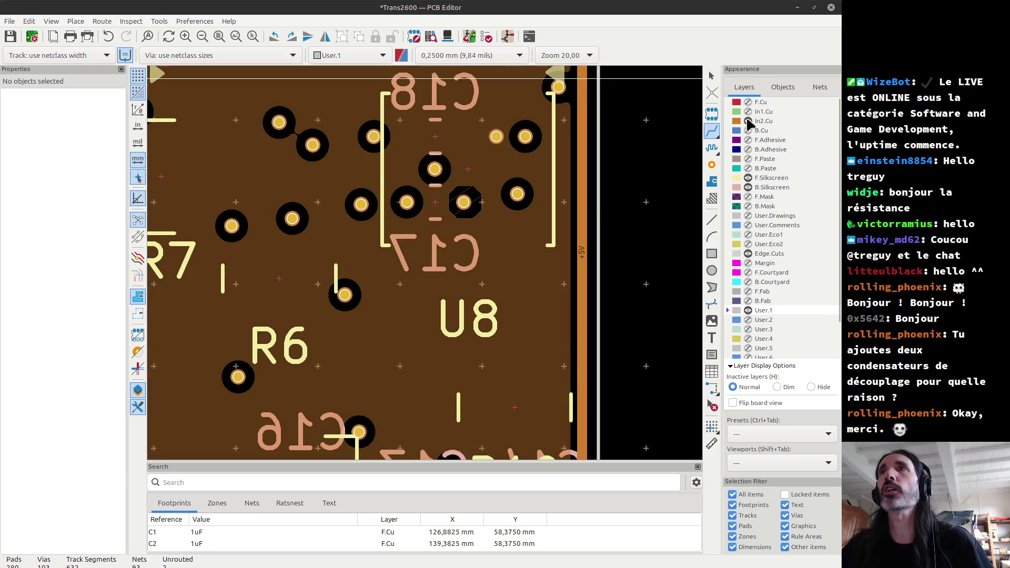
{"action": "left_click", "coordinate": [748, 121]}
{"action": "left_click", "coordinate": [748, 131]}
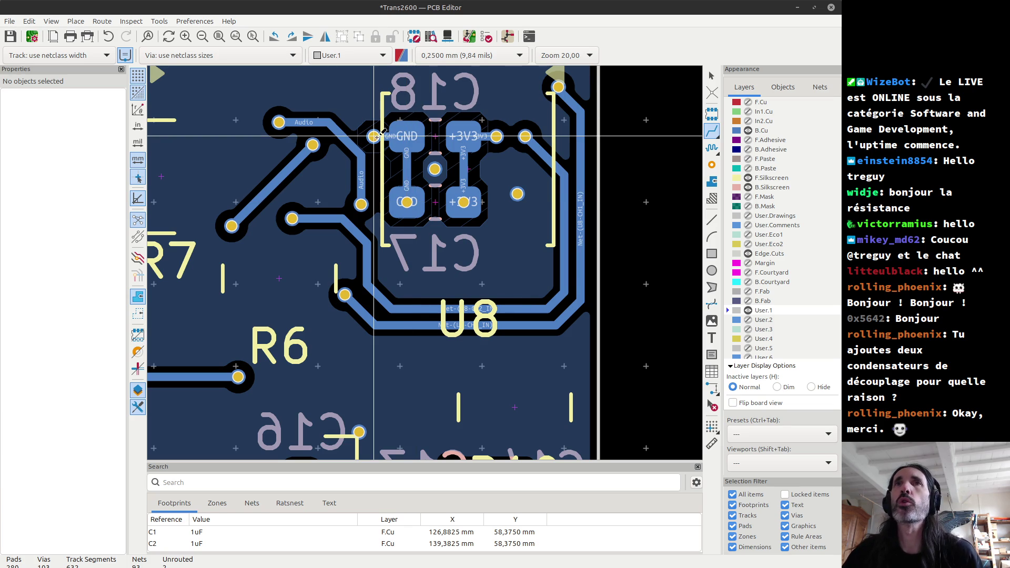
{"action": "scroll", "coordinate": [373, 136], "scroll_direction": "up", "scroll_amount": 3}
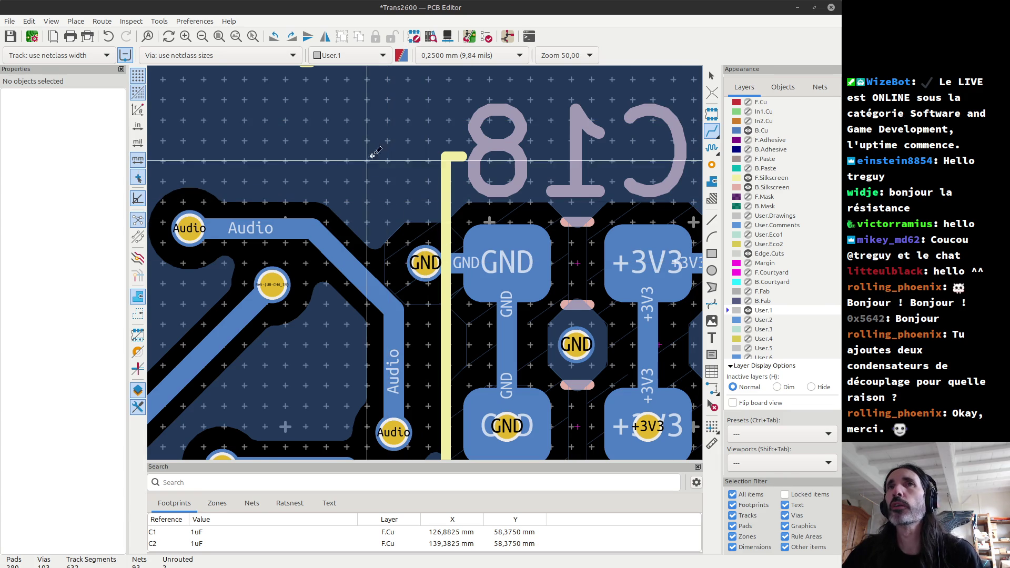
{"action": "left_click", "coordinate": [748, 130]}
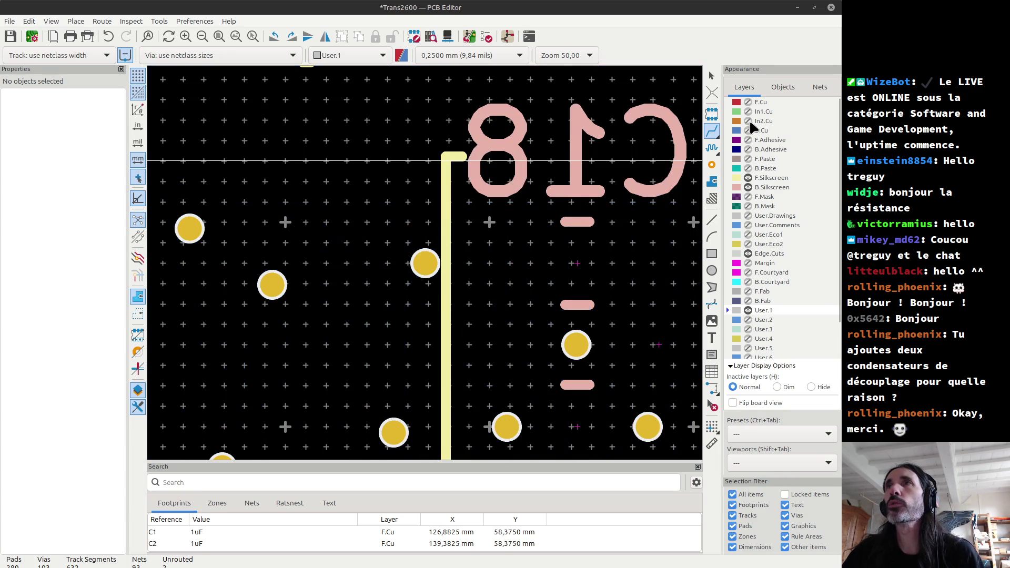
{"action": "left_click", "coordinate": [748, 112]}
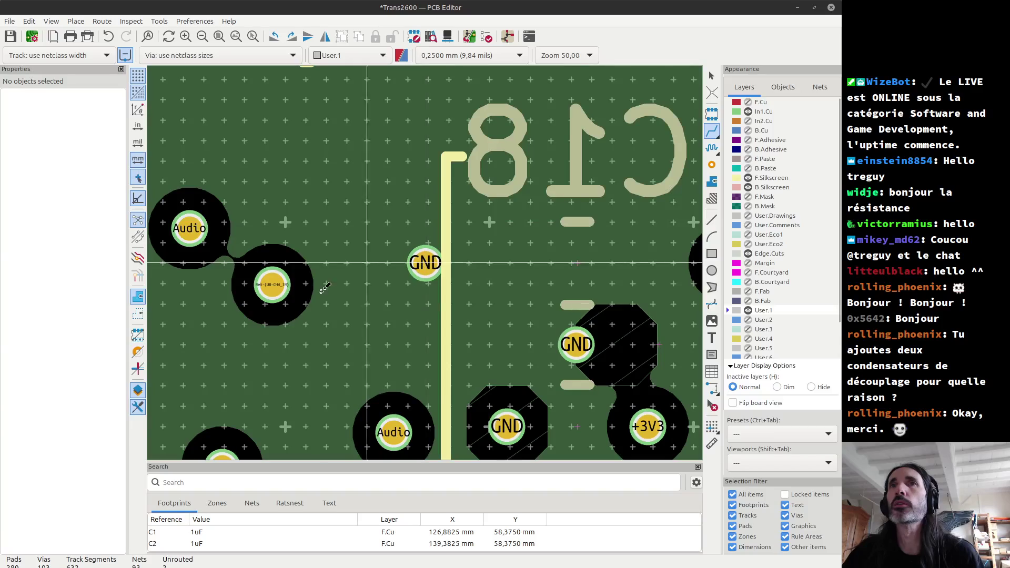
{"action": "scroll", "coordinate": [410, 261], "scroll_direction": "down", "scroll_amount": 10}
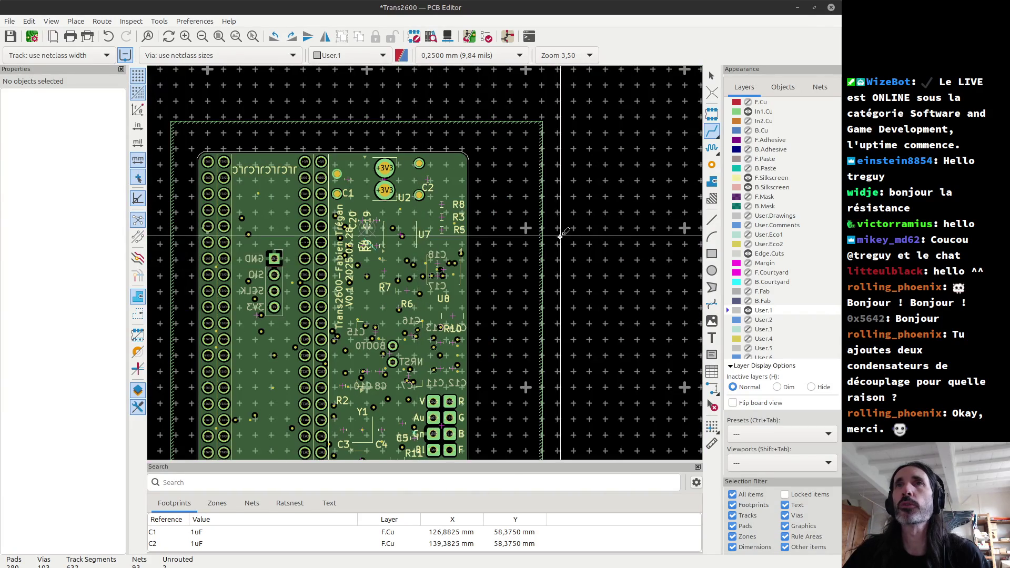
Recentre the board, then show F.Cu, B.Cu and B.Silkscreen again while hiding In1.Cu.
{"action": "middle_click_drag", "start_coordinate": [553, 234], "coordinate": [664, 172]}
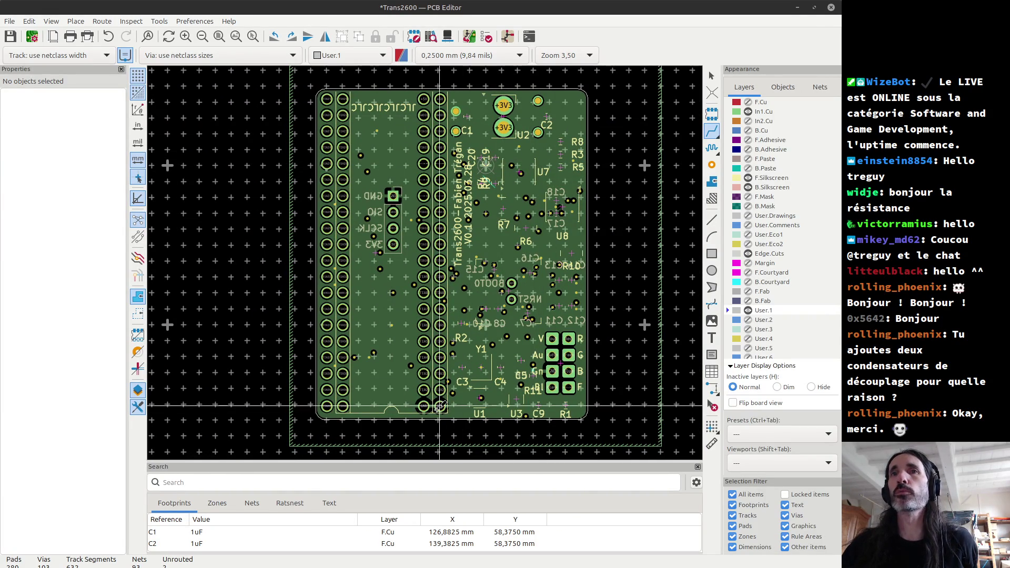
{"action": "scroll", "coordinate": [425, 406], "scroll_direction": "up", "scroll_amount": 3}
{"action": "scroll", "coordinate": [427, 259], "scroll_direction": "up", "scroll_amount": 3}
{"action": "scroll", "coordinate": [422, 240], "scroll_direction": "down", "scroll_amount": 7}
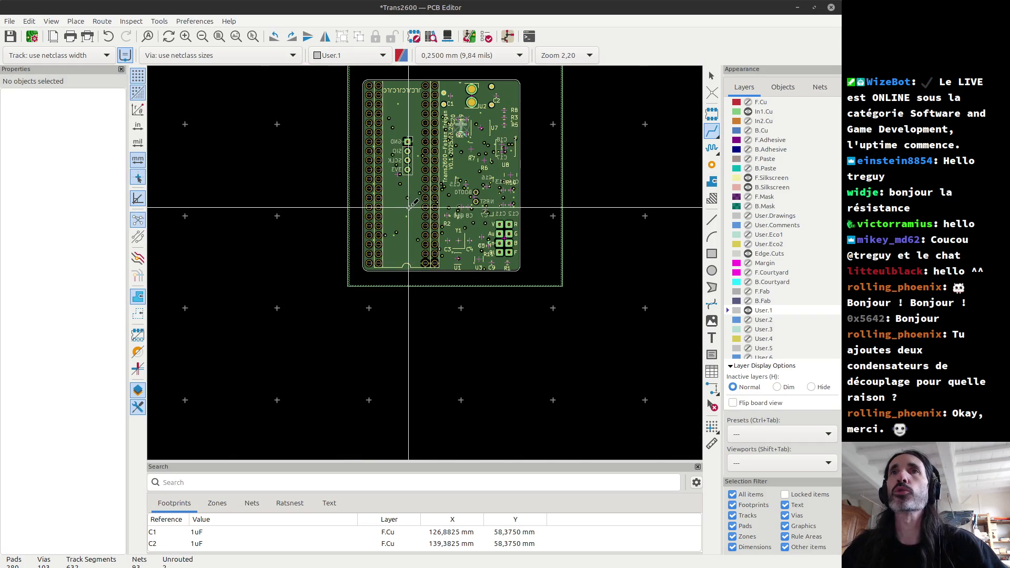
{"action": "middle_click_drag", "start_coordinate": [565, 164], "coordinate": [568, 267]}
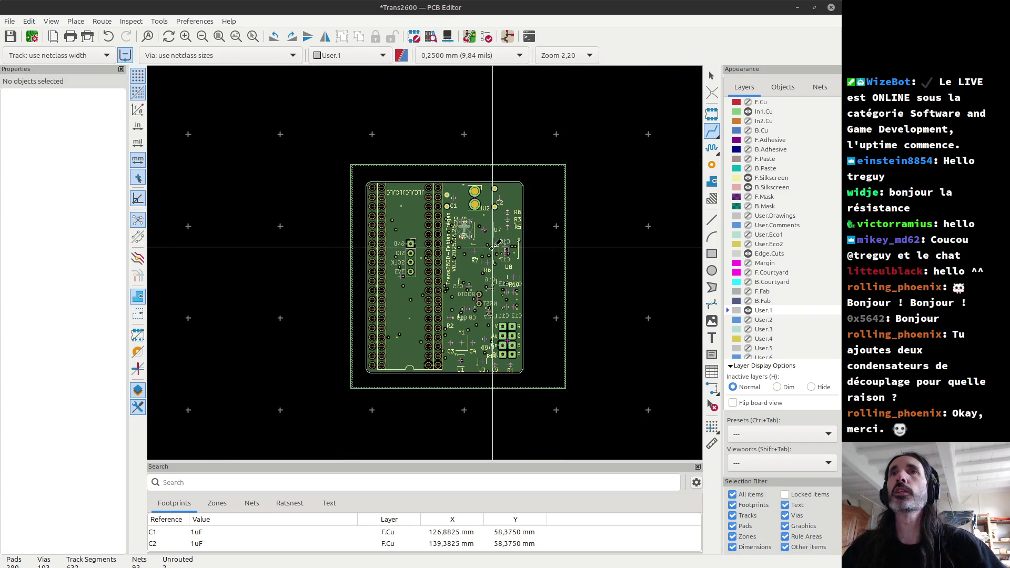
{"action": "left_click", "coordinate": [748, 102]}
{"action": "left_click", "coordinate": [747, 111]}
{"action": "left_click", "coordinate": [747, 130]}
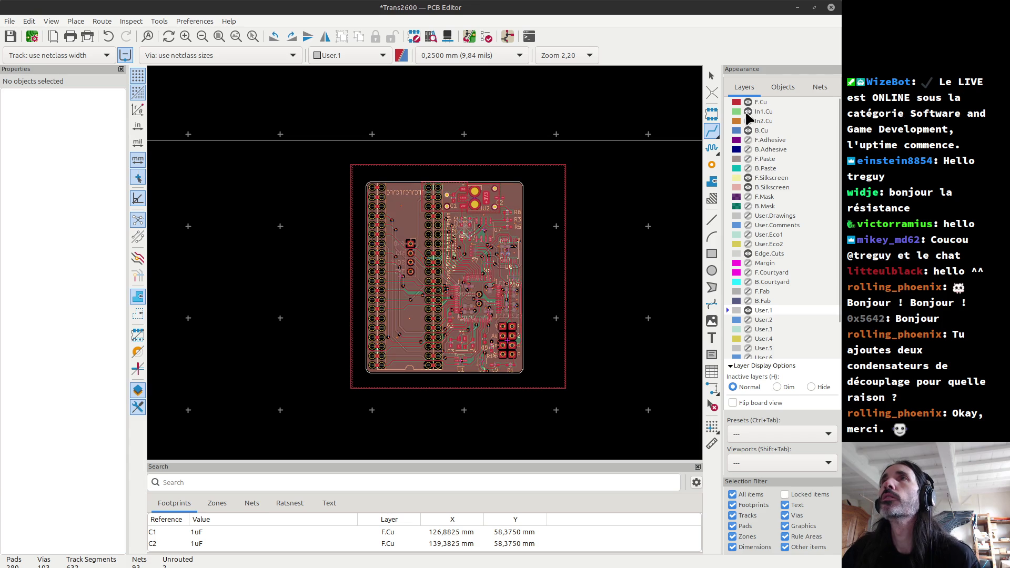
{"action": "left_click", "coordinate": [747, 187]}
Finish the track from the GND via to the lower GND pad.
{"action": "scroll", "coordinate": [549, 210], "scroll_direction": "up", "scroll_amount": 3}
{"action": "scroll", "coordinate": [421, 312], "scroll_direction": "up", "scroll_amount": 8}
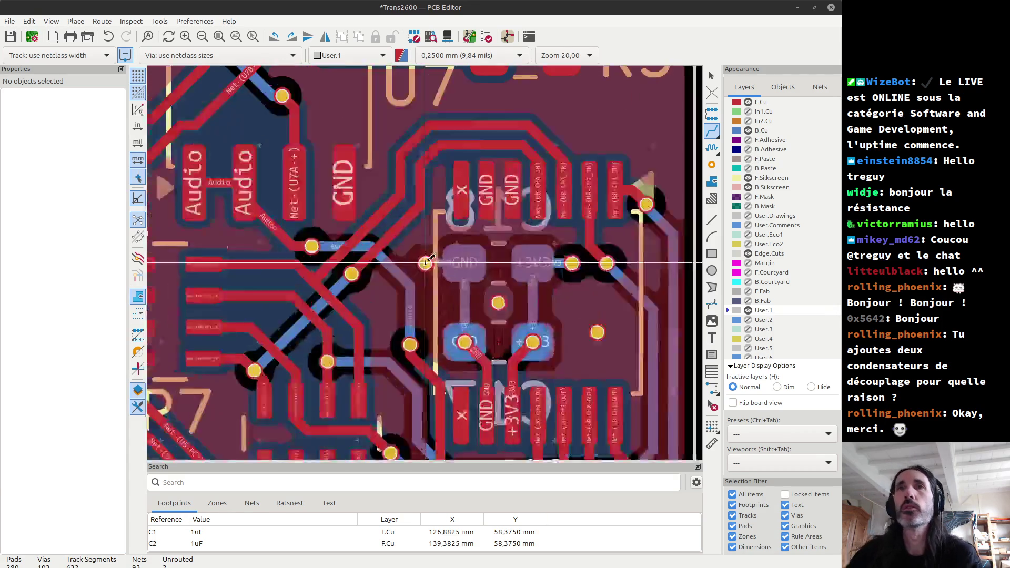
{"action": "scroll", "coordinate": [443, 279], "scroll_direction": "down", "scroll_amount": 1}
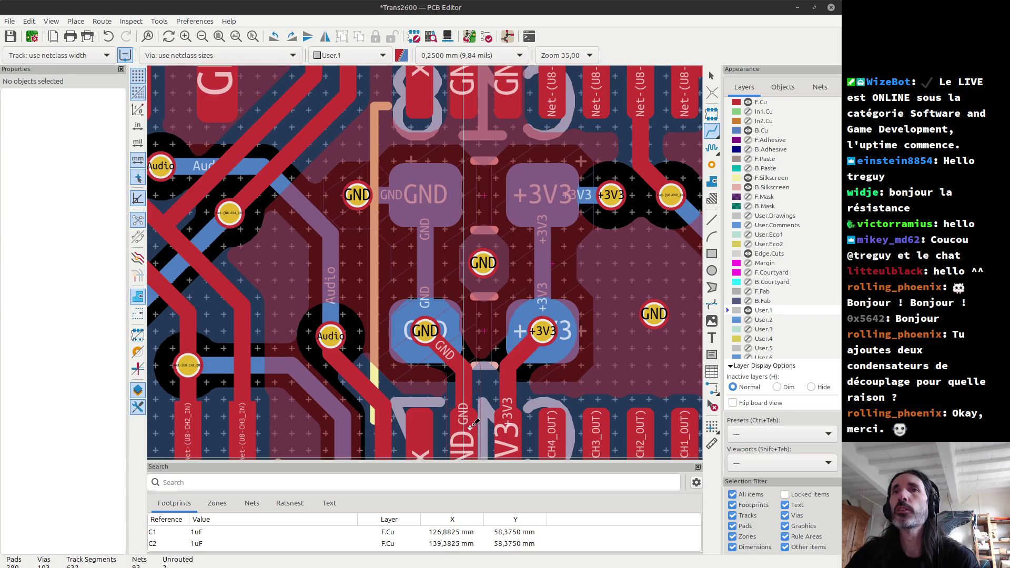
{"action": "left_click", "coordinate": [456, 396]}
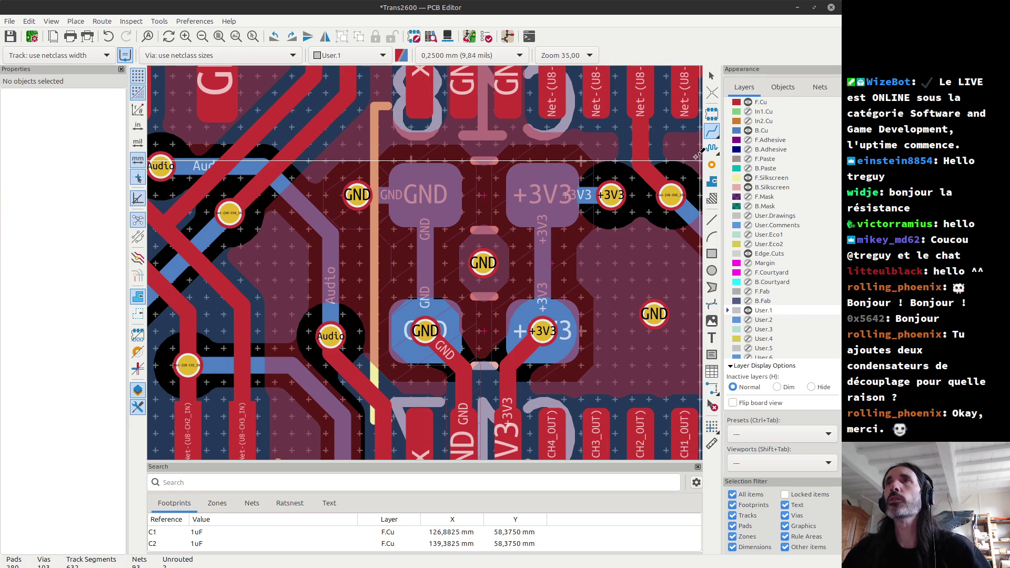
Hide front and back copper and inspect the In1.Cu and In2.Cu planes in turn.
{"action": "left_click", "coordinate": [747, 131]}
{"action": "left_click", "coordinate": [748, 102]}
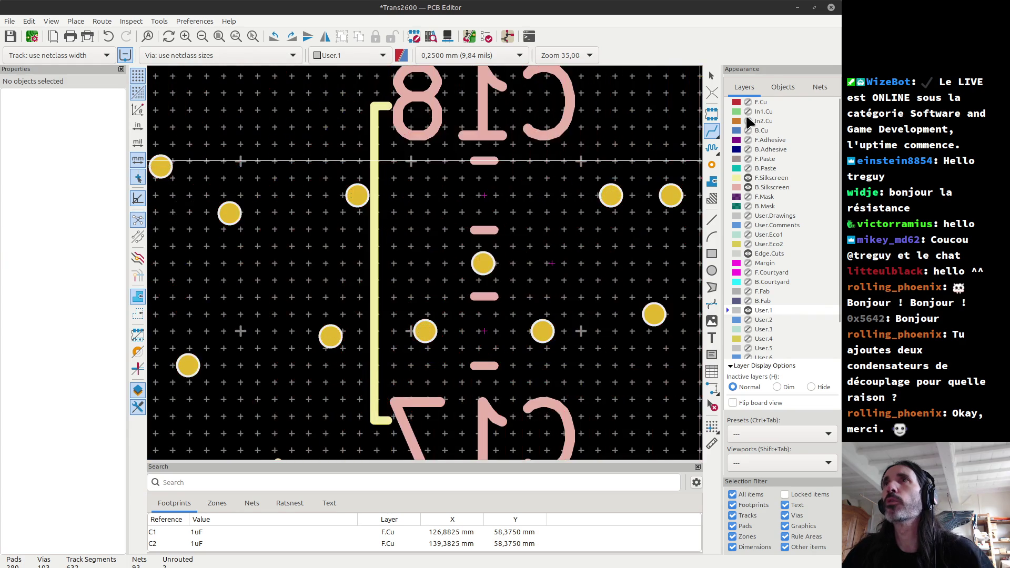
{"action": "left_click", "coordinate": [747, 111]}
{"action": "scroll", "coordinate": [427, 259], "scroll_direction": "down", "scroll_amount": 4}
{"action": "scroll", "coordinate": [428, 259], "scroll_direction": "down", "scroll_amount": 4}
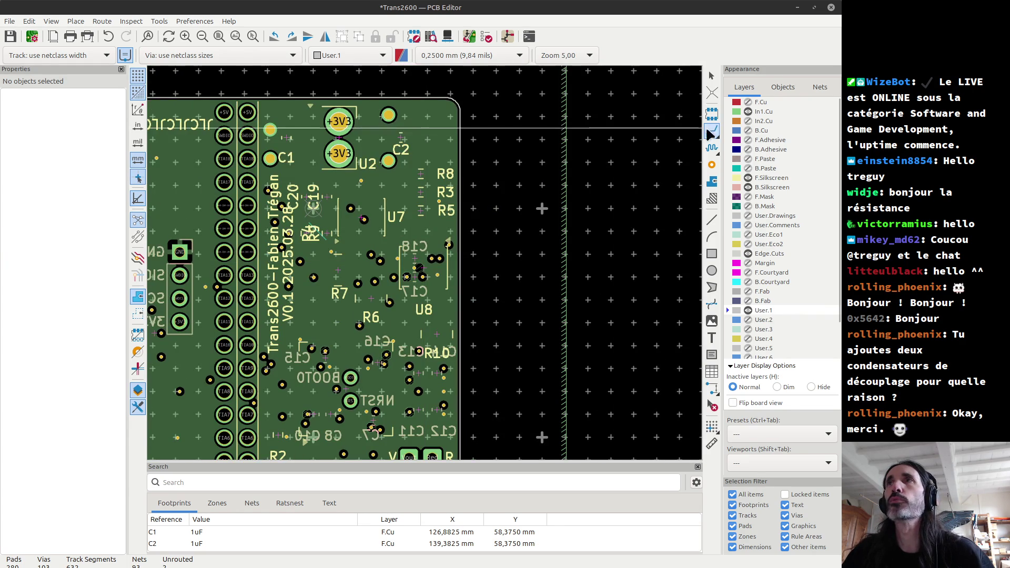
{"action": "left_click", "coordinate": [748, 111]}
{"action": "left_click", "coordinate": [747, 121]}
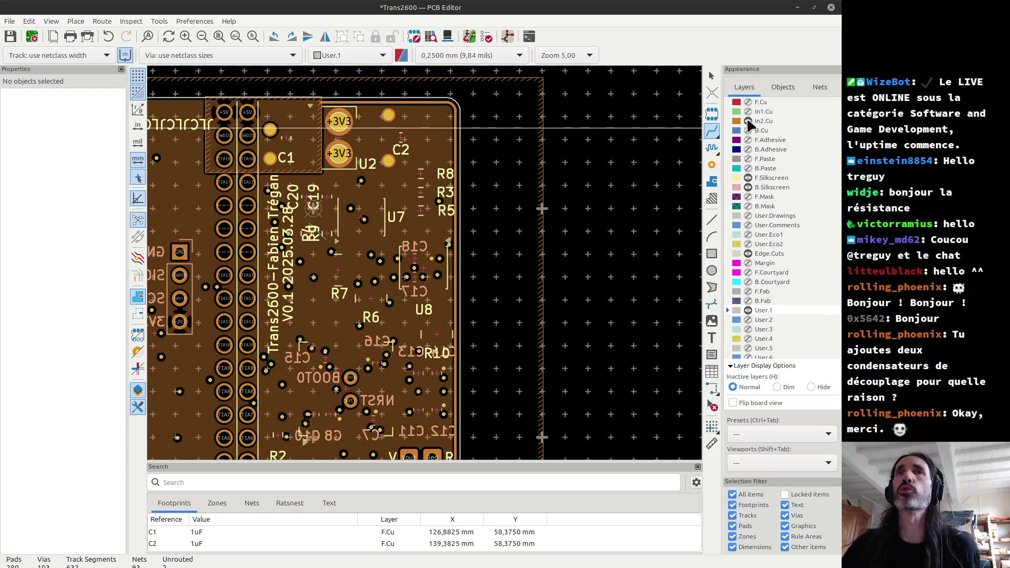
{"action": "left_click", "coordinate": [748, 121]}
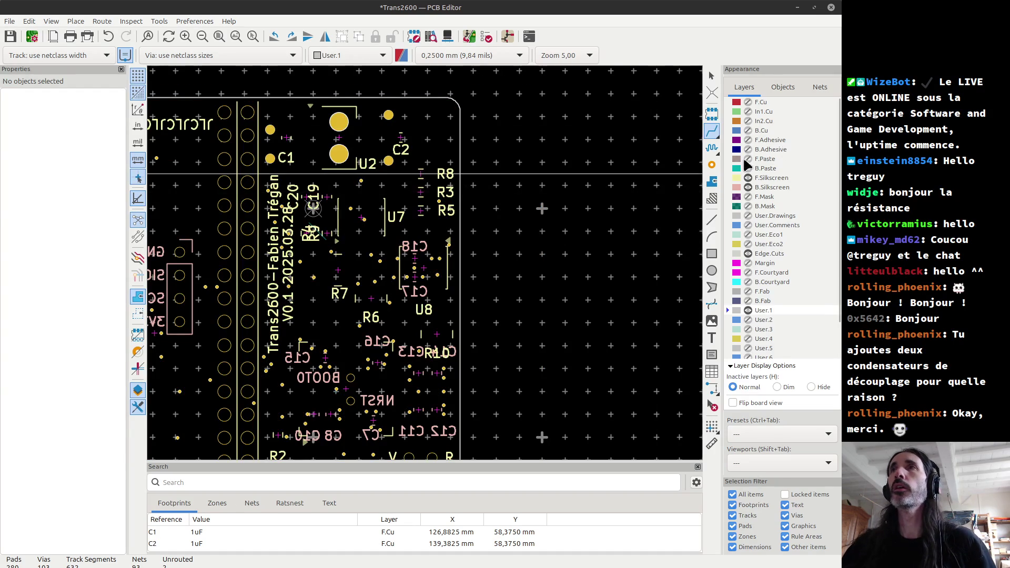
Show front and back copper again and zoom in around R9 and U7.
{"action": "left_click", "coordinate": [748, 102]}
{"action": "left_click", "coordinate": [747, 131]}
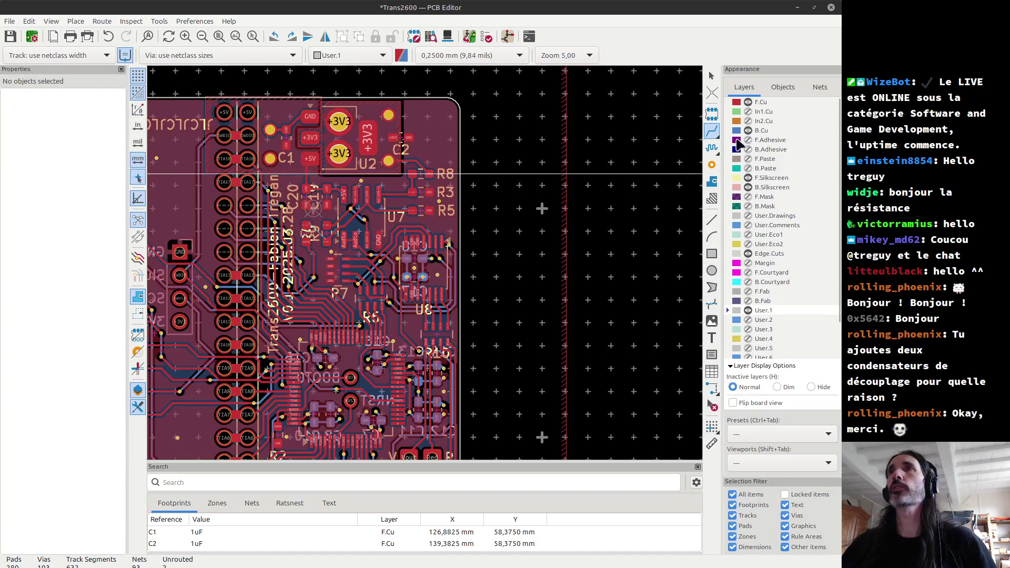
{"action": "scroll", "coordinate": [427, 259], "scroll_direction": "up", "scroll_amount": 5}
{"action": "scroll", "coordinate": [427, 259], "scroll_direction": "up", "scroll_amount": 2}
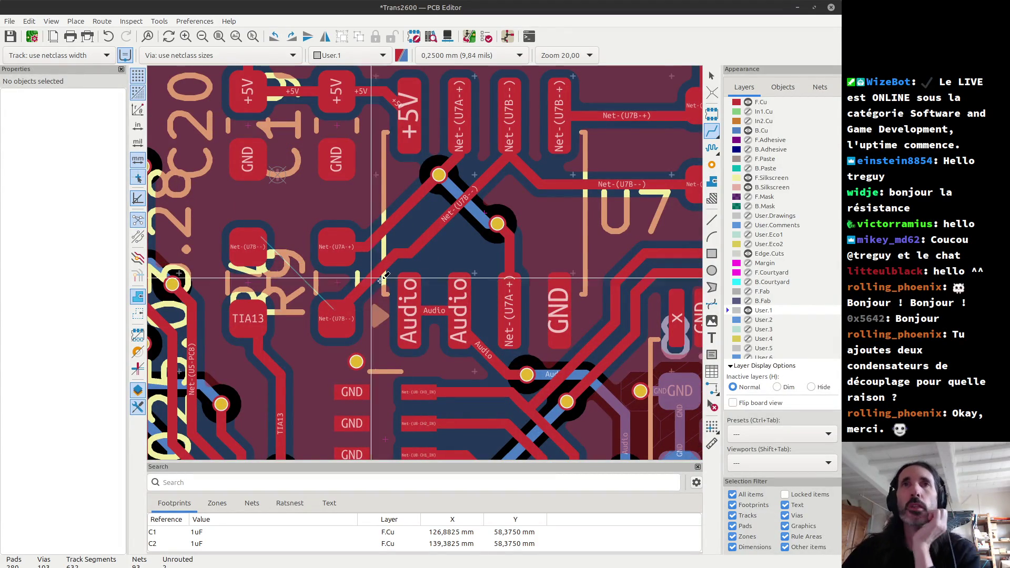
Delete the short Net-(U7B--) track segment beside the pad.
{"action": "left_click", "coordinate": [336, 318]}
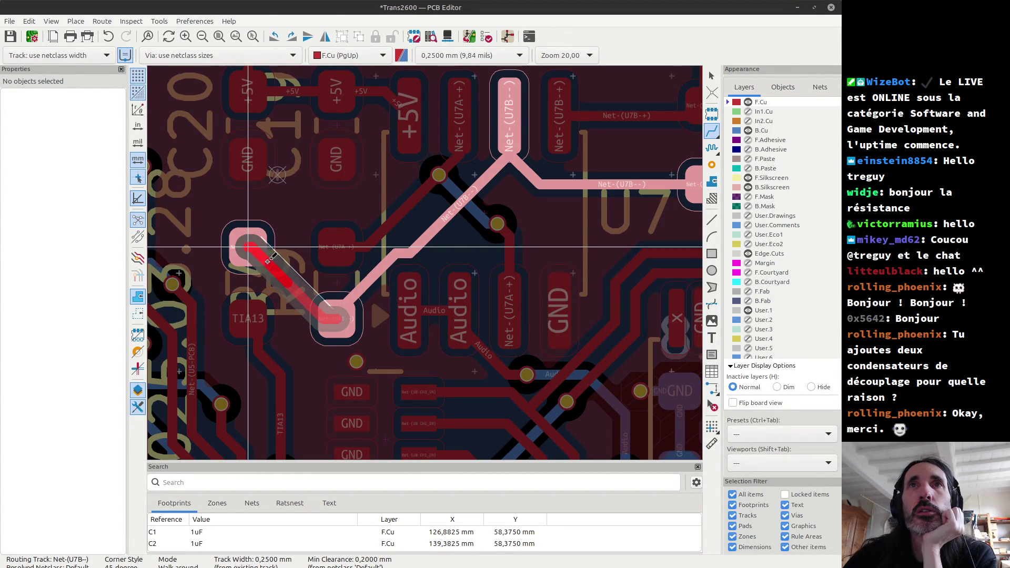
{"action": "key", "text": "Escape"}
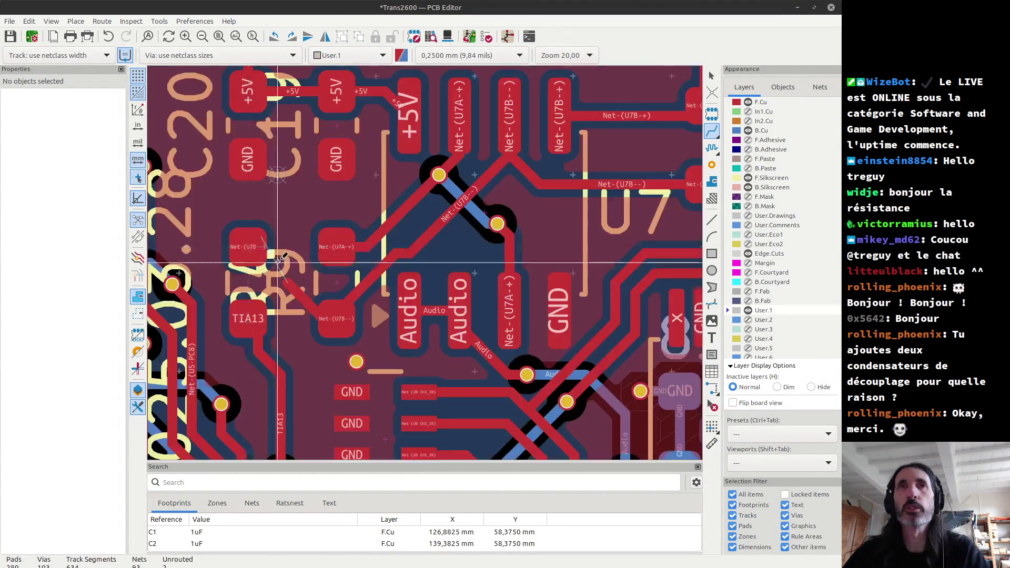
{"action": "scroll", "coordinate": [257, 255], "scroll_direction": "up", "scroll_amount": 2}
{"action": "scroll", "coordinate": [403, 279], "scroll_direction": "down", "scroll_amount": 1}
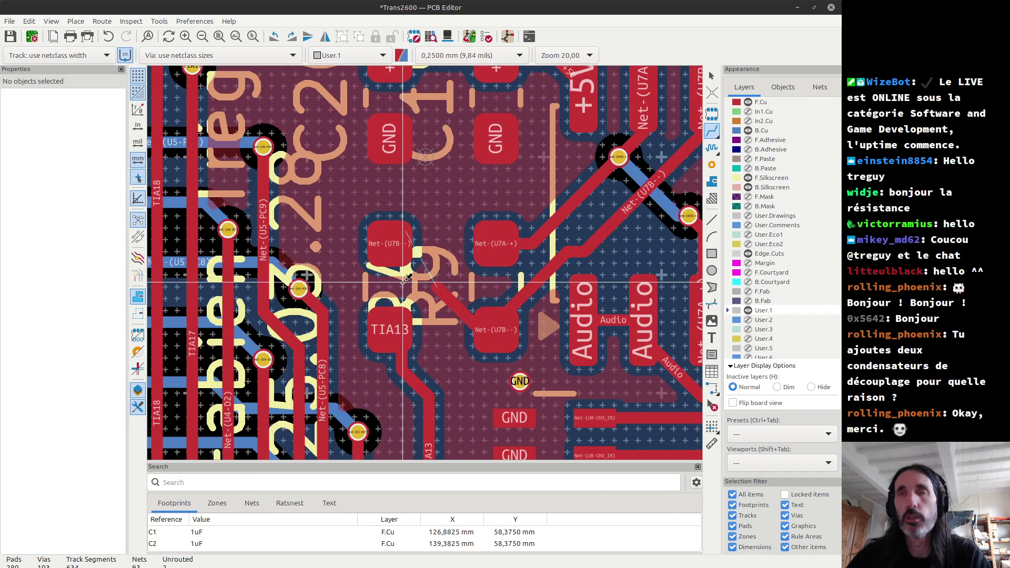
{"action": "scroll", "coordinate": [402, 279], "scroll_direction": "up", "scroll_amount": 3}
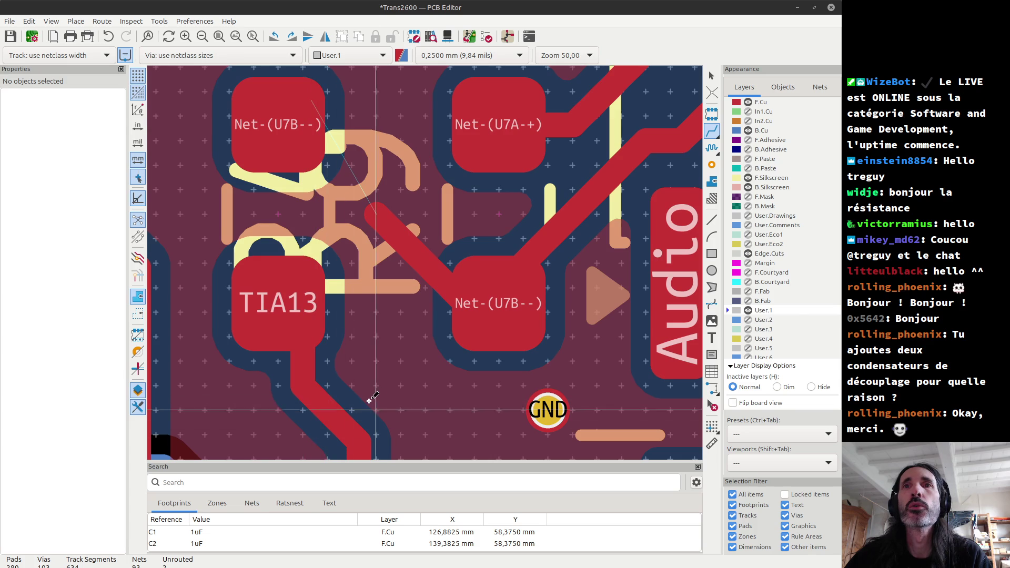
{"action": "key", "text": "Escape"}
{"action": "left_click", "coordinate": [453, 291]}
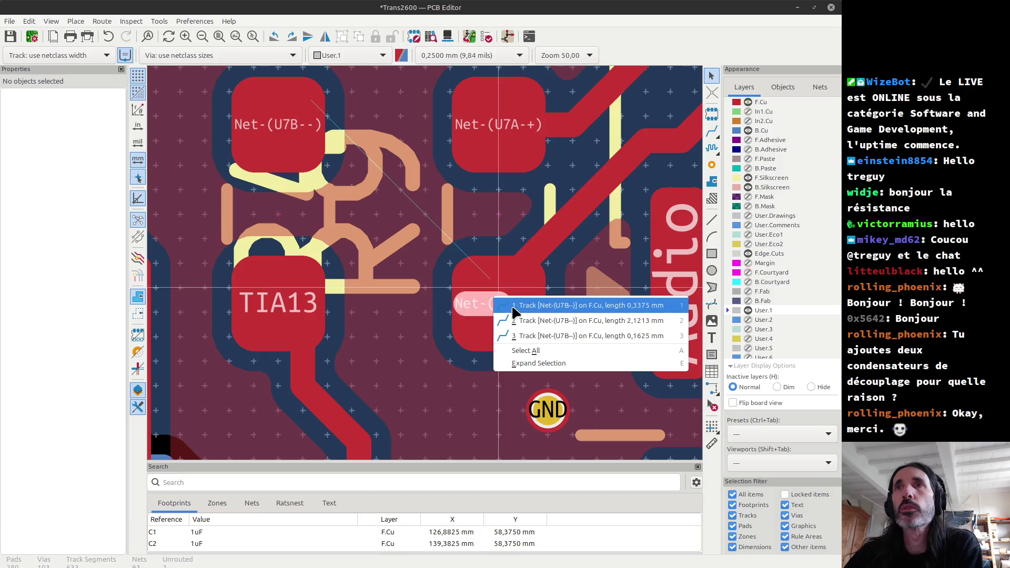
{"action": "left_click", "coordinate": [481, 305]}
{"action": "key", "text": "Delete"}
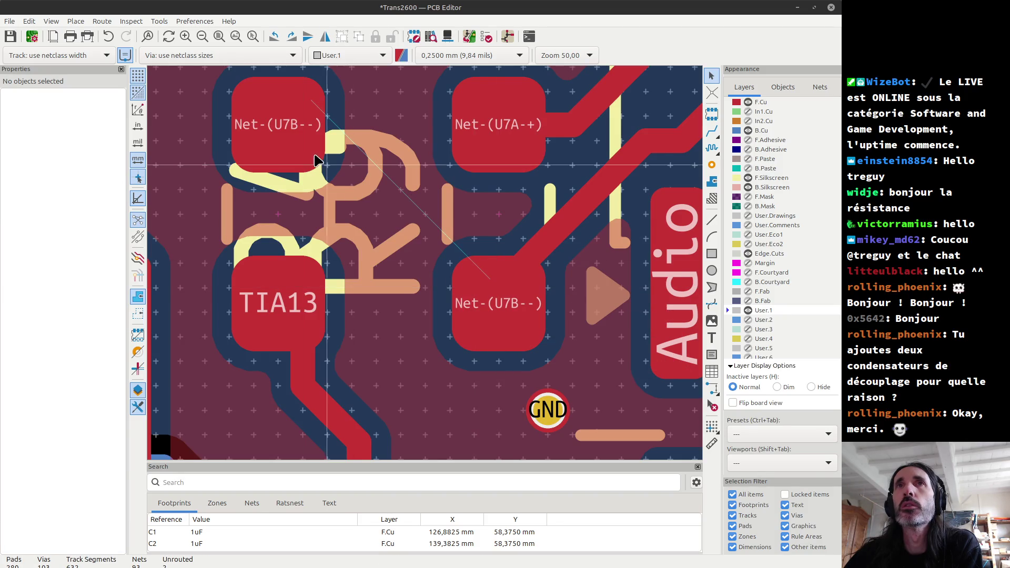
Route Net-(U7B--) track pieces from both pads toward R9, then save the board.
{"action": "key", "text": "x"}
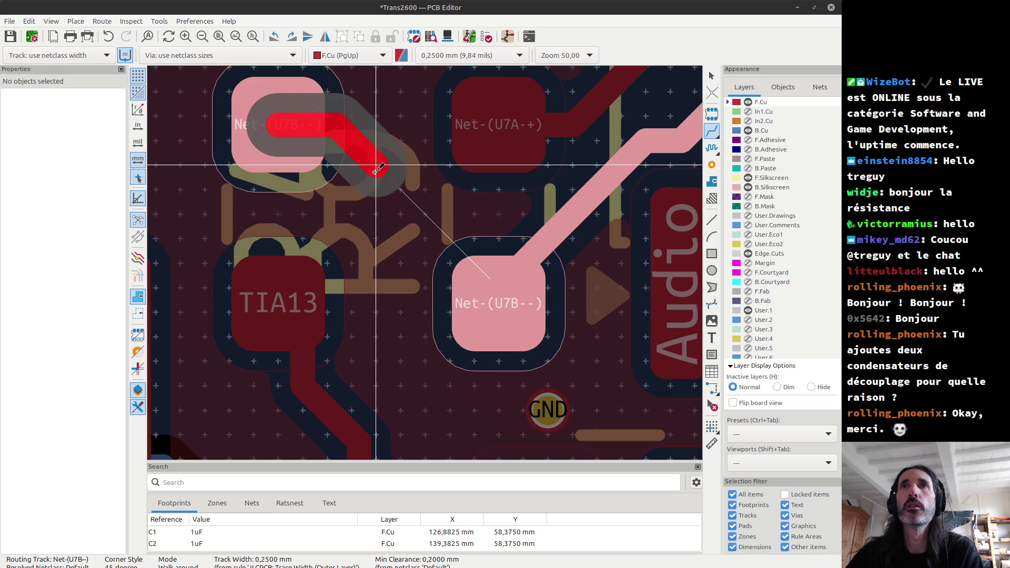
{"action": "left_click", "coordinate": [375, 181]}
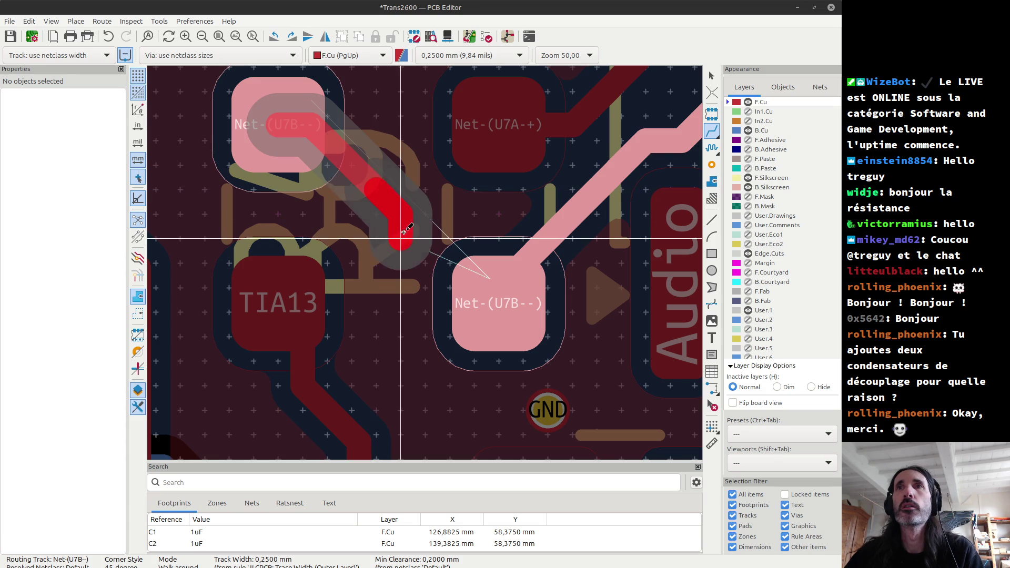
{"action": "key", "text": "Escape"}
{"action": "left_click", "coordinate": [499, 301]}
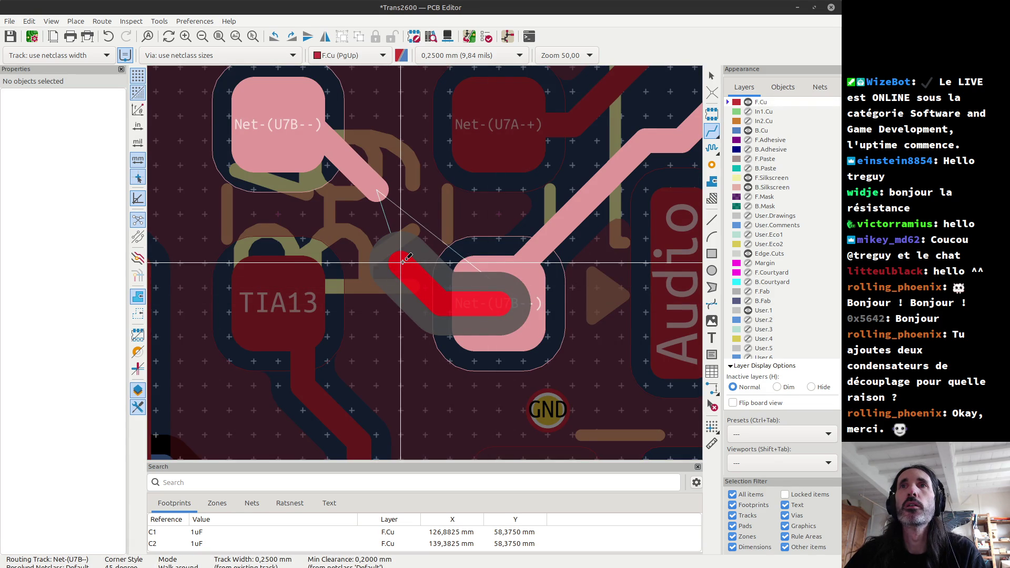
{"action": "left_click", "coordinate": [405, 242]}
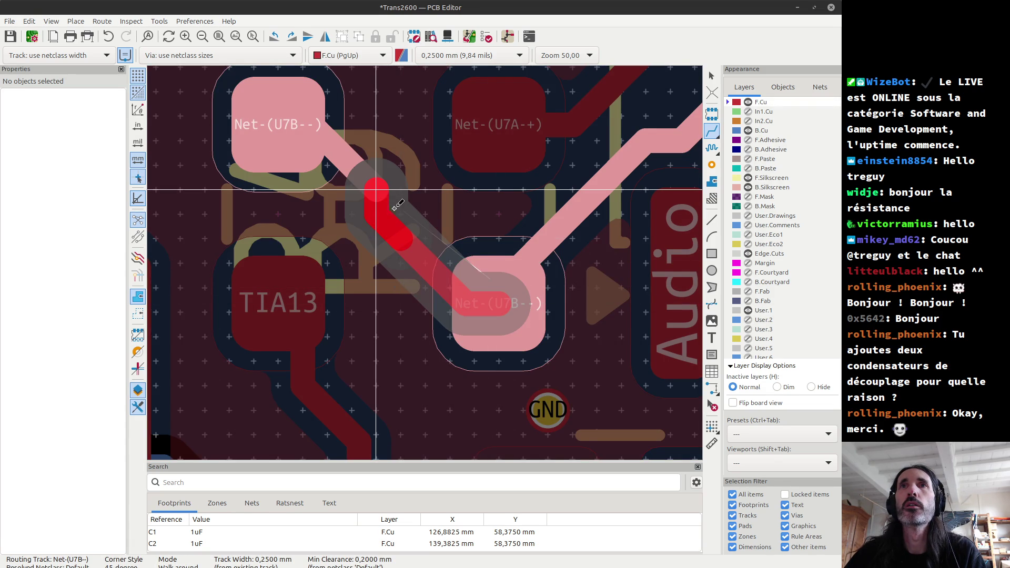
{"action": "key", "text": "Escape"}
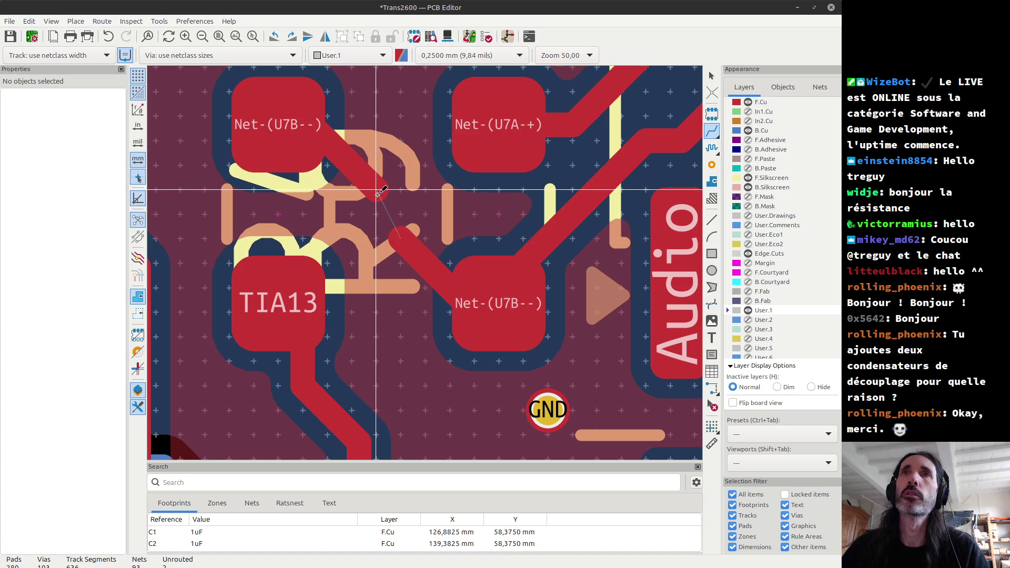
{"action": "key", "text": "Escape"}
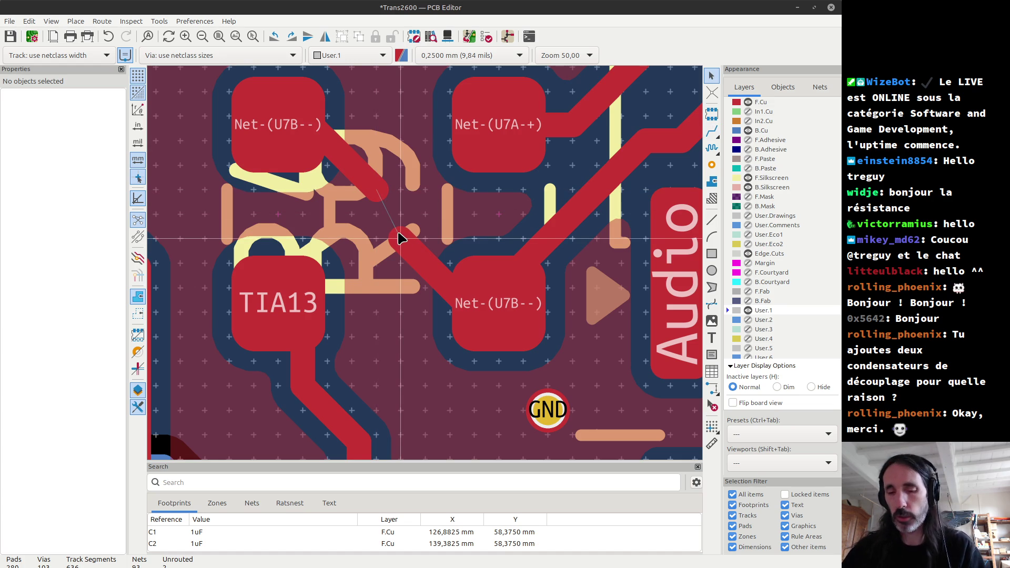
{"action": "key", "text": "ctrl+s"}
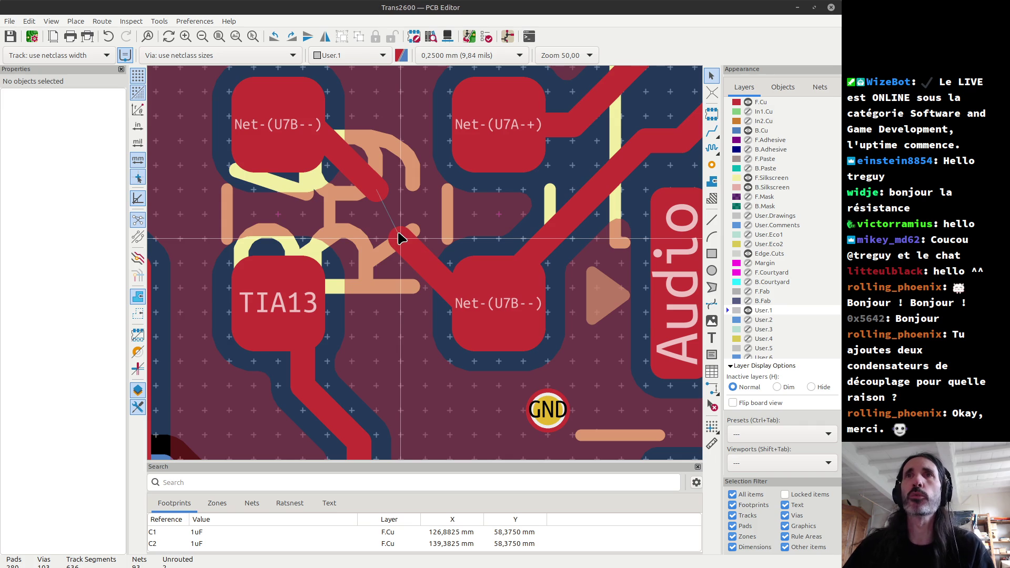
Delete the lower segment and reroute Net-(U7B--) from both pads, leaving a small gap.
{"action": "left_click", "coordinate": [402, 245]}
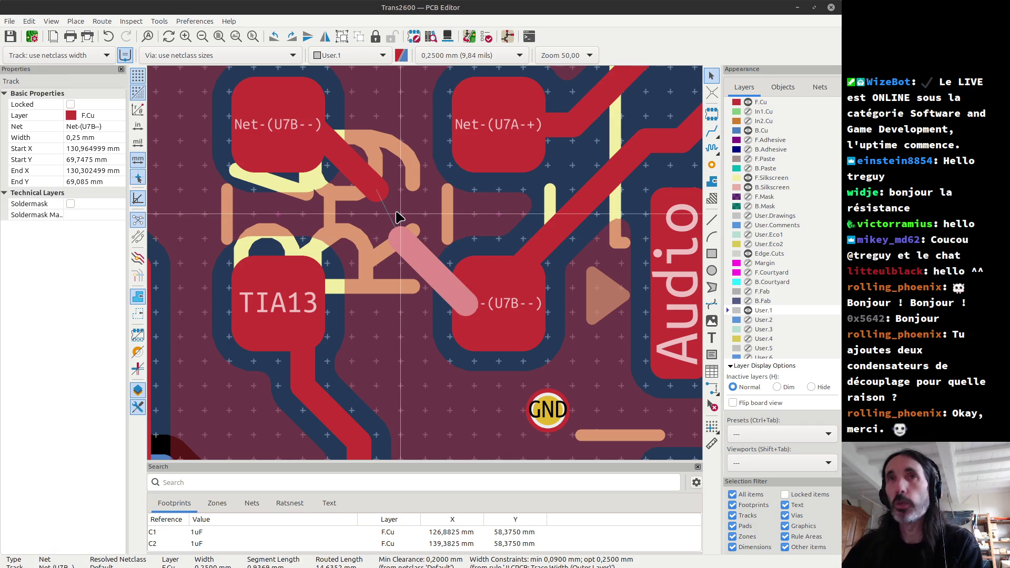
{"action": "key", "text": "Delete"}
{"action": "key", "text": "Delete"}
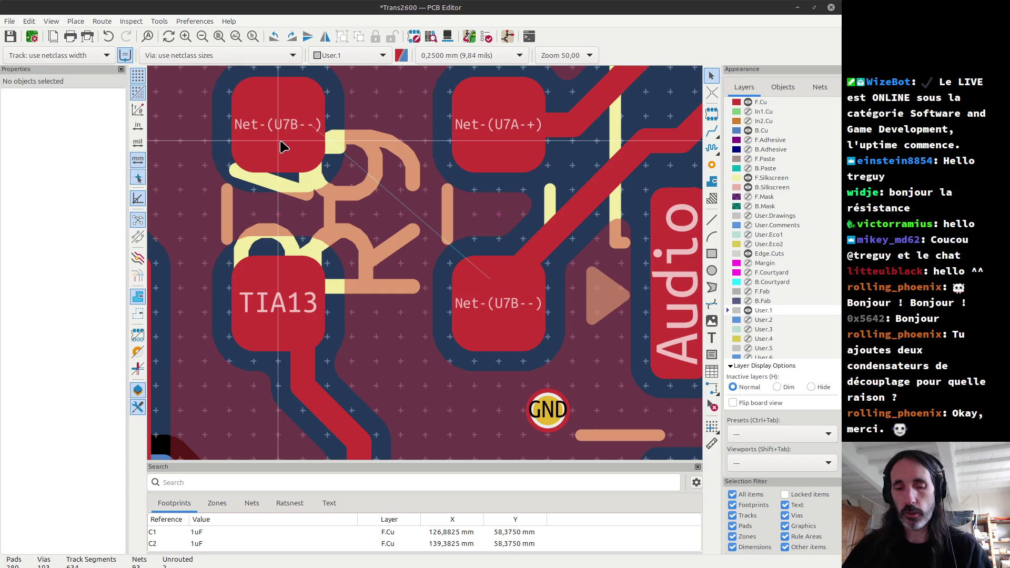
{"action": "key", "text": "x"}
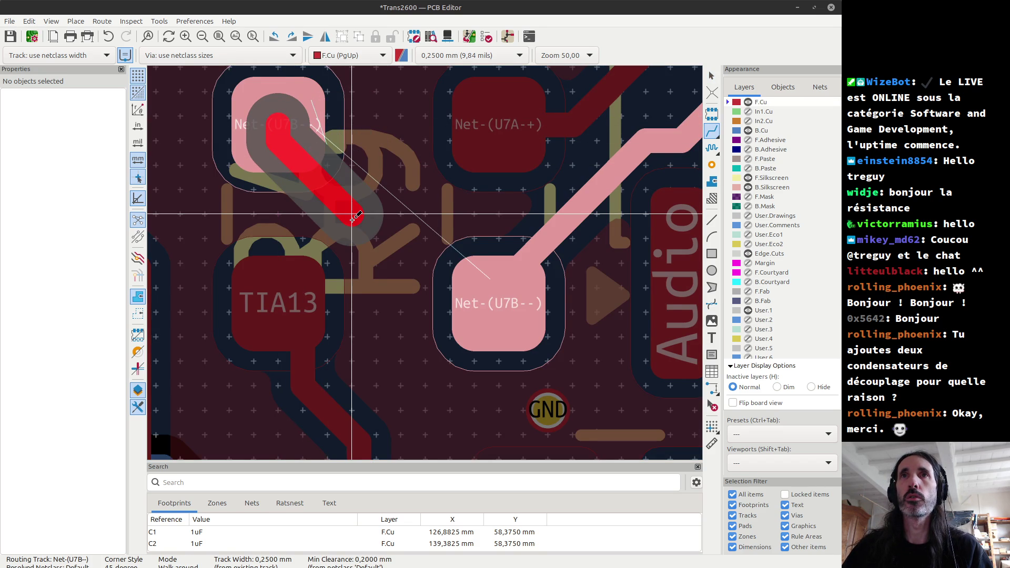
{"action": "left_click", "coordinate": [353, 217]}
{"action": "key", "text": "Escape"}
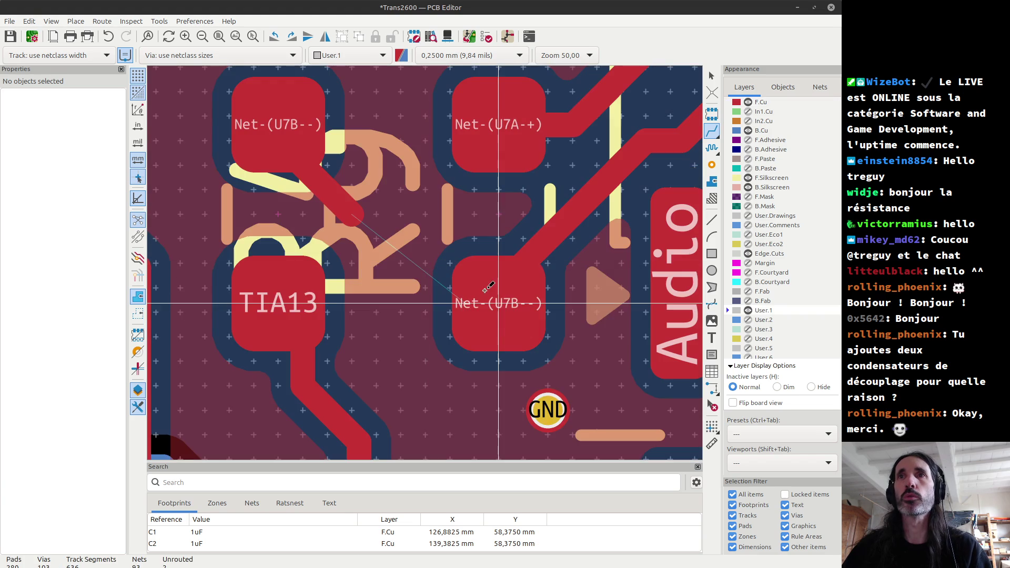
{"action": "left_click", "coordinate": [483, 296]}
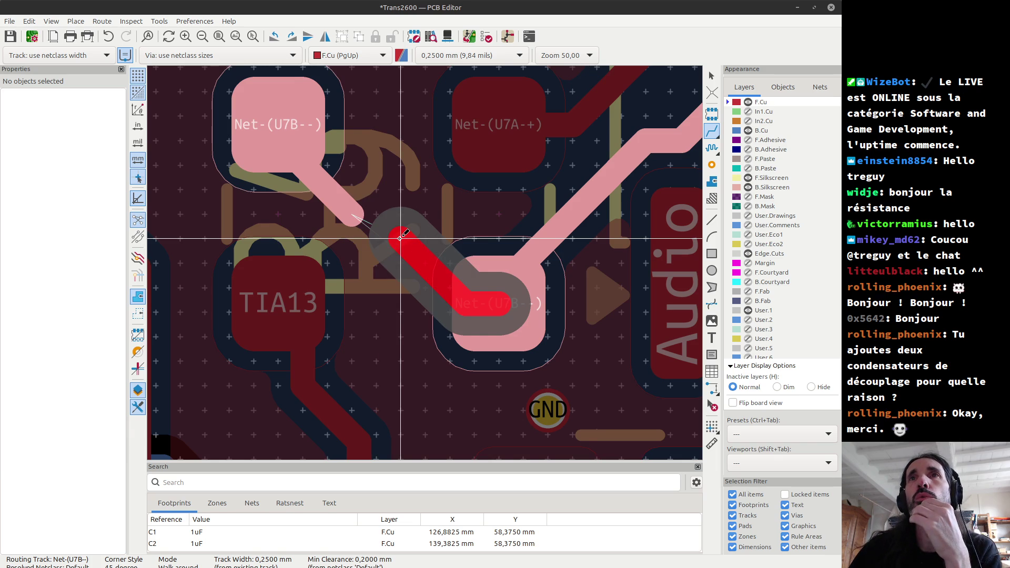
{"action": "left_click", "coordinate": [444, 353]}
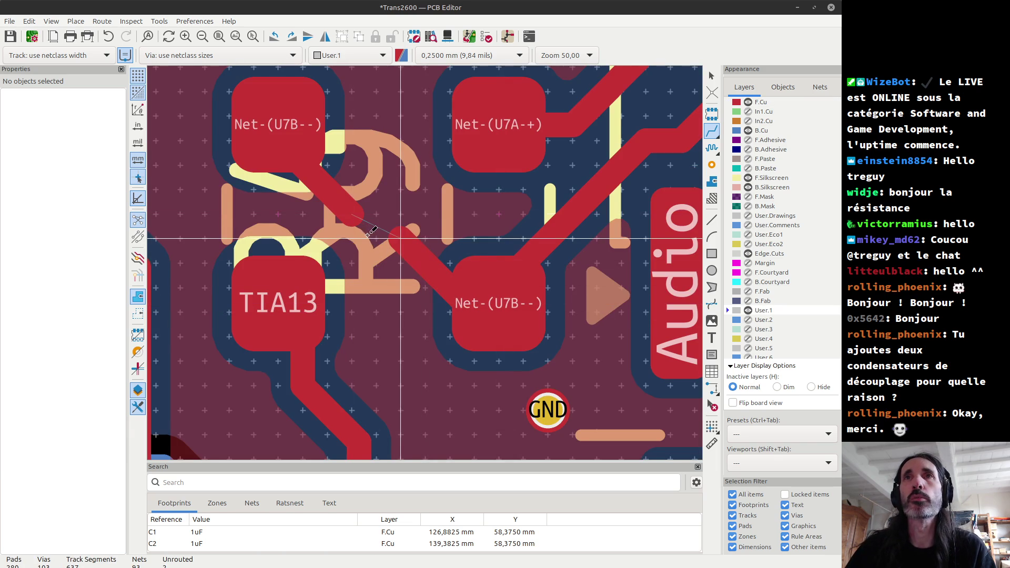
{"action": "left_click", "coordinate": [358, 217]}
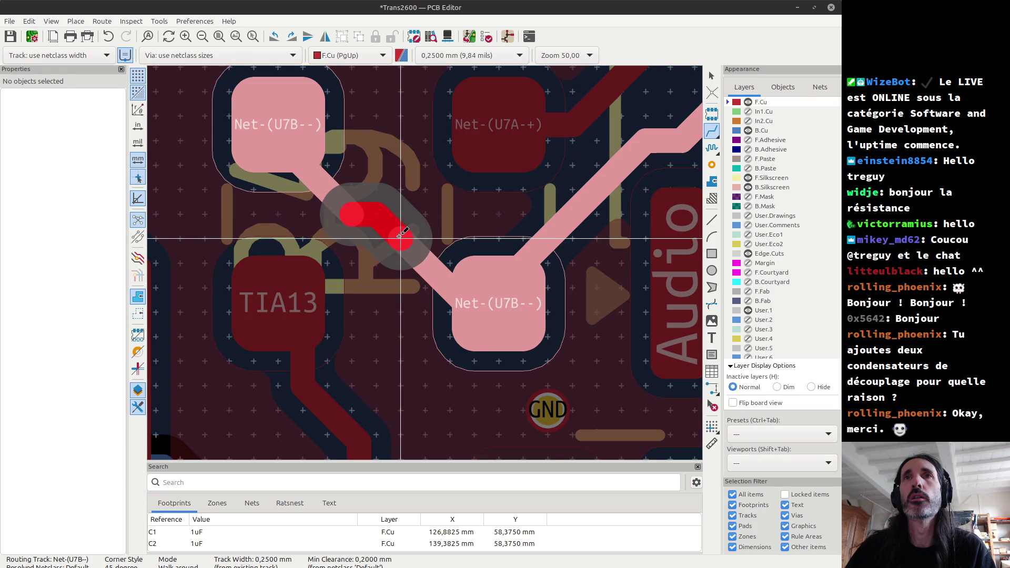
{"action": "key", "text": "Escape"}
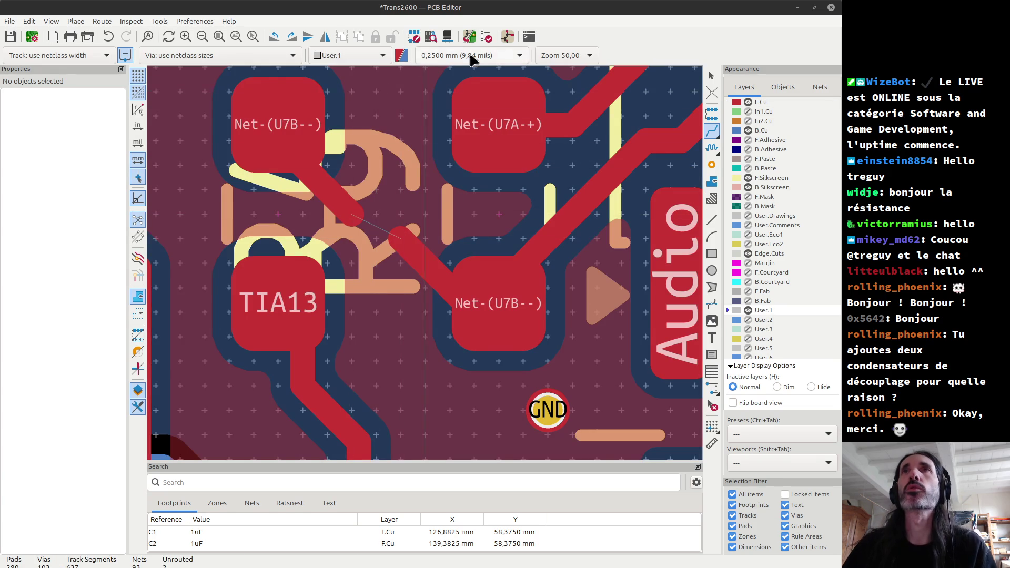
Switch the grid to 0,0500 mm and try routing from the track end at the gap.
{"action": "left_click", "coordinate": [471, 57]}
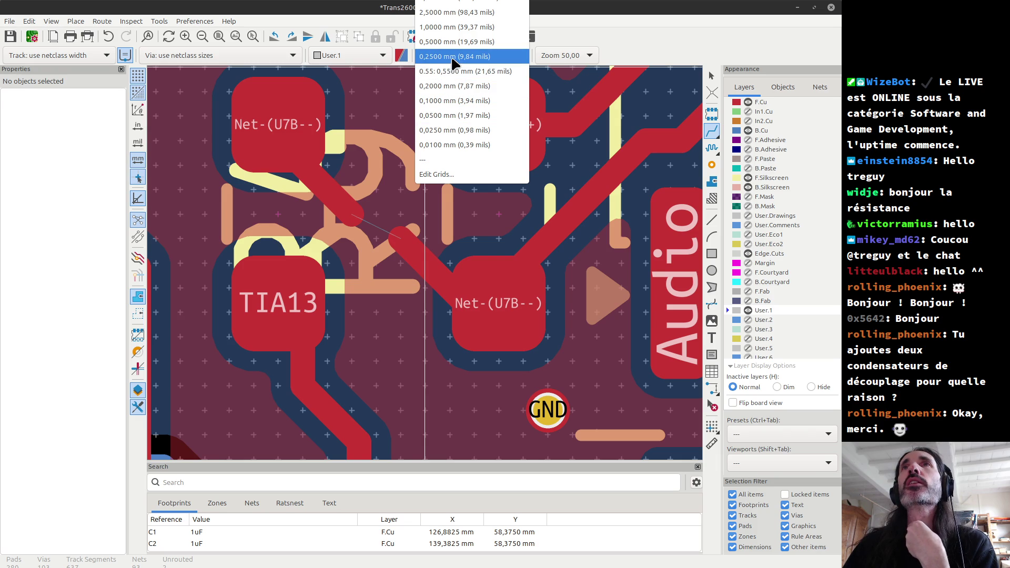
{"action": "left_click", "coordinate": [445, 116]}
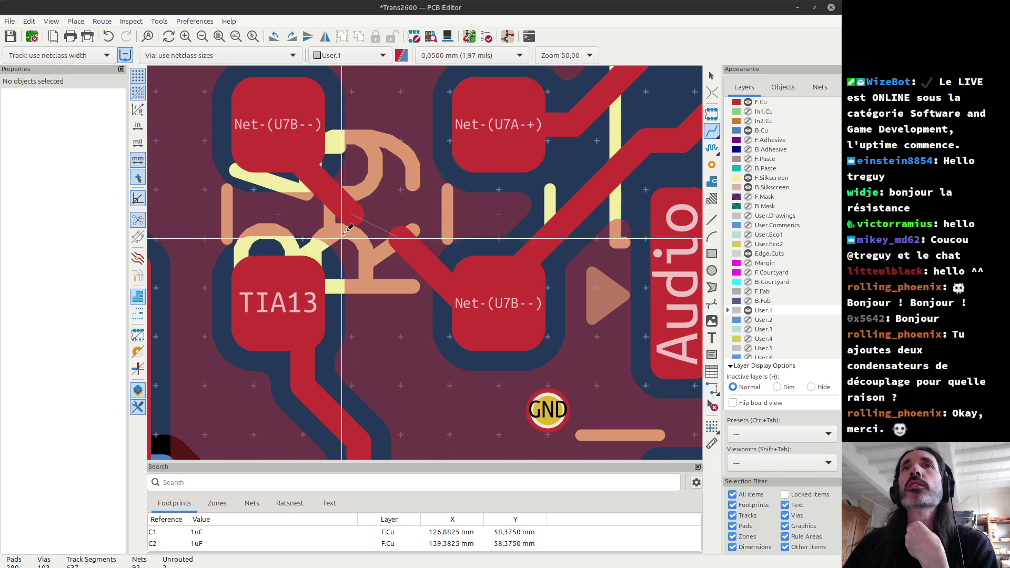
{"action": "left_click", "coordinate": [356, 218]}
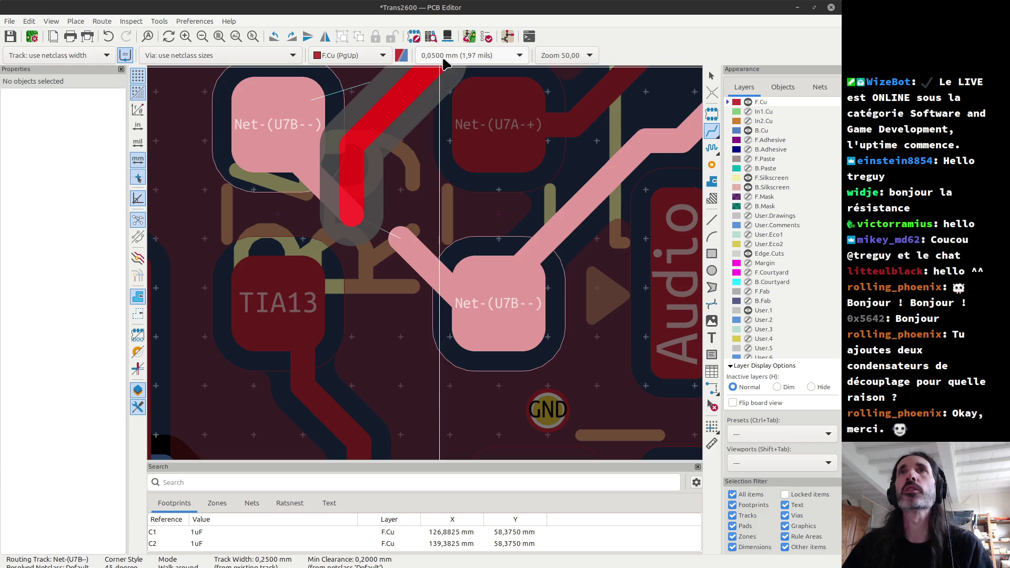
{"action": "key", "text": "Escape"}
{"action": "scroll", "coordinate": [362, 212], "scroll_direction": "up", "scroll_amount": 5}
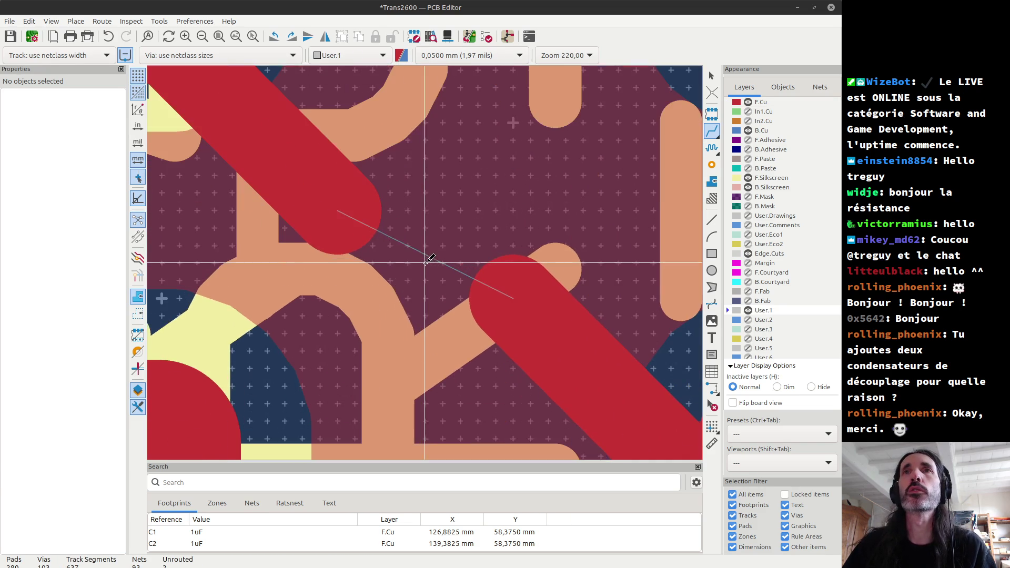
{"action": "key", "text": "Escape"}
Try grid sizes 0,2500 mm and 0,0500 mm, settling on 0,0250 mm.
{"action": "left_click", "coordinate": [463, 56]}
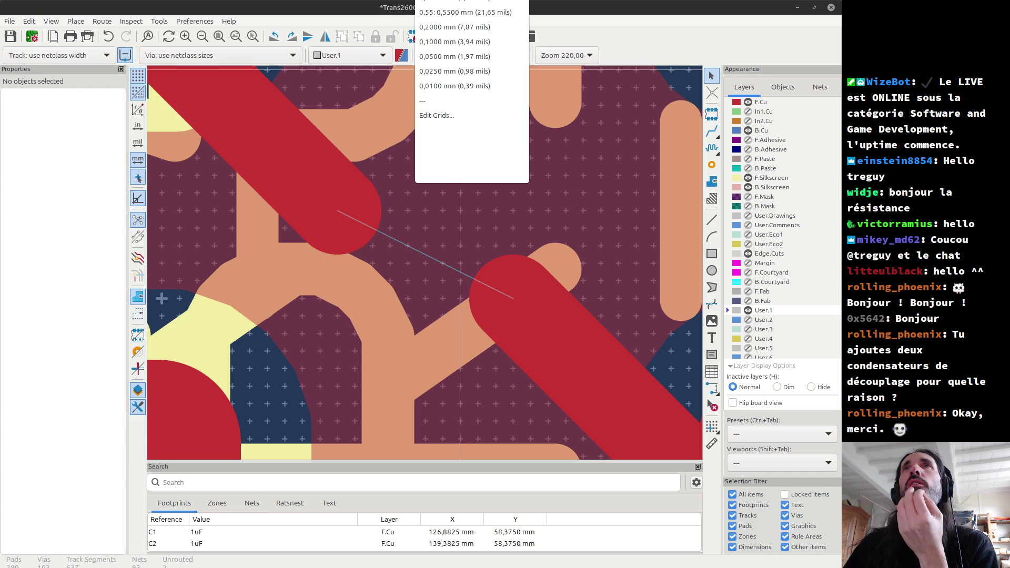
{"action": "left_click", "coordinate": [453, 2]}
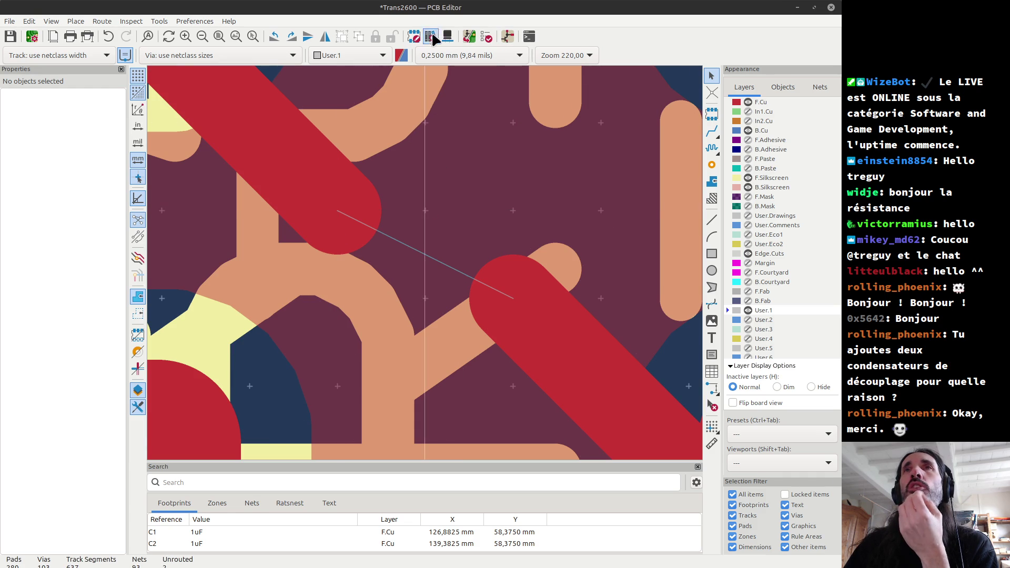
{"action": "left_click", "coordinate": [472, 62]}
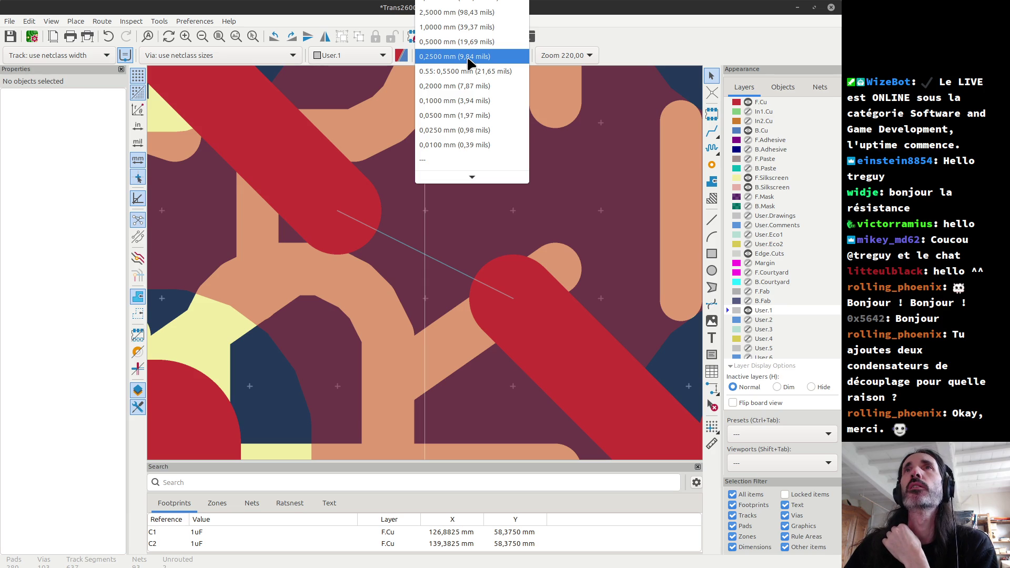
{"action": "left_click", "coordinate": [458, 115]}
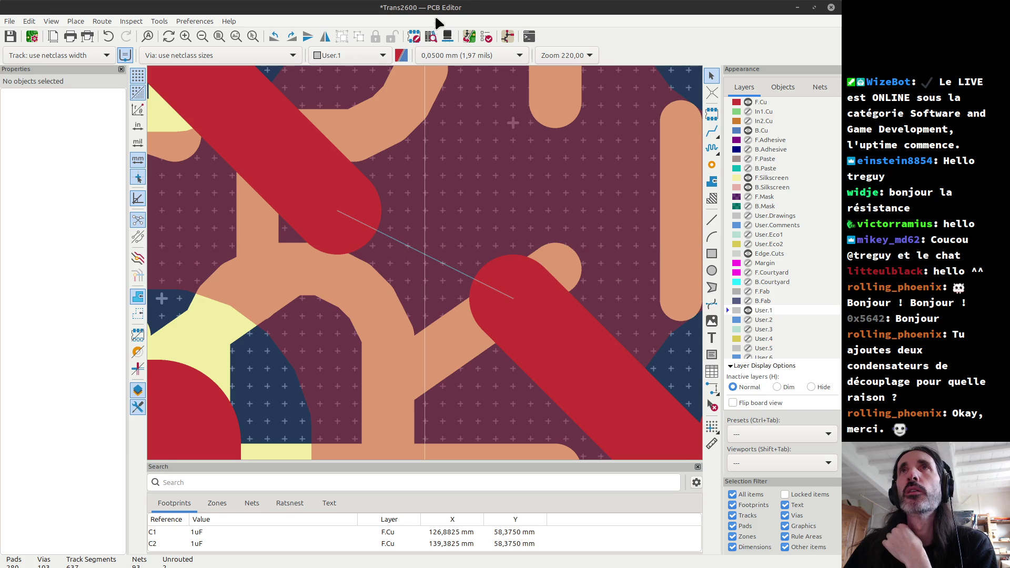
{"action": "left_click", "coordinate": [439, 55]}
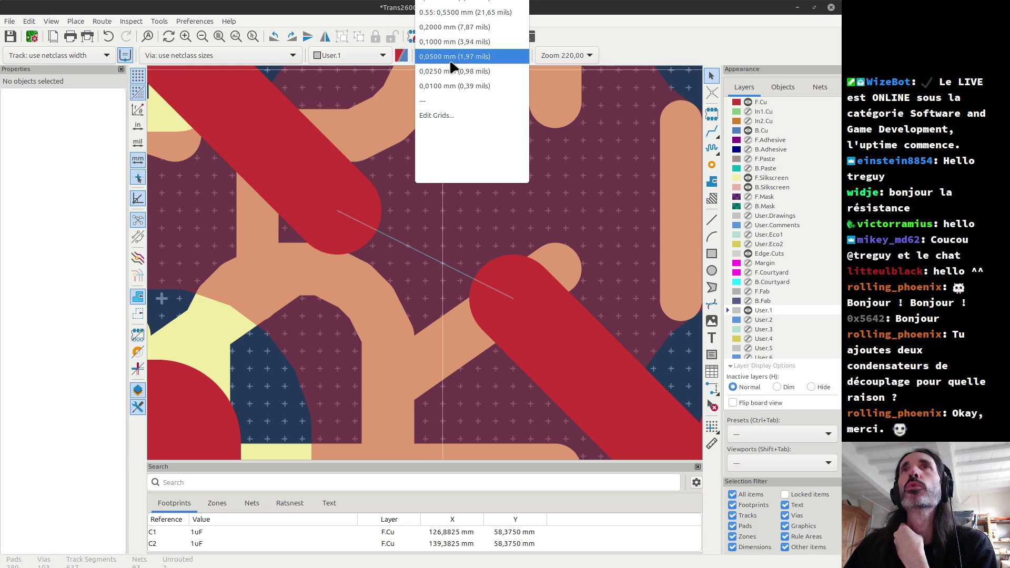
{"action": "left_click", "coordinate": [446, 74]}
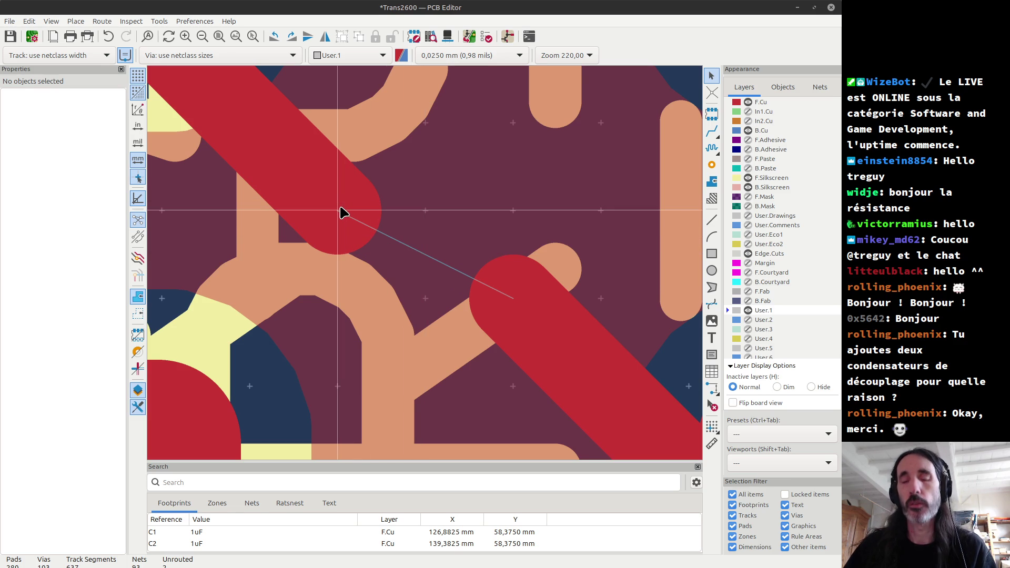
{"action": "key", "text": "x"}
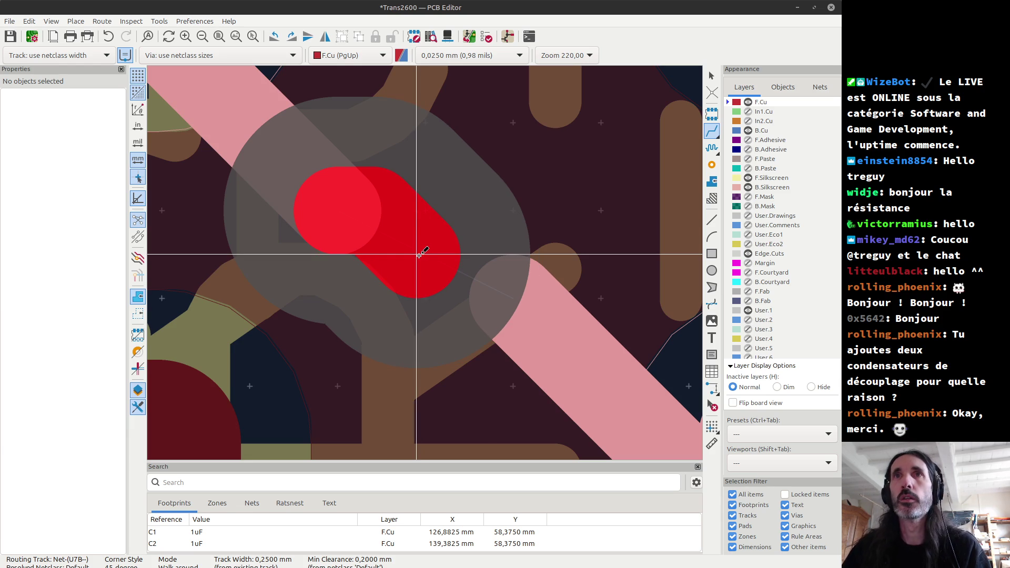
Route an F.Cu segment from the left pad with flipped posture, joining the existing Net-(U7B--) segment end.
{"action": "key", "text": "Escape"}
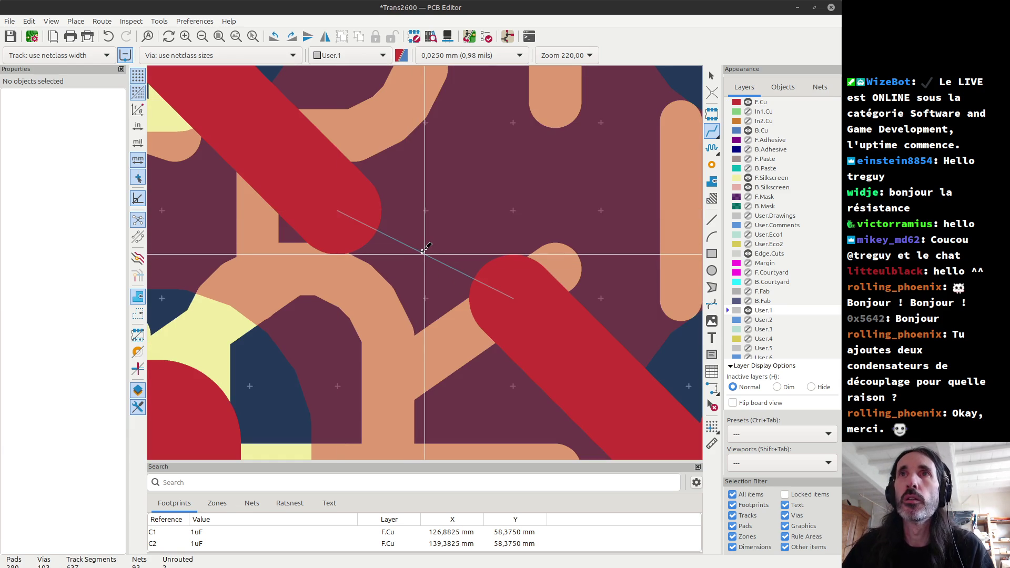
{"action": "left_click", "coordinate": [423, 251]}
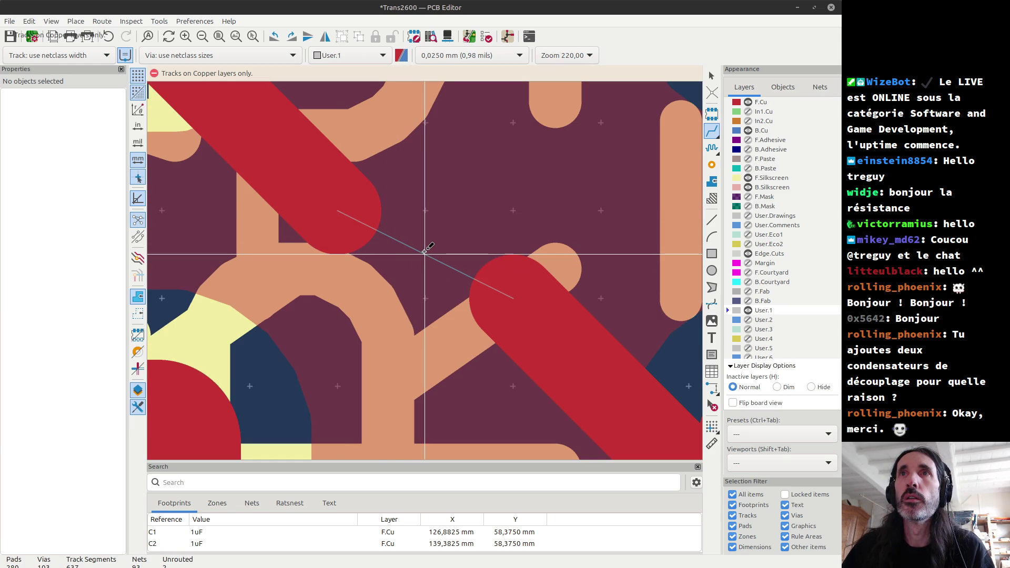
{"action": "left_click", "coordinate": [350, 210]}
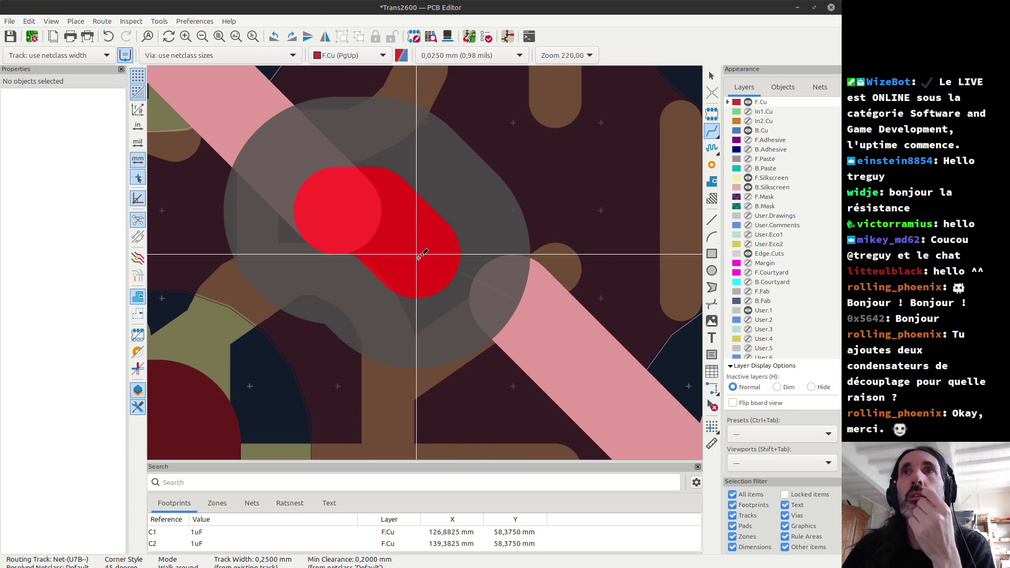
{"action": "key", "text": "slash"}
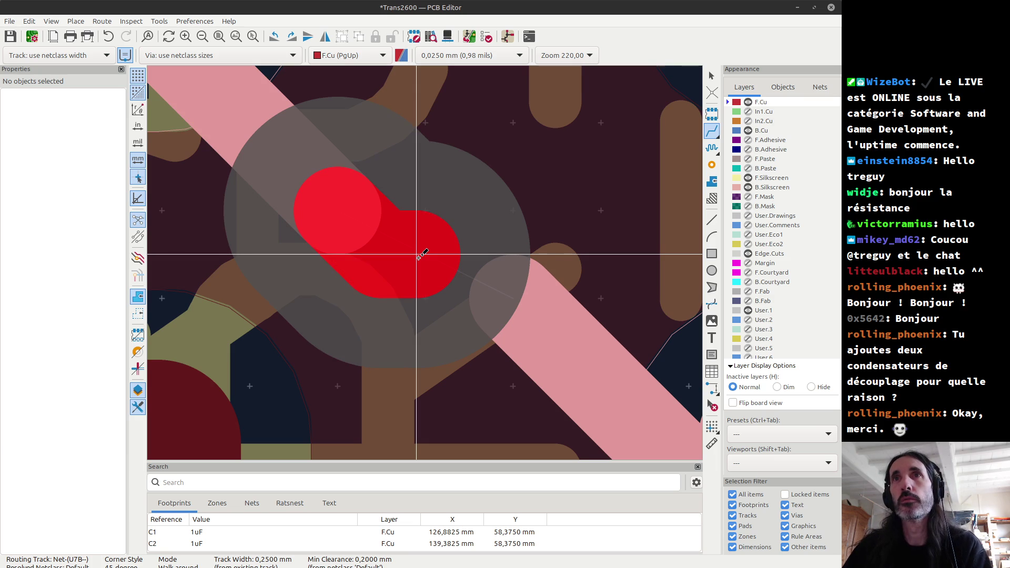
{"action": "double_click", "coordinate": [490, 292]}
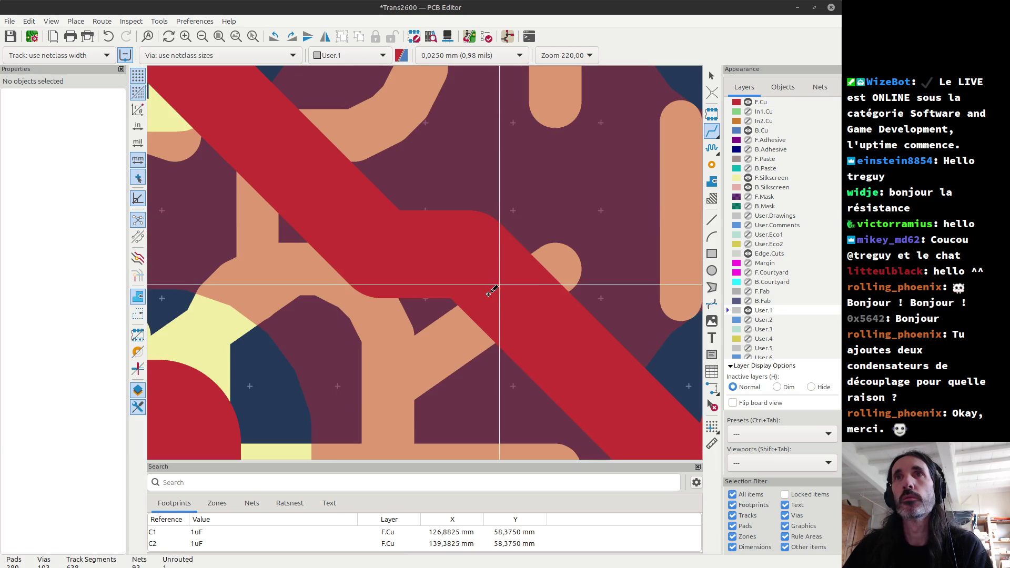
{"action": "key", "text": "Escape"}
{"action": "scroll", "coordinate": [427, 269], "scroll_direction": "down", "scroll_amount": 5}
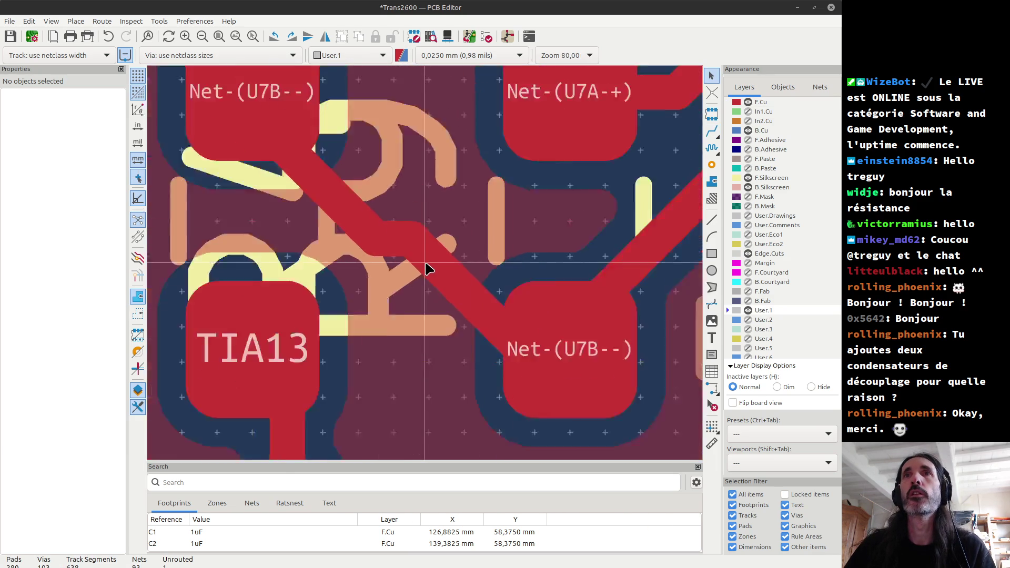
{"action": "scroll", "coordinate": [427, 268], "scroll_direction": "down", "scroll_amount": 3}
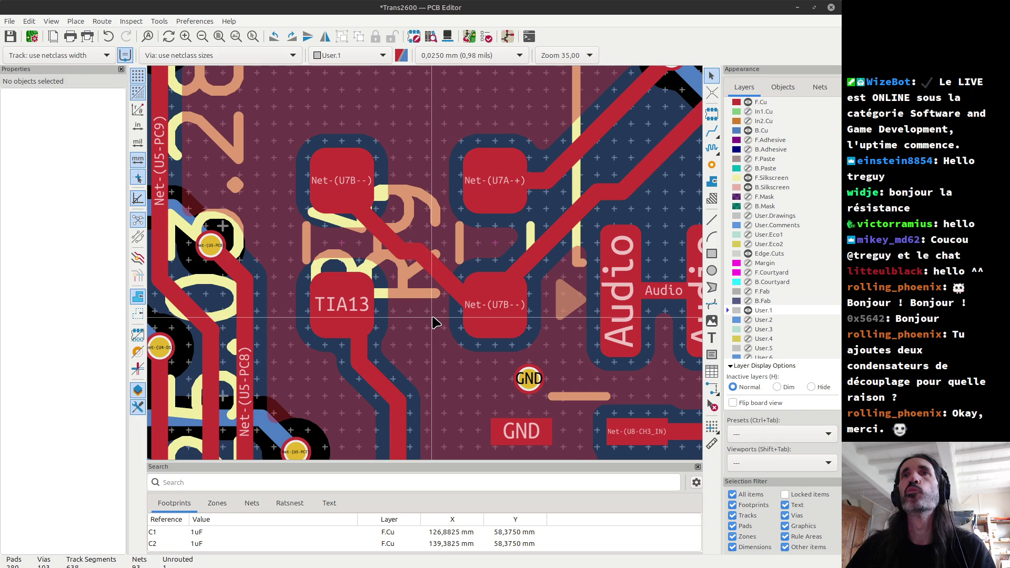
{"action": "left_click", "coordinate": [418, 263]}
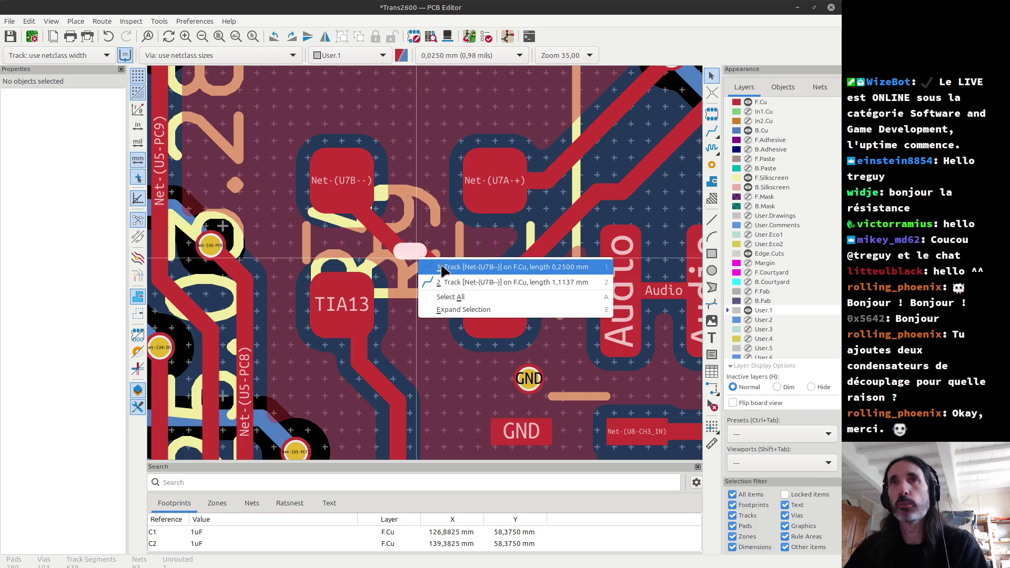
Delete the kinked Net-(U7B--) track and route a straight F.Cu diagonal between its two pads.
{"action": "key", "text": "e"}
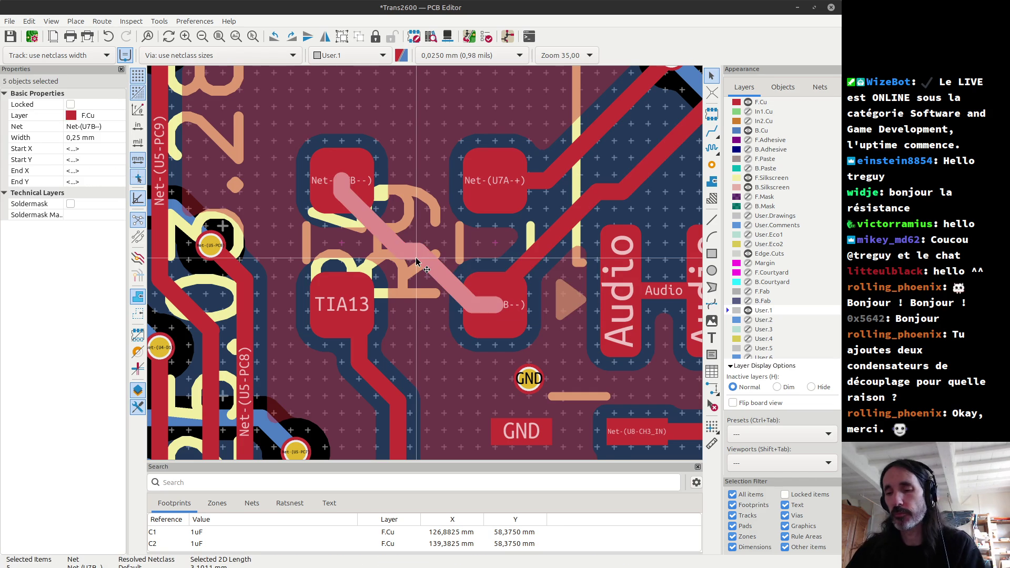
{"action": "key", "text": "Delete"}
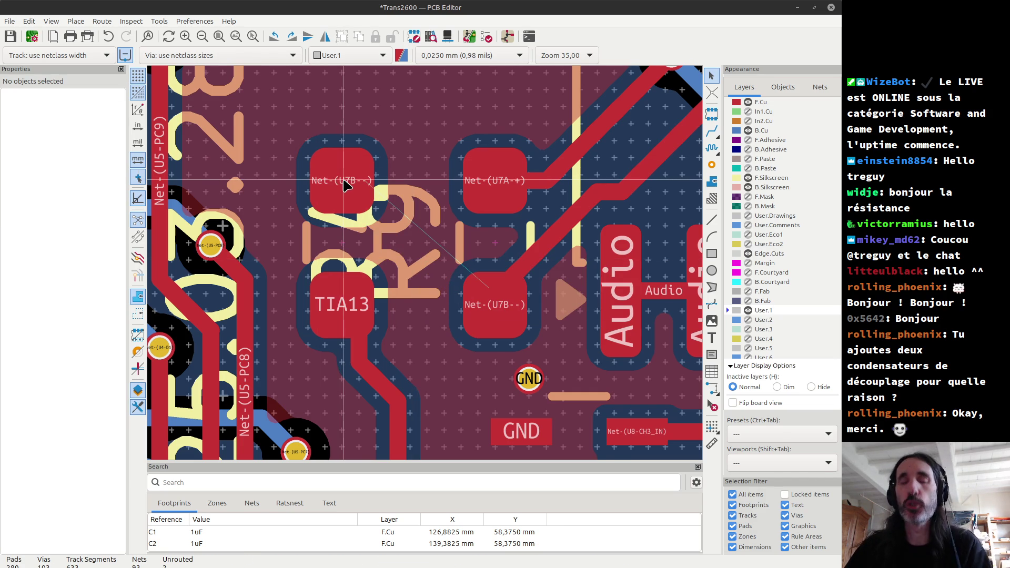
{"action": "key", "text": "x"}
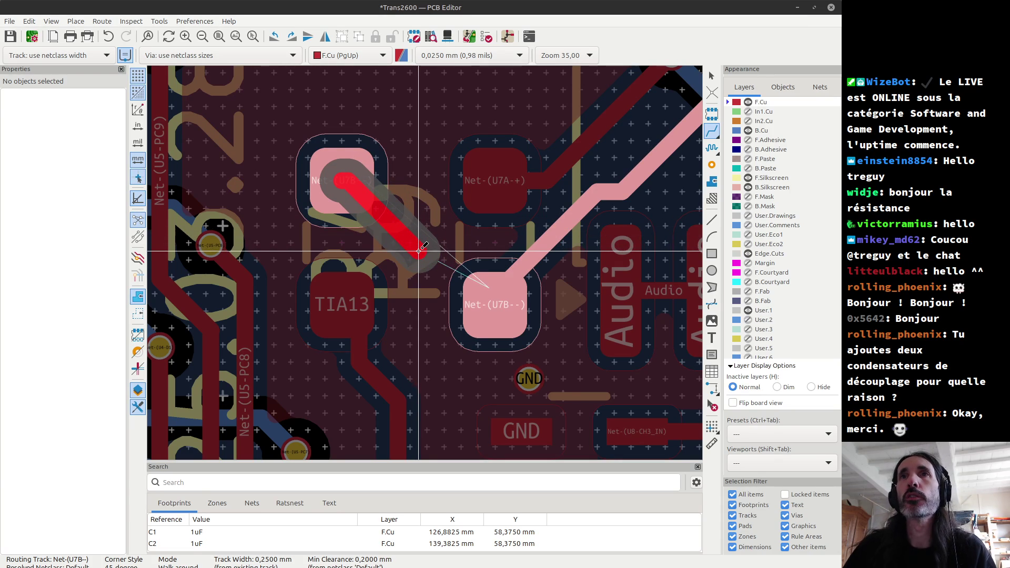
{"action": "left_click", "coordinate": [419, 251]}
{"action": "key", "text": "Escape"}
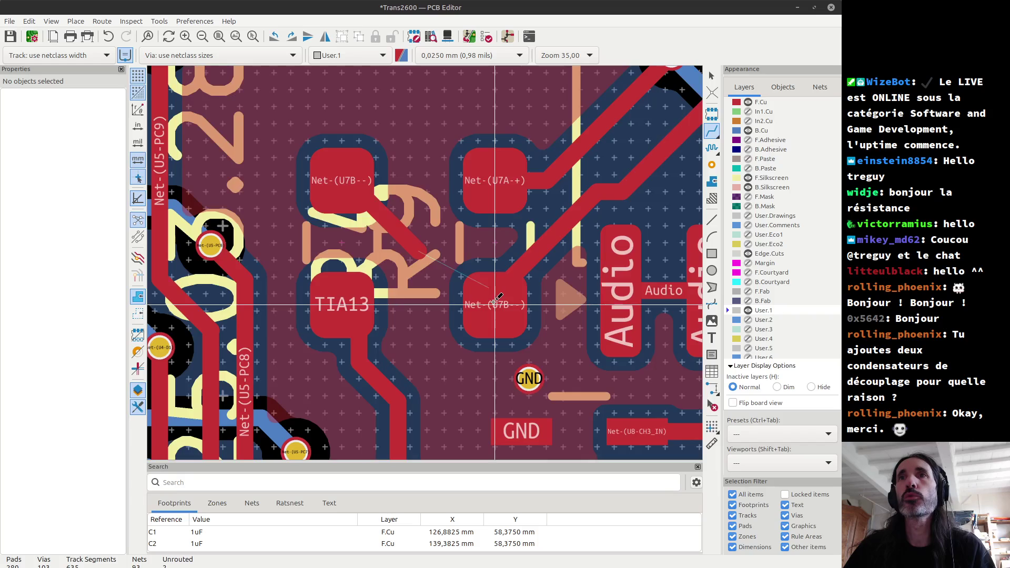
{"action": "left_click", "coordinate": [496, 299]}
{"action": "left_click", "coordinate": [419, 251]}
{"action": "key", "text": "Escape"}
{"action": "left_click", "coordinate": [420, 258]}
{"action": "key", "text": "Escape"}
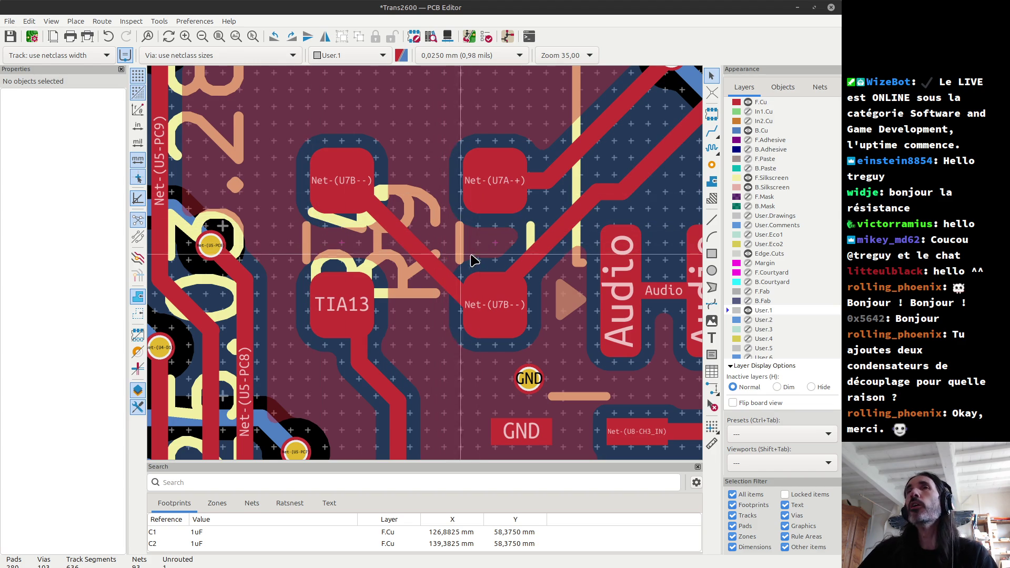
{"action": "left_click", "coordinate": [409, 267]}
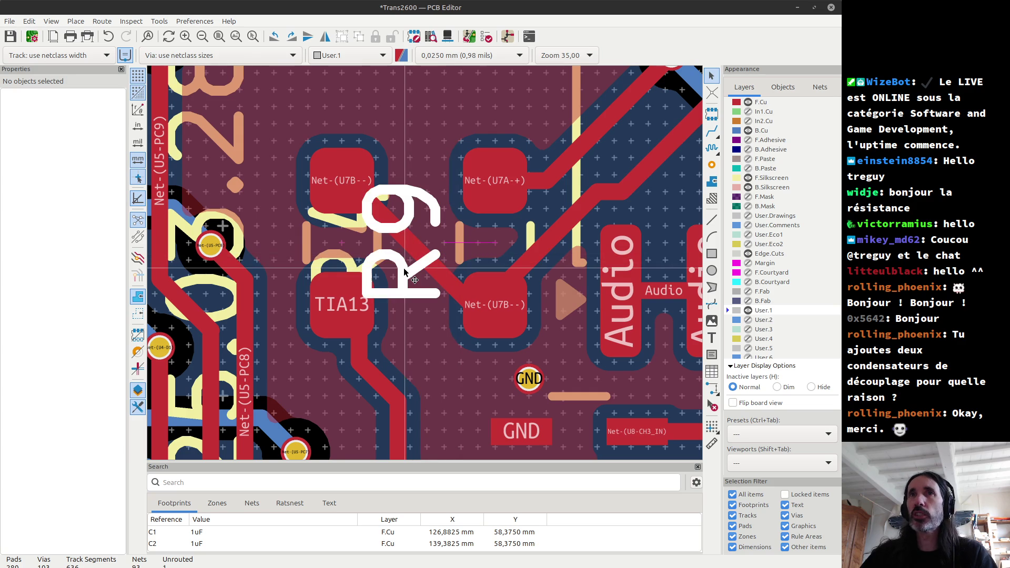
Rotate the R9 reference label horizontal and place it near TIA13.
{"action": "left_click", "coordinate": [469, 59]}
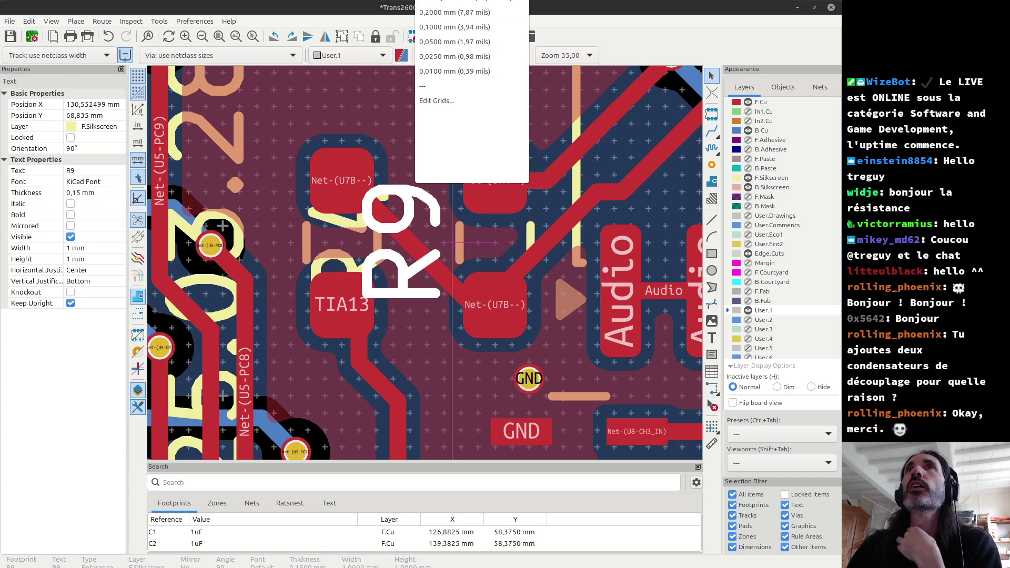
{"action": "key", "text": "Escape"}
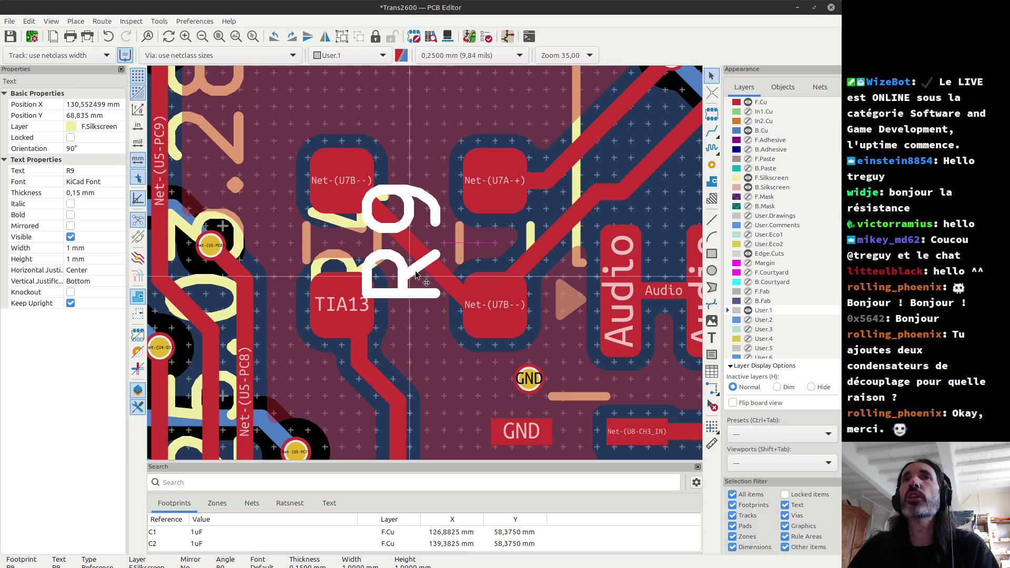
{"action": "key", "text": "r"}
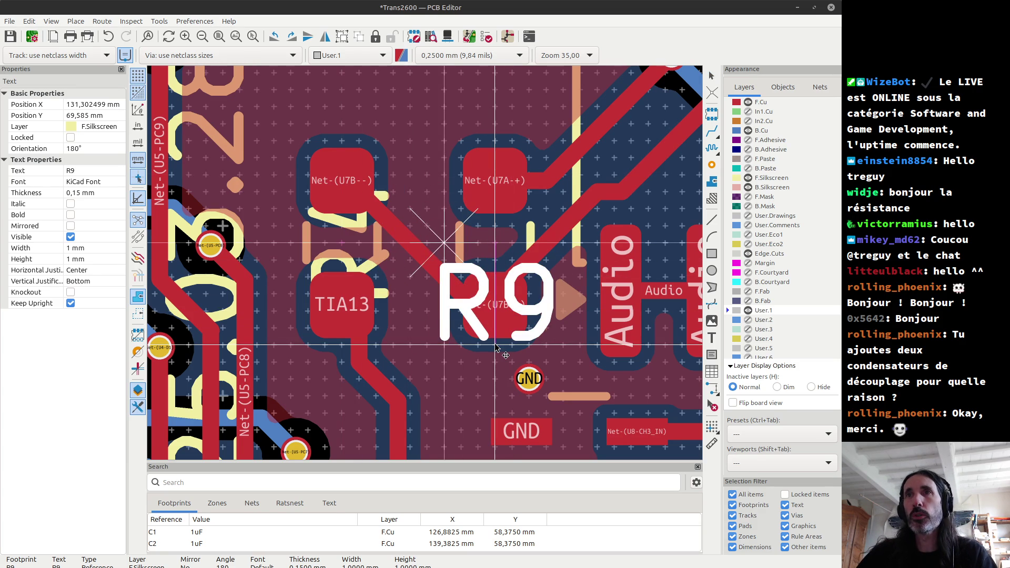
{"action": "scroll", "coordinate": [501, 316], "scroll_direction": "down", "scroll_amount": 2}
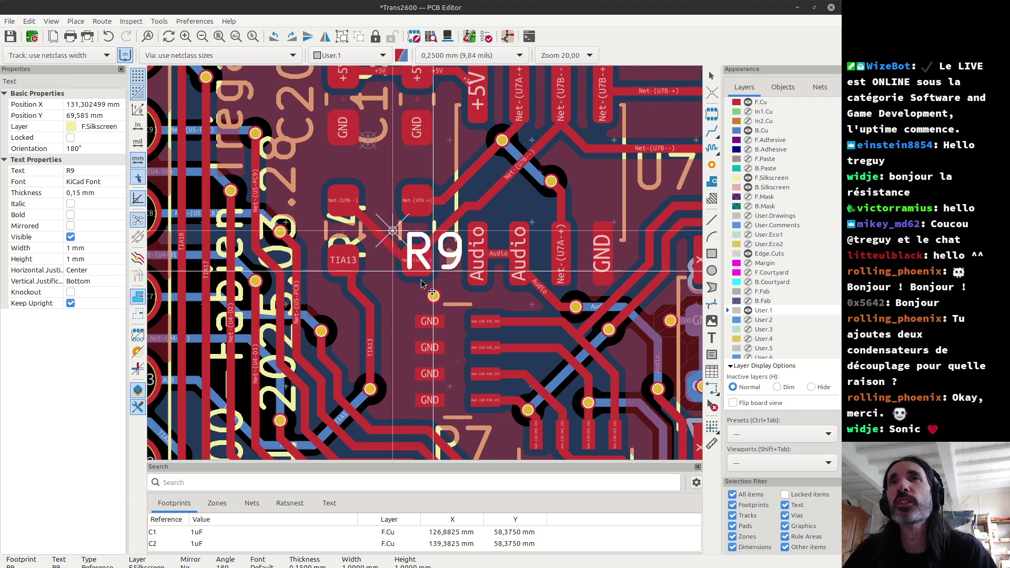
{"action": "scroll", "coordinate": [422, 284], "scroll_direction": "up", "scroll_amount": 6}
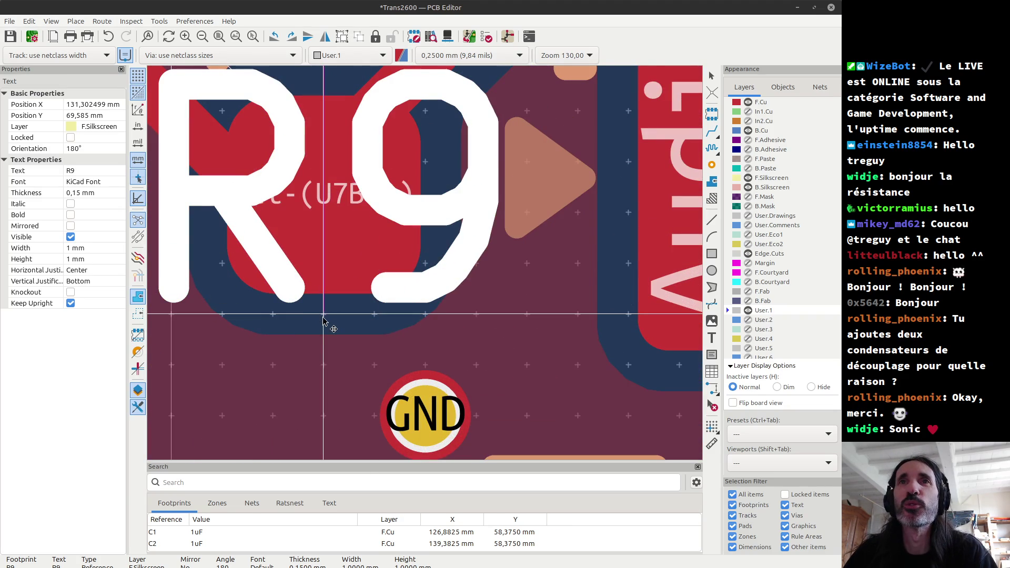
{"action": "scroll", "coordinate": [343, 334], "scroll_direction": "down", "scroll_amount": 4}
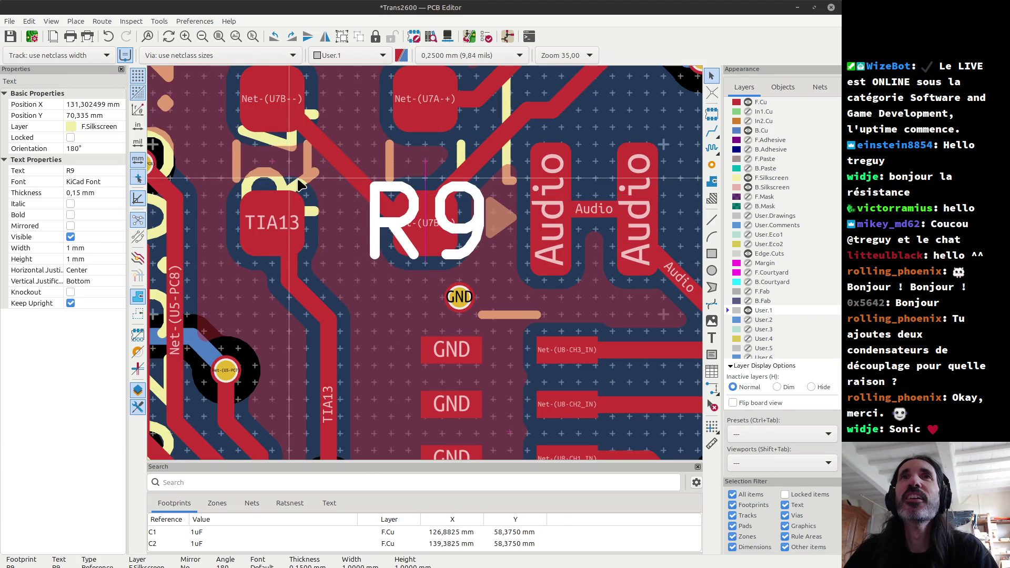
{"action": "left_click", "coordinate": [298, 184]}
Move the R4 label beside R9 and rotate it to 180°, aligned at Y 70,335 mm.
{"action": "key", "text": "m"}
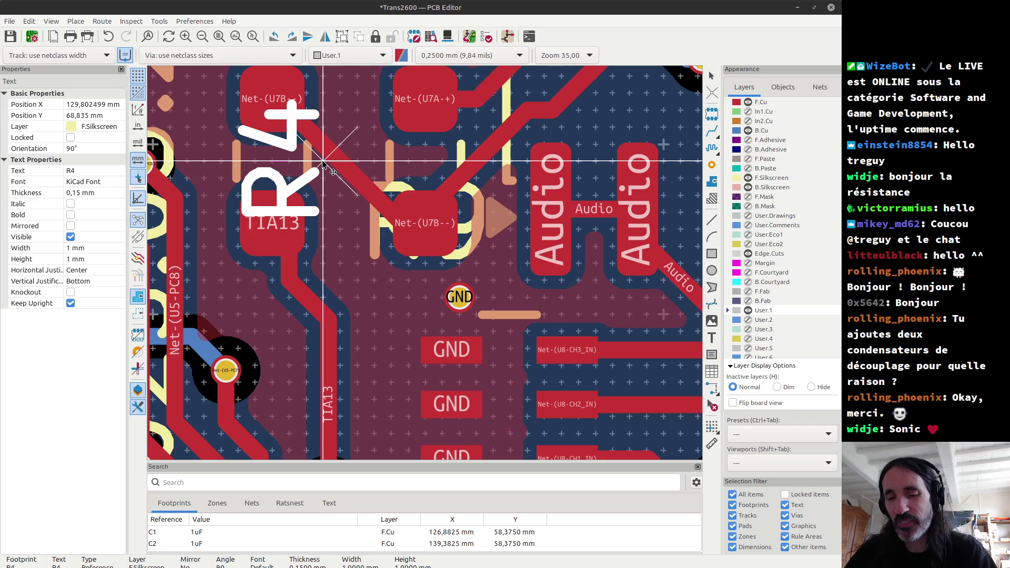
{"action": "left_click", "coordinate": [274, 268]}
{"action": "key", "text": "r"}
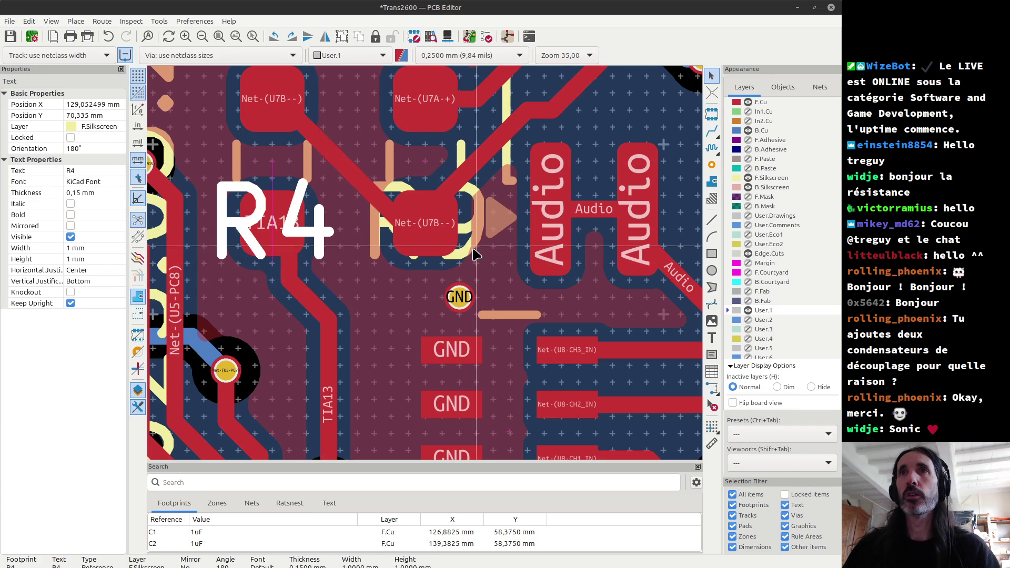
{"action": "left_click", "coordinate": [456, 257], "text": "shift"}
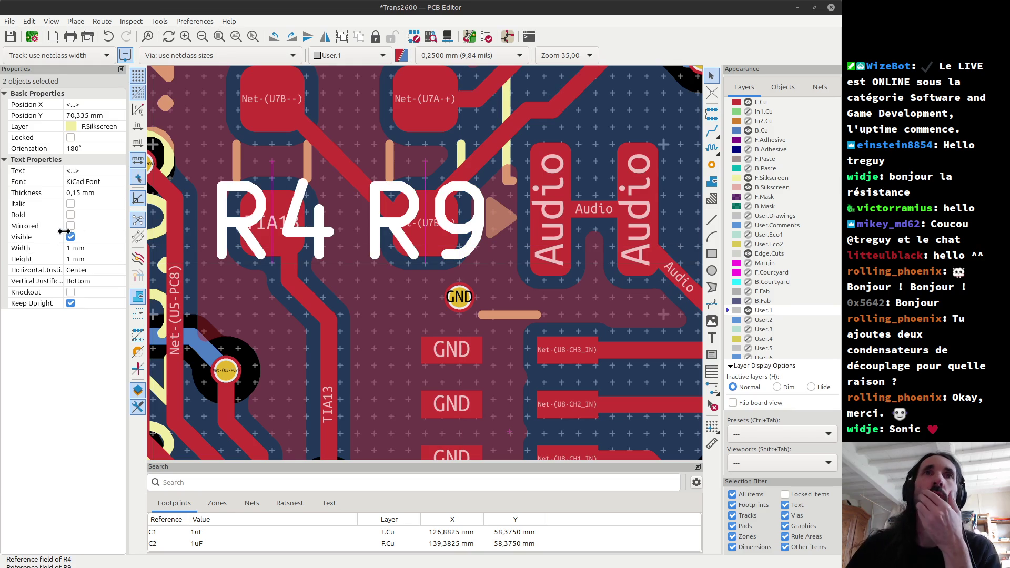
Set the R4 and R9 labels to Top vertical justification, keeping horizontal justification Center.
{"action": "left_click_drag", "start_coordinate": [126, 218], "coordinate": [153, 224]}
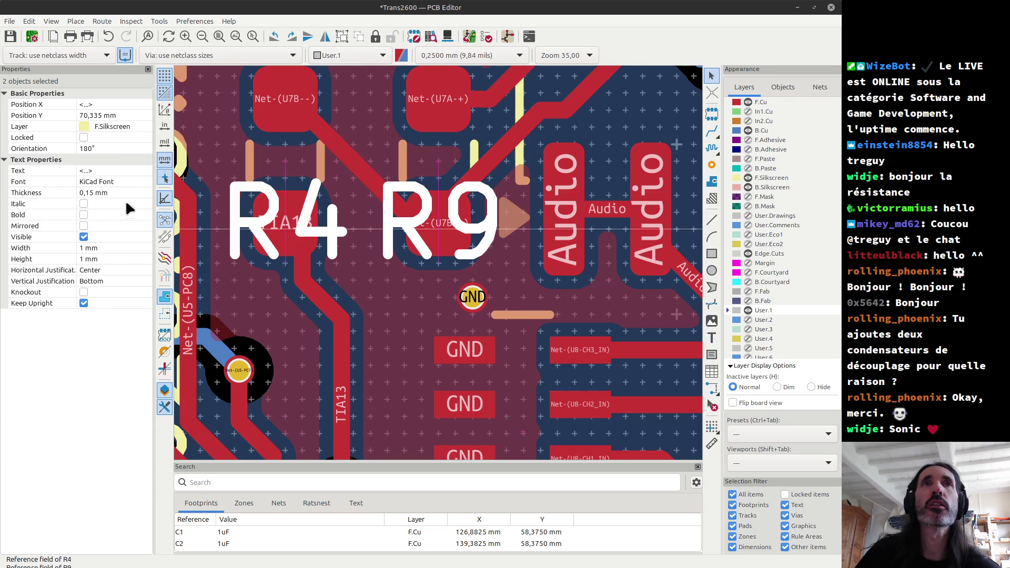
{"action": "left_click", "coordinate": [131, 272]}
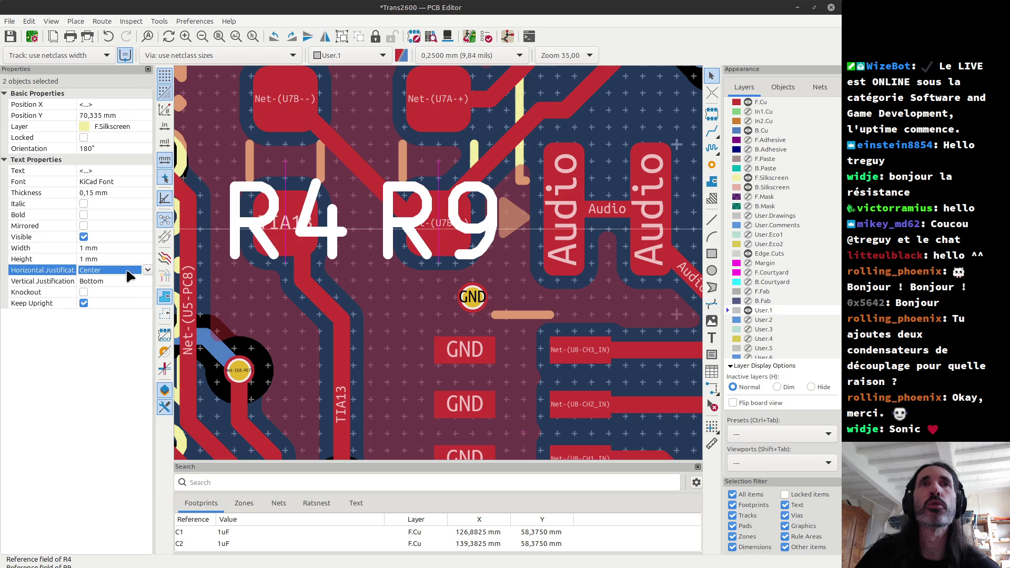
{"action": "left_click", "coordinate": [148, 270]}
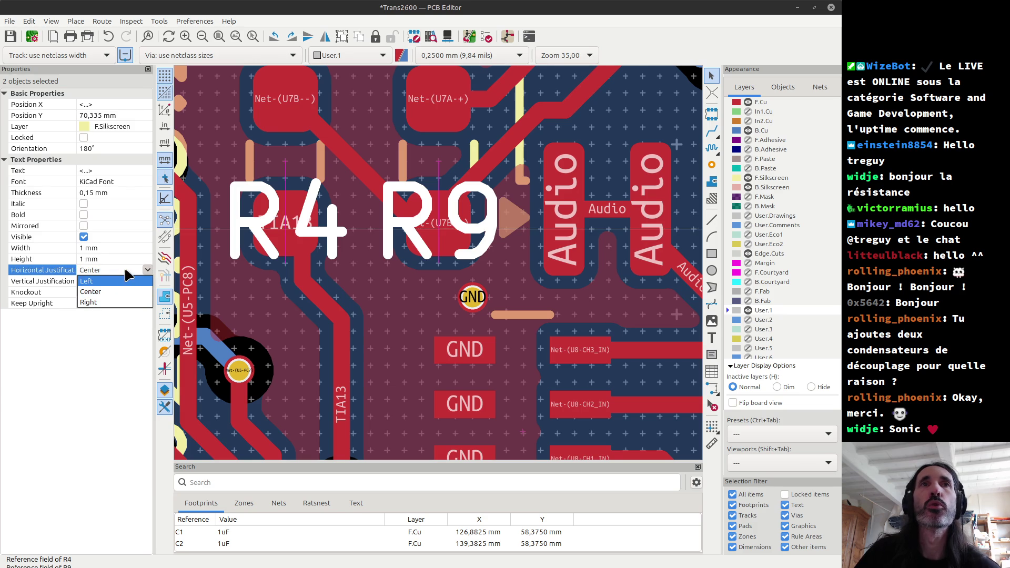
{"action": "left_click", "coordinate": [103, 384]}
{"action": "left_click", "coordinate": [146, 282]}
{"action": "left_click", "coordinate": [148, 281]}
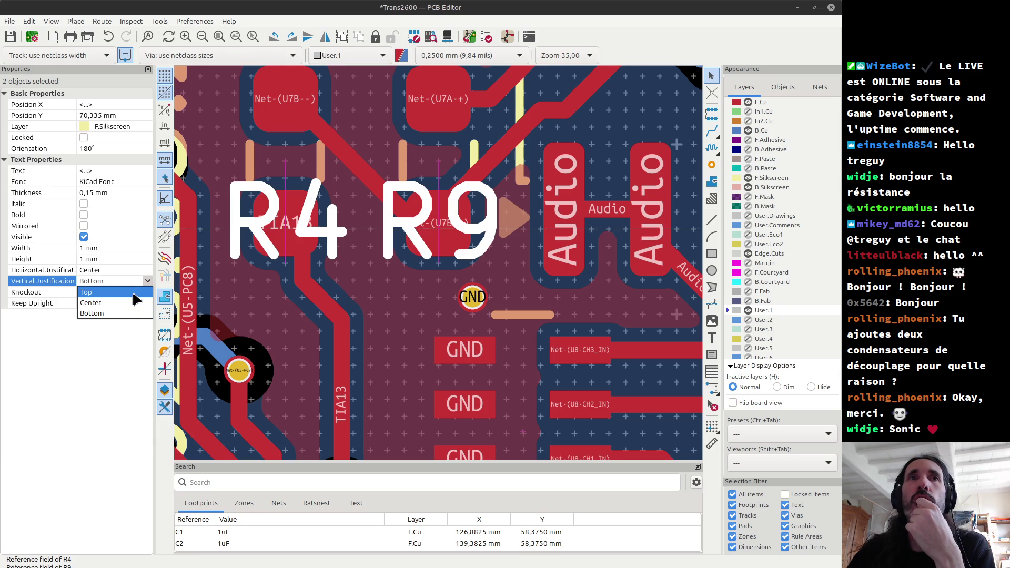
{"action": "left_click", "coordinate": [134, 294]}
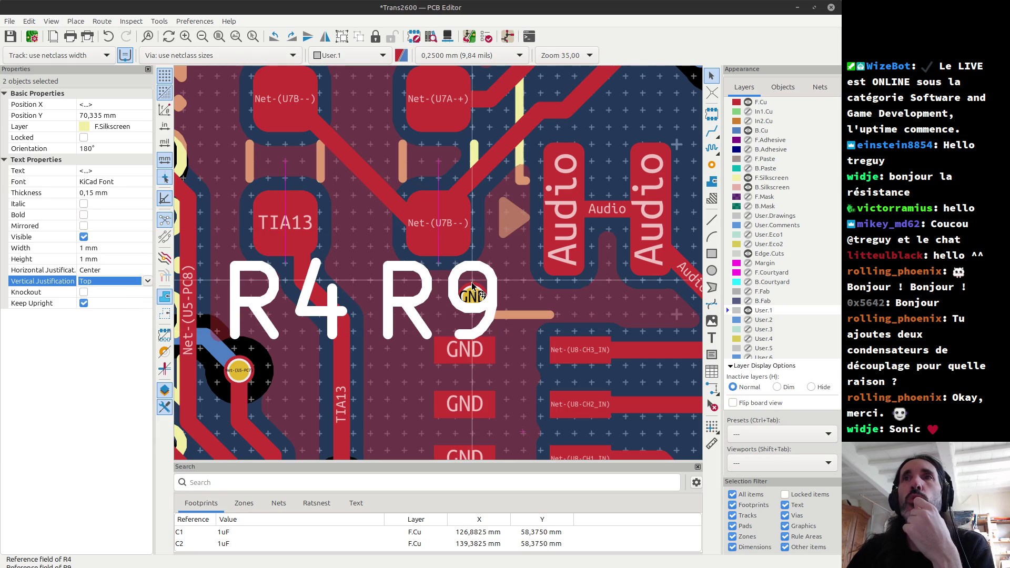
Select the GND via near R9 and drag it away from the labels.
{"action": "left_click", "coordinate": [478, 298]}
{"action": "mouse_move", "coordinate": [478, 298]}
{"action": "left_mouse_down"}
{"action": "mouse_move", "coordinate": [412, 232]}
{"action": "mouse_move", "coordinate": [439, 266]}
{"action": "mouse_move", "coordinate": [439, 295]}
{"action": "mouse_move", "coordinate": [356, 163]}
{"action": "left_mouse_up"}
{"action": "scroll", "coordinate": [440, 266], "scroll_direction": "down", "scroll_amount": 3}
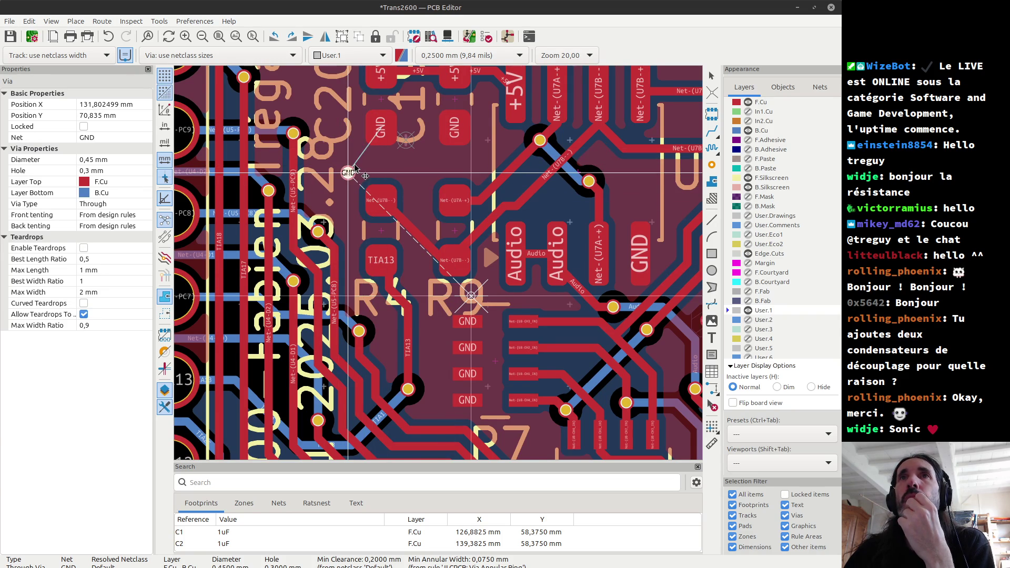
Drop the GND via beside the TIA13 track at X 130,802499, Y 72,835 mm.
{"action": "scroll", "coordinate": [351, 169], "scroll_direction": "up", "scroll_amount": 2}
{"action": "scroll", "coordinate": [441, 266], "scroll_direction": "up", "scroll_amount": 1}
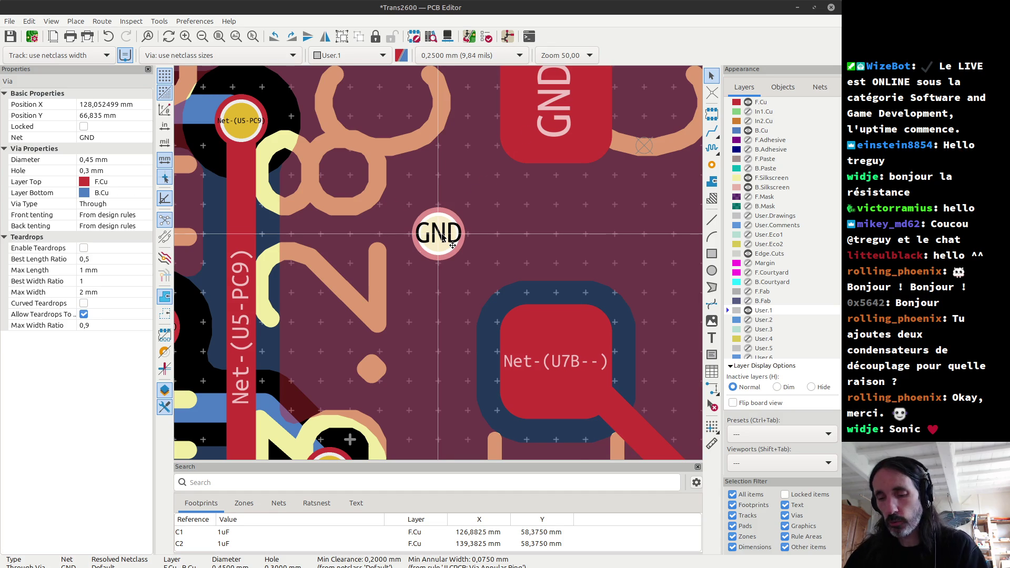
{"action": "scroll", "coordinate": [441, 238], "scroll_direction": "down", "scroll_amount": 3}
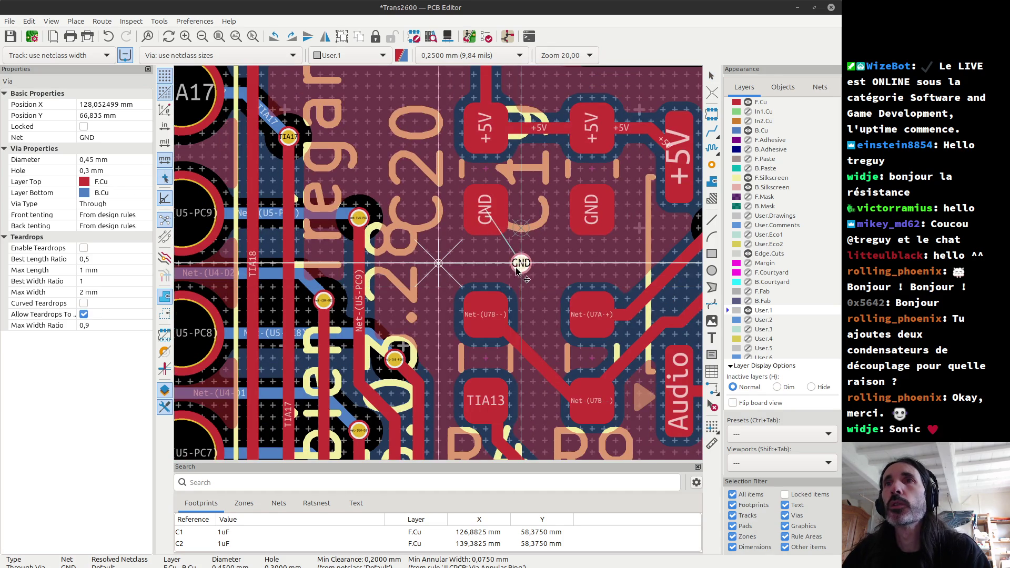
{"action": "scroll", "coordinate": [518, 266], "scroll_direction": "down", "scroll_amount": 1}
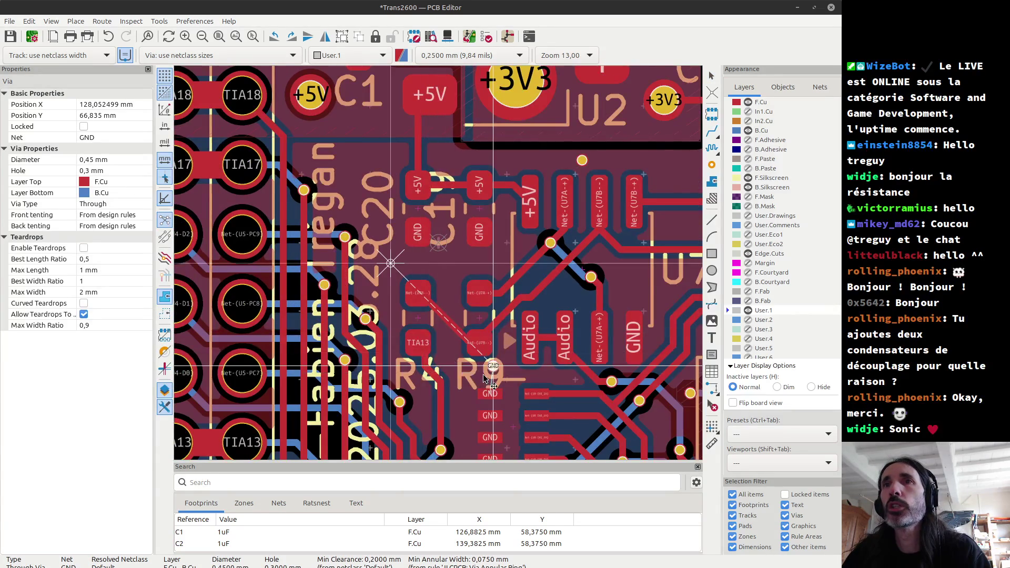
{"action": "scroll", "coordinate": [484, 377], "scroll_direction": "down", "scroll_amount": 1}
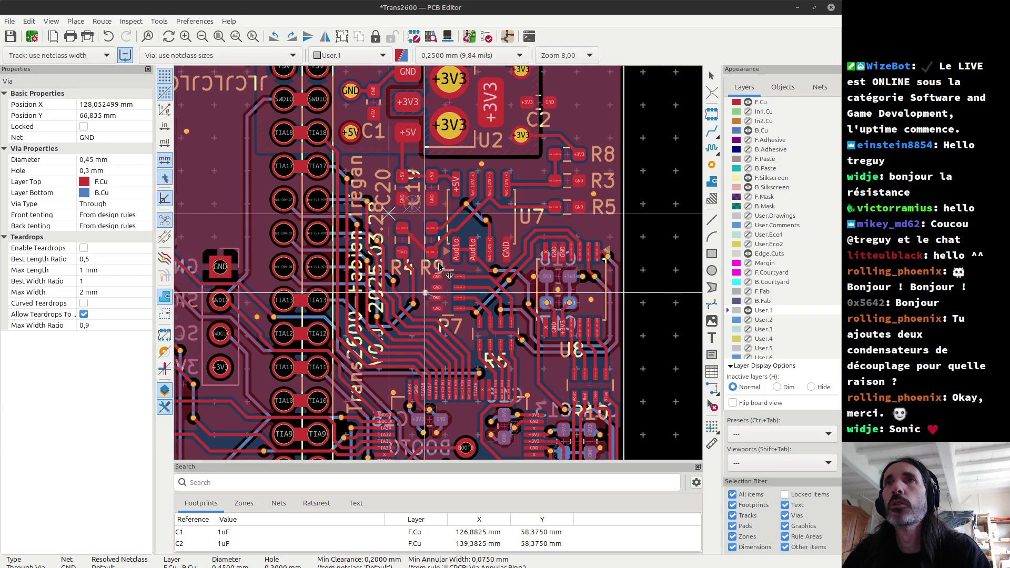
{"action": "scroll", "coordinate": [427, 298], "scroll_direction": "up", "scroll_amount": 2}
{"action": "scroll", "coordinate": [437, 257], "scroll_direction": "up", "scroll_amount": 2}
{"action": "scroll", "coordinate": [439, 265], "scroll_direction": "up", "scroll_amount": 1}
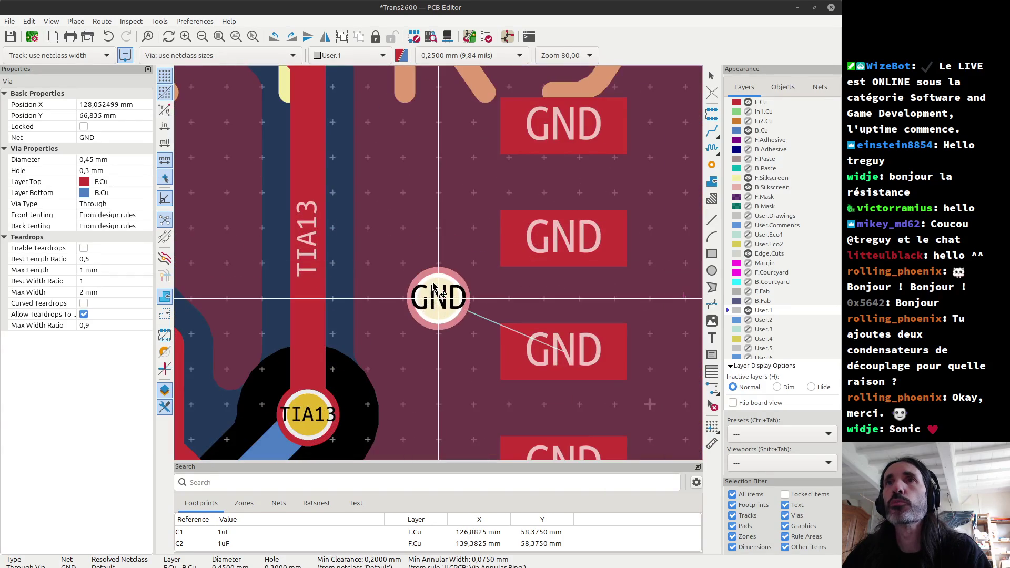
{"action": "left_click", "coordinate": [439, 308]}
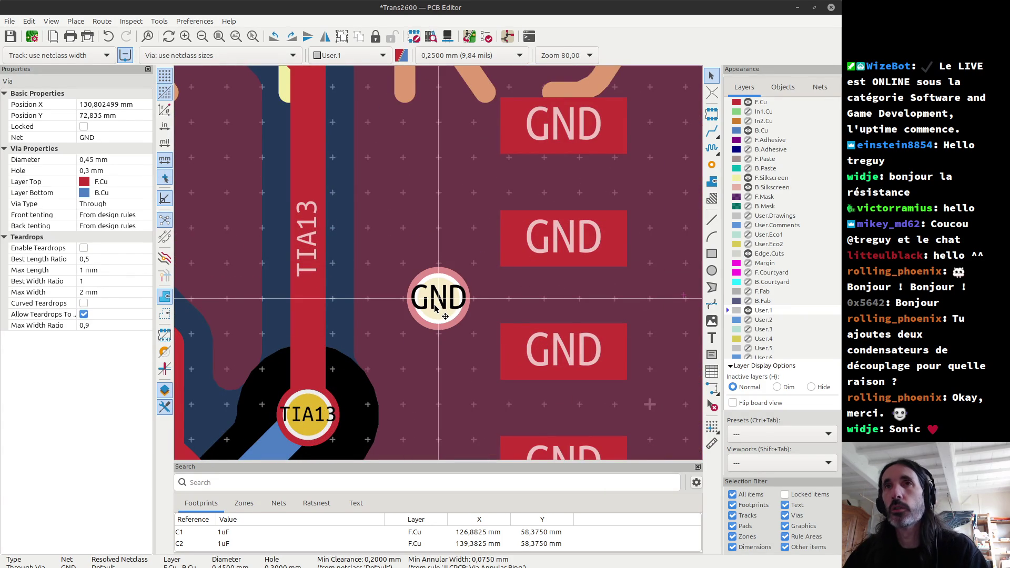
Refill all copper zones and view the board in 3D to check the R4 and R9 labels.
{"action": "key", "text": "b"}
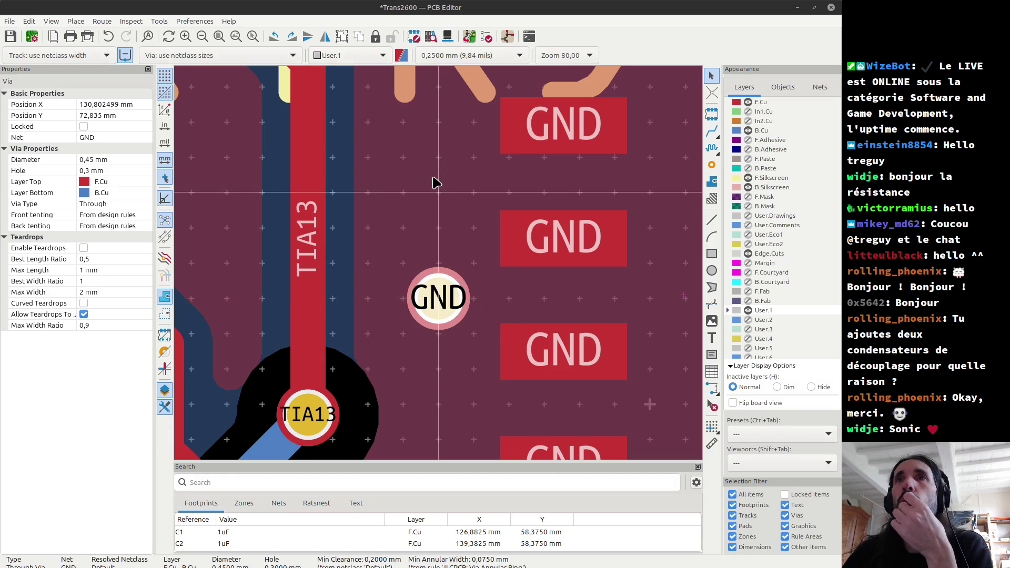
{"action": "scroll", "coordinate": [440, 265], "scroll_direction": "down", "scroll_amount": 10}
{"action": "scroll", "coordinate": [441, 260], "scroll_direction": "up", "scroll_amount": 3}
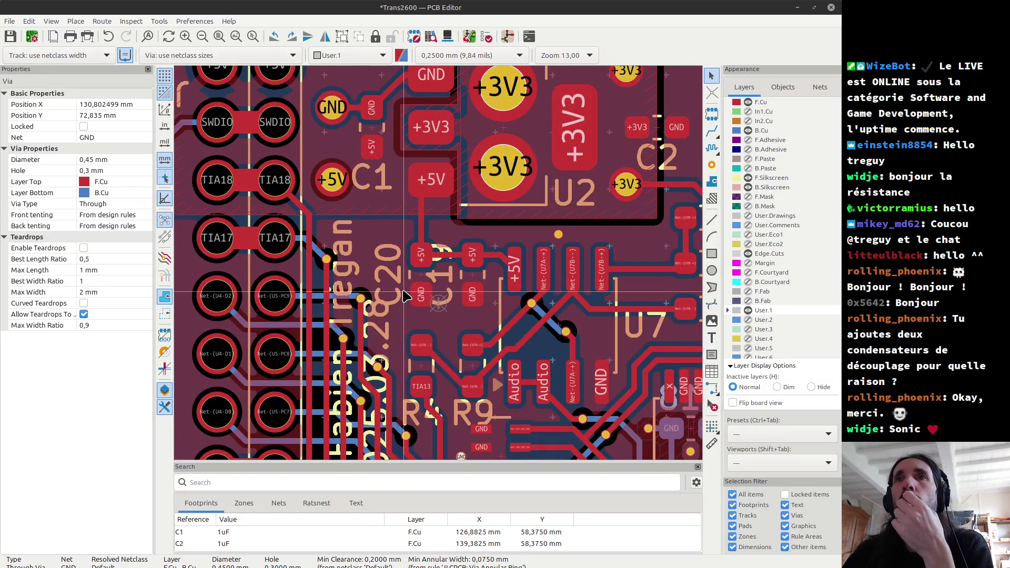
{"action": "key", "text": "alt+3"}
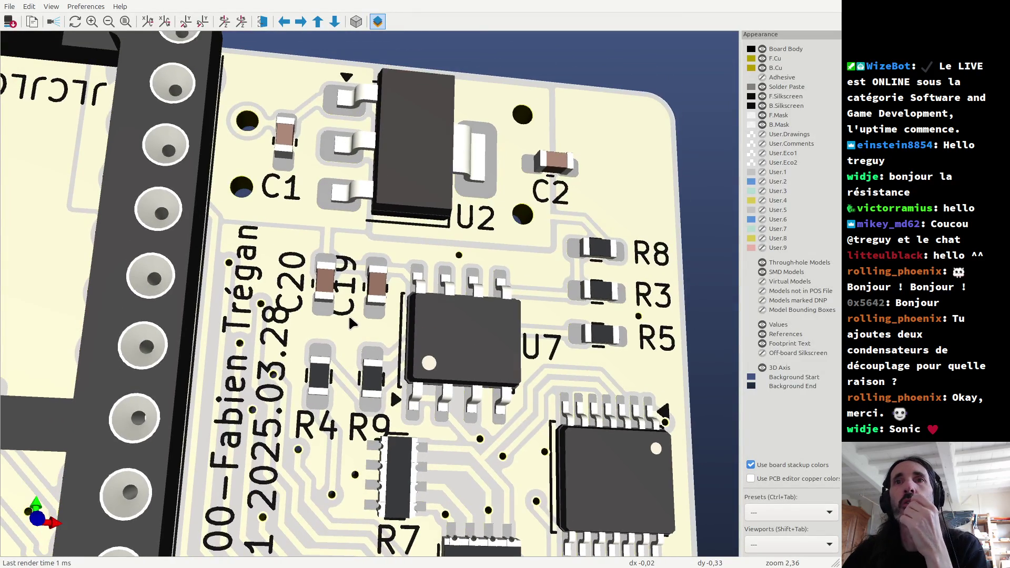
{"action": "mouse_move", "coordinate": [318, 478]}
{"action": "left_mouse_down"}
{"action": "mouse_move", "coordinate": [301, 516]}
{"action": "mouse_move", "coordinate": [356, 484]}
{"action": "left_mouse_up"}
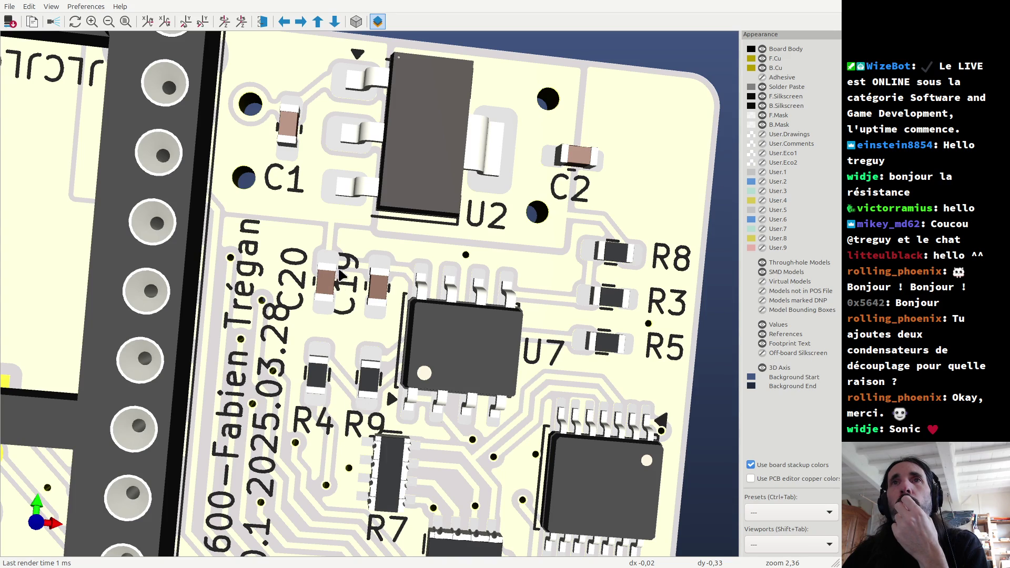
{"action": "key", "text": "alt+Tab"}
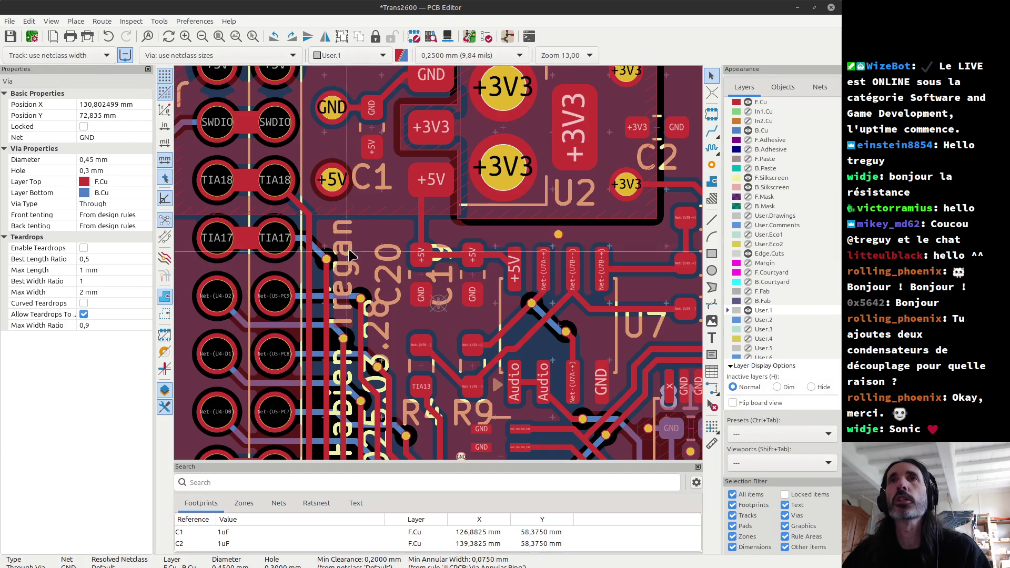
Reposition the C20 label onto the +5V pad and move the C19 label up and right.
{"action": "scroll", "coordinate": [467, 265], "scroll_direction": "up", "scroll_amount": 5}
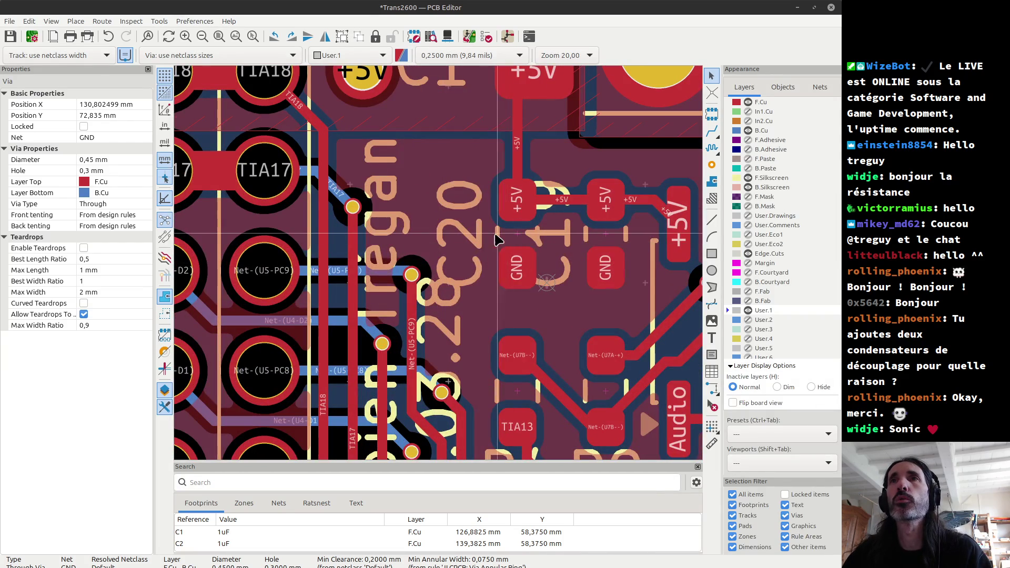
{"action": "left_click", "coordinate": [479, 242]}
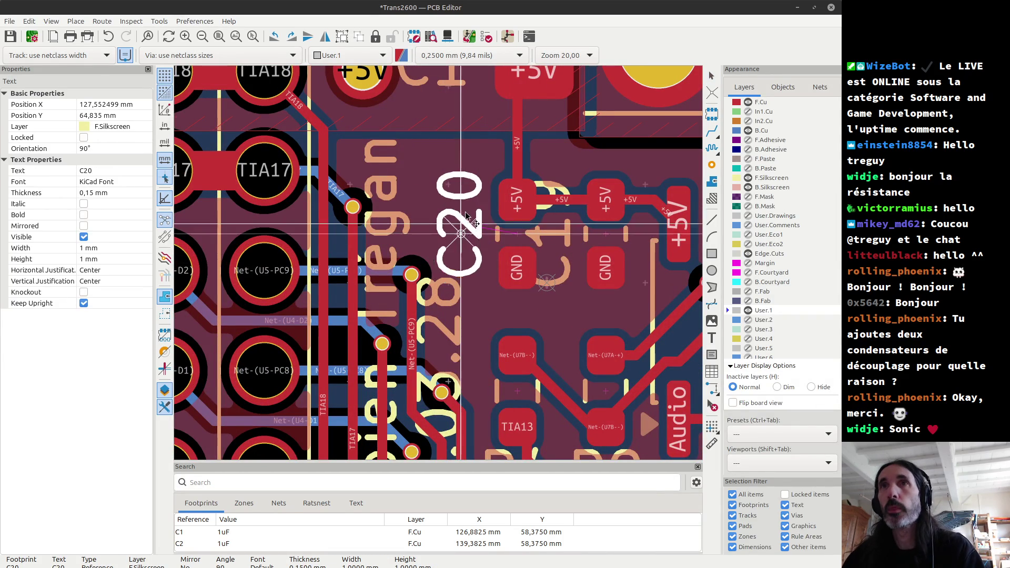
{"action": "scroll", "coordinate": [463, 231], "scroll_direction": "up", "scroll_amount": 5}
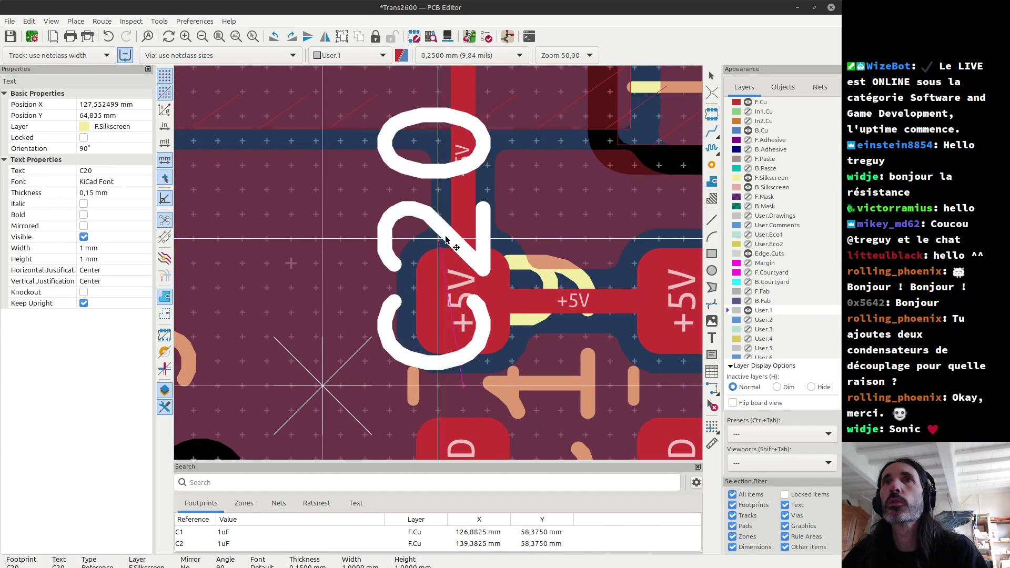
{"action": "left_click", "coordinate": [470, 241]}
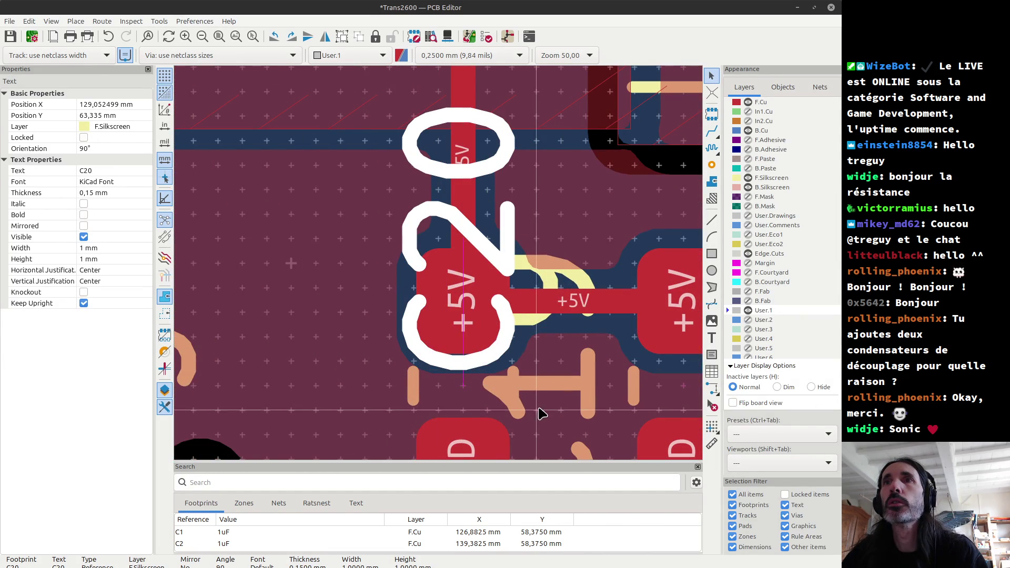
{"action": "left_click", "coordinate": [566, 279]}
{"action": "scroll", "coordinate": [566, 279], "scroll_direction": "down", "scroll_amount": 3}
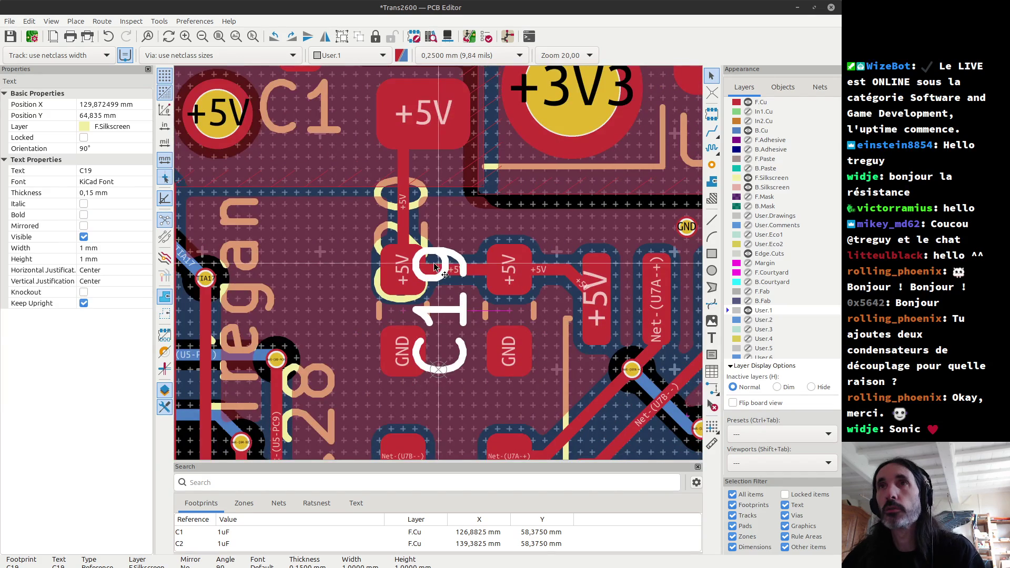
{"action": "key", "text": "m"}
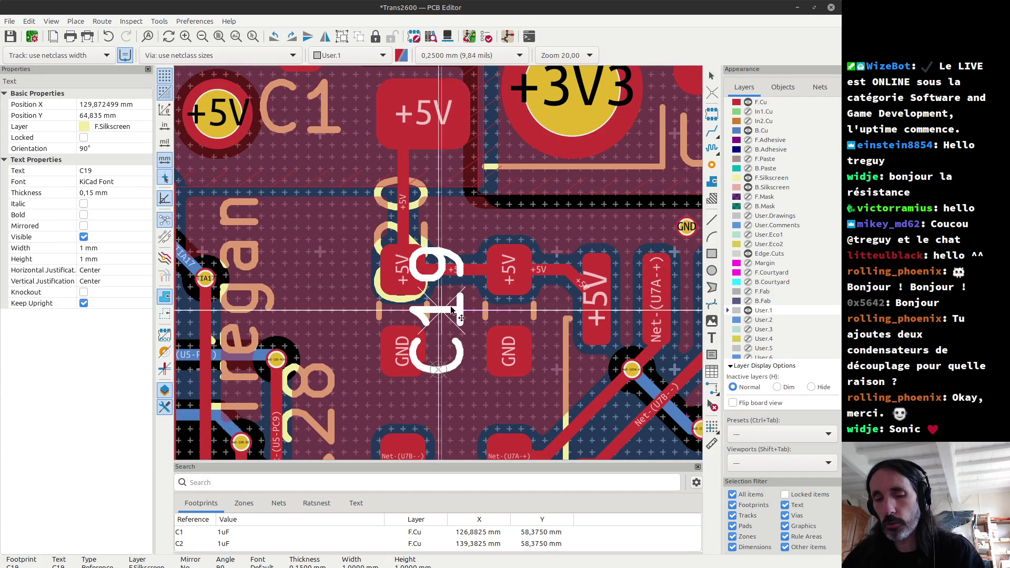
{"action": "left_click", "coordinate": [510, 238]}
Rotate the C19 and C20 labels to horizontal and open C20's reference properties.
{"action": "double_click", "coordinate": [506, 241]}
{"action": "key", "text": "Escape"}
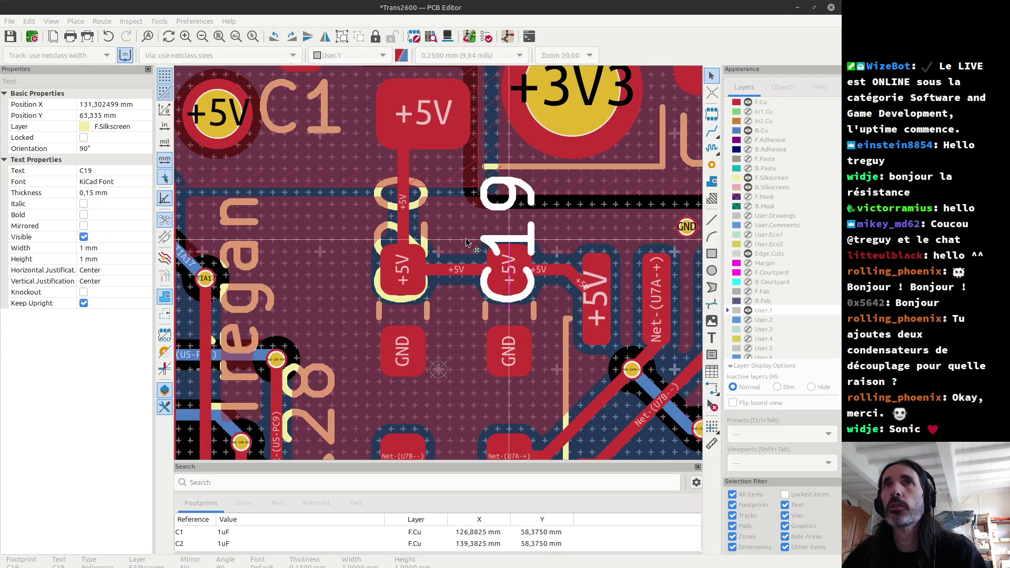
{"action": "key", "text": "r"}
{"action": "left_click", "coordinate": [423, 235]}
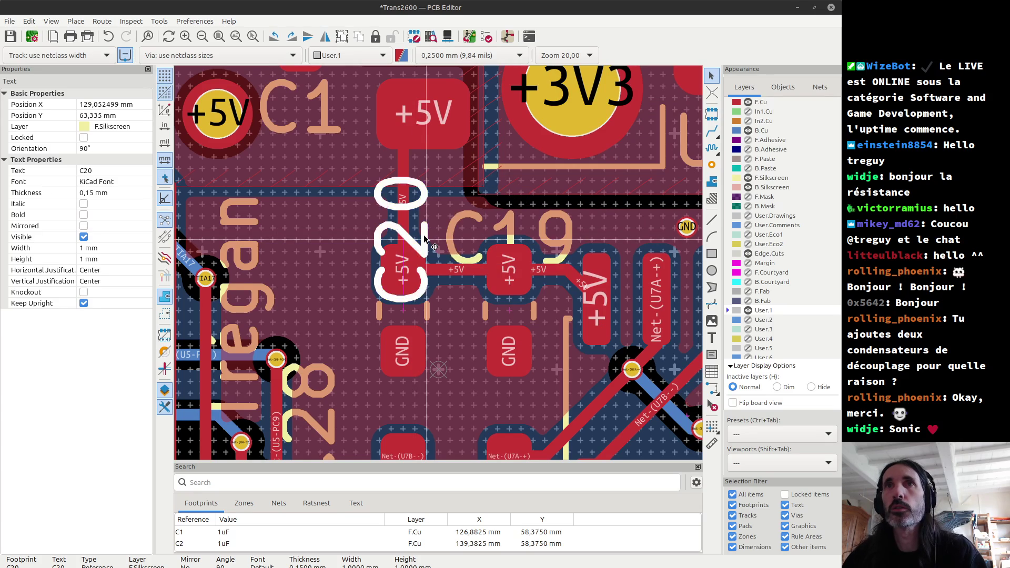
{"action": "key", "text": "r"}
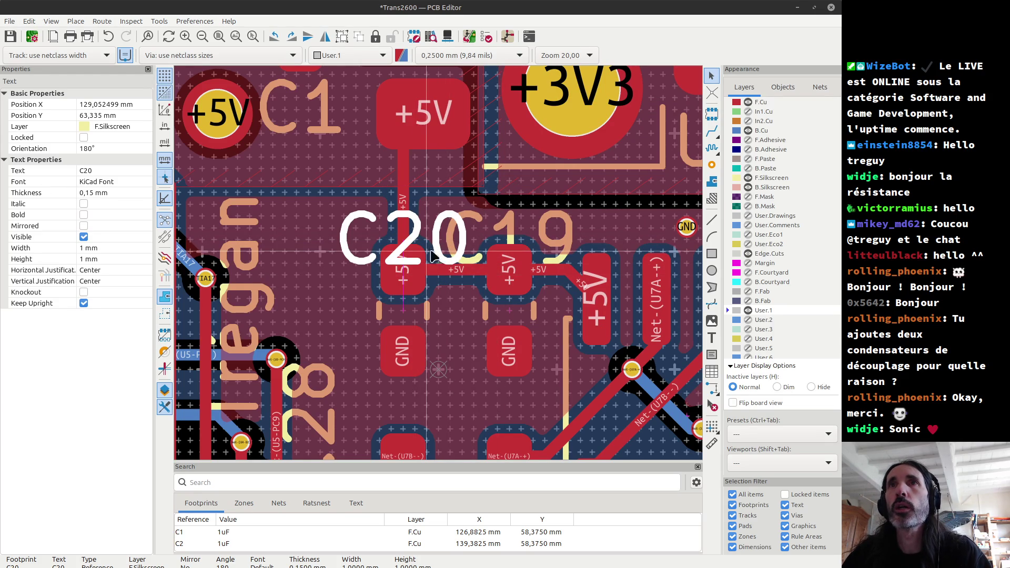
{"action": "double_click", "coordinate": [432, 256]}
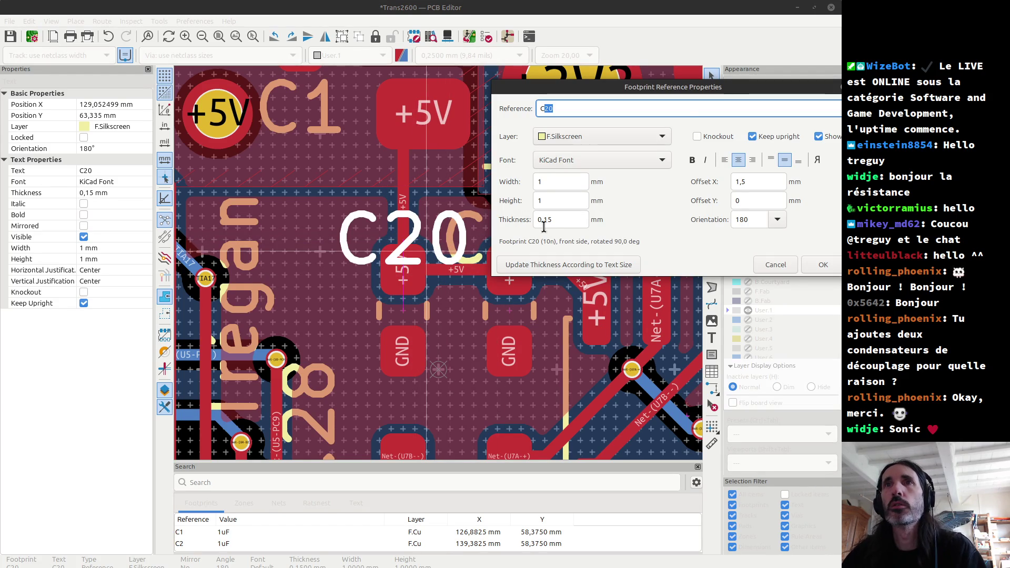
Set the C20 reference label to bottom vertical justification.
{"action": "key", "text": "Escape"}
{"action": "scroll", "coordinate": [375, 237], "scroll_direction": "down", "scroll_amount": 2}
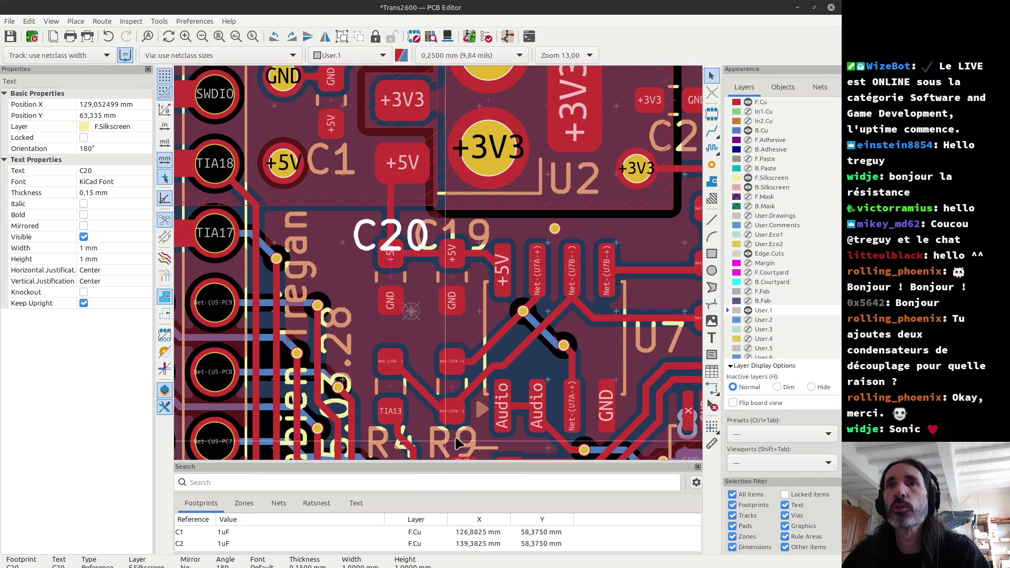
{"action": "key", "text": "Escape"}
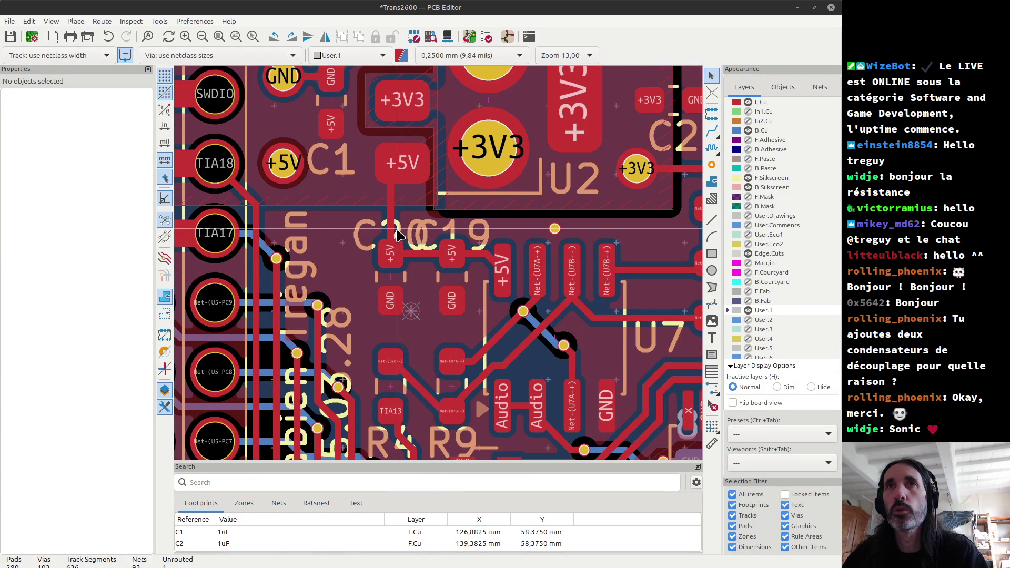
{"action": "left_click", "coordinate": [398, 235]}
{"action": "double_click", "coordinate": [398, 234]}
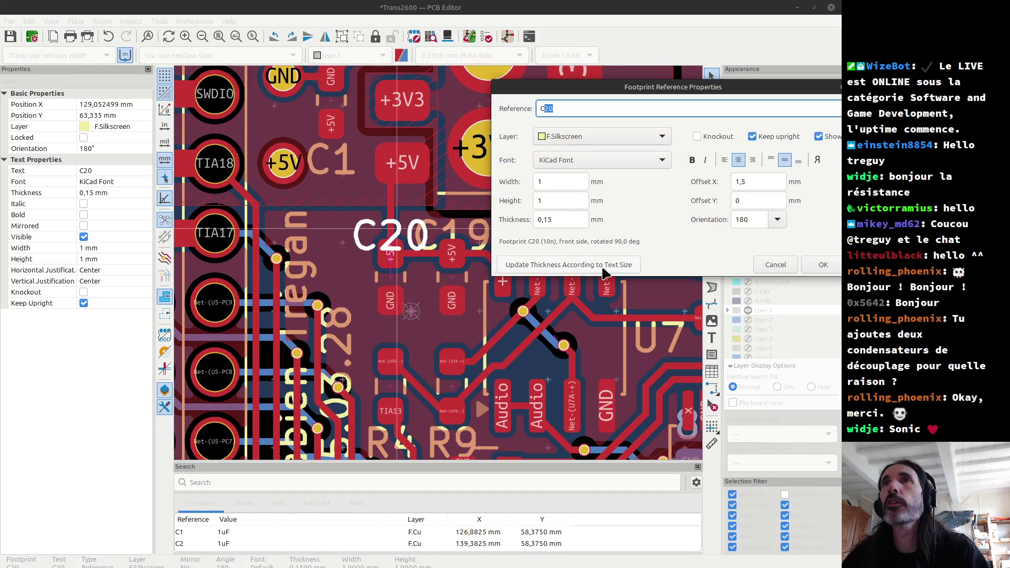
{"action": "left_click", "coordinate": [801, 160]}
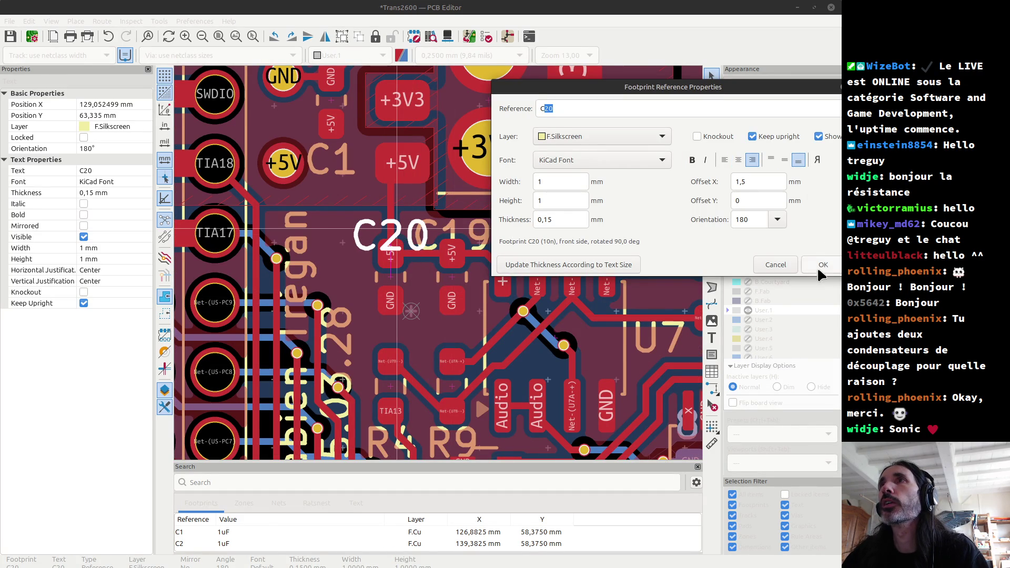
{"action": "left_click", "coordinate": [822, 264]}
Make the C19 reference label left-justified with bottom vertical justification.
{"action": "left_click", "coordinate": [428, 246]}
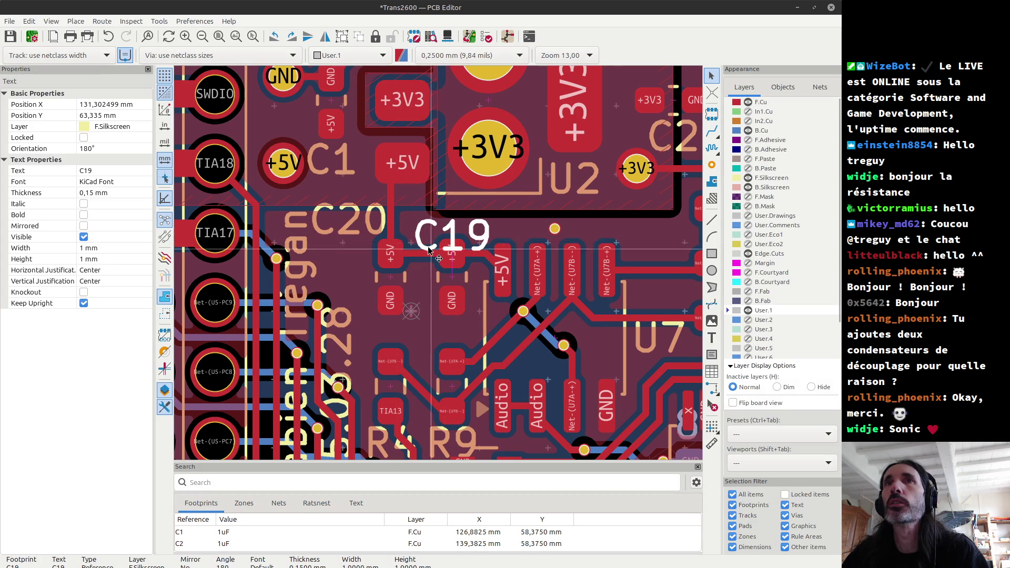
{"action": "double_click", "coordinate": [426, 245]}
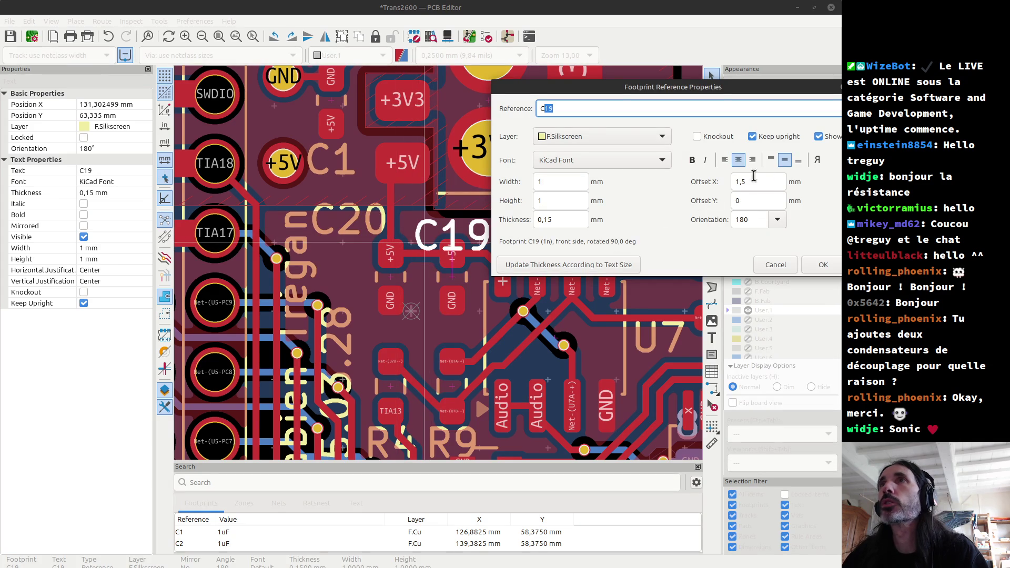
{"action": "left_click", "coordinate": [724, 160]}
{"action": "left_click", "coordinate": [798, 161]}
{"action": "left_click", "coordinate": [822, 264]}
Shift the C19 label further left and the C20 label to its new spot, then preview in 3D.
{"action": "scroll", "coordinate": [533, 235], "scroll_direction": "up", "scroll_amount": 5}
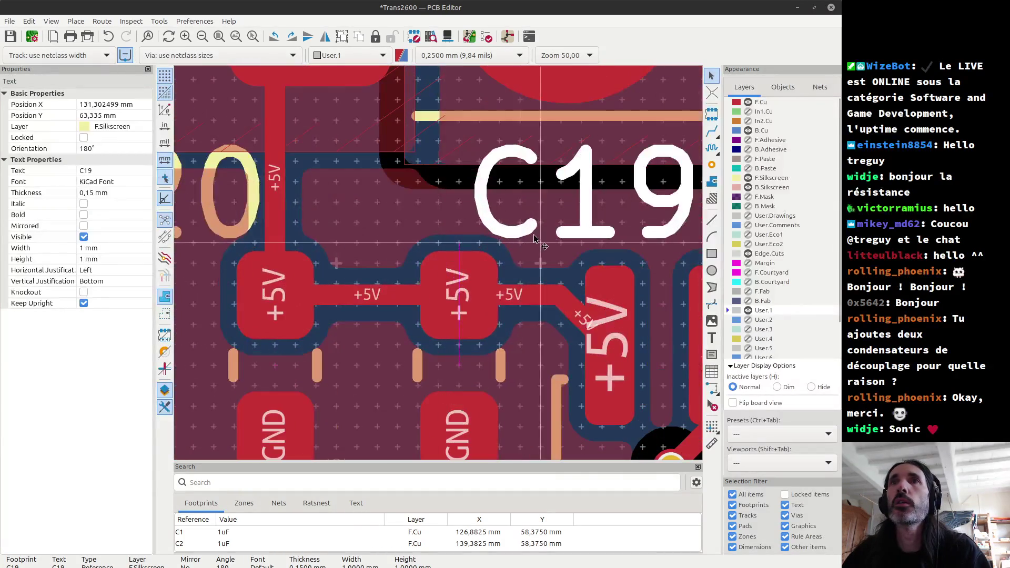
{"action": "key", "text": "space"}
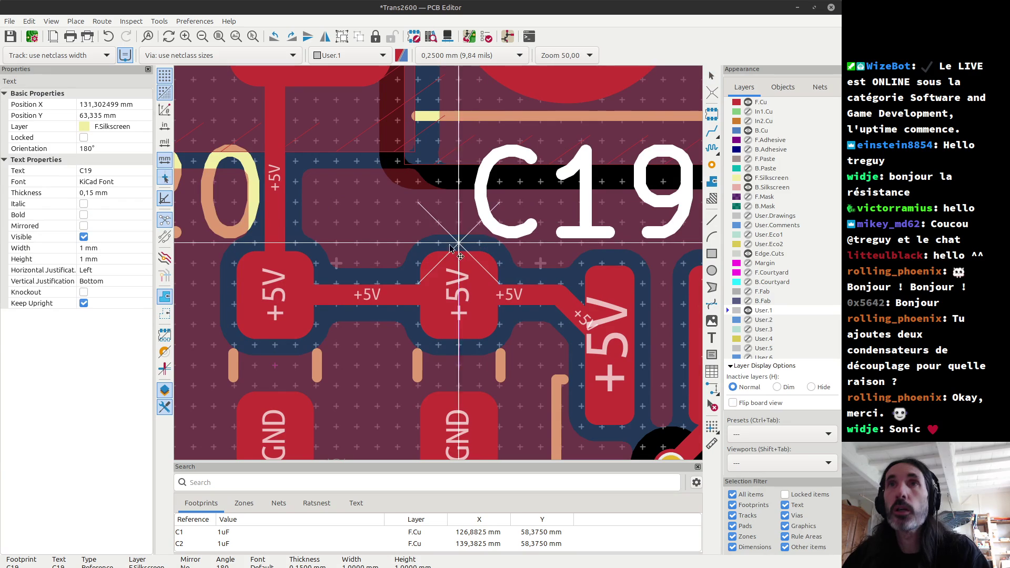
{"action": "left_click", "coordinate": [392, 246]}
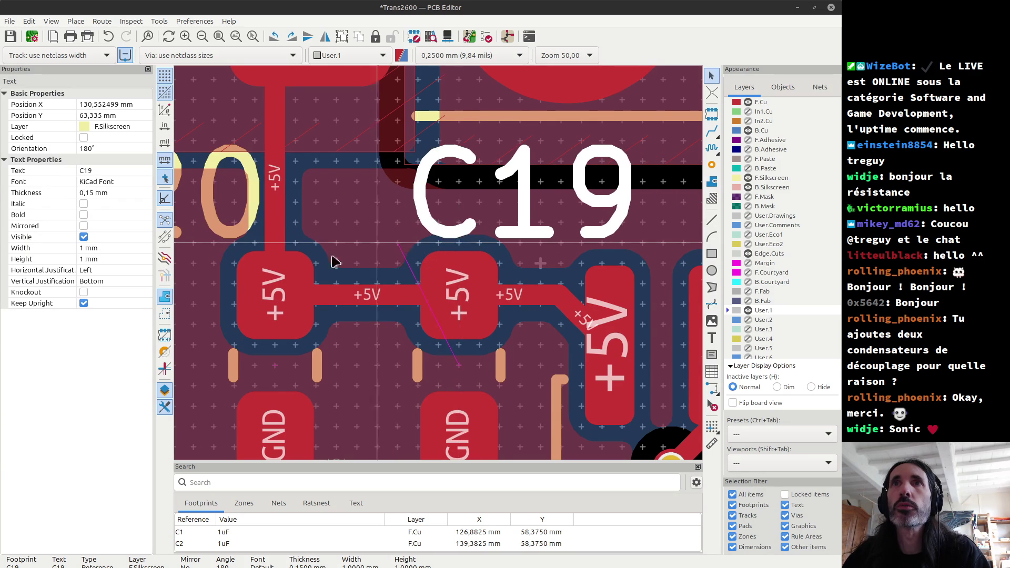
{"action": "left_click", "coordinate": [239, 238]}
{"action": "key", "text": "m"}
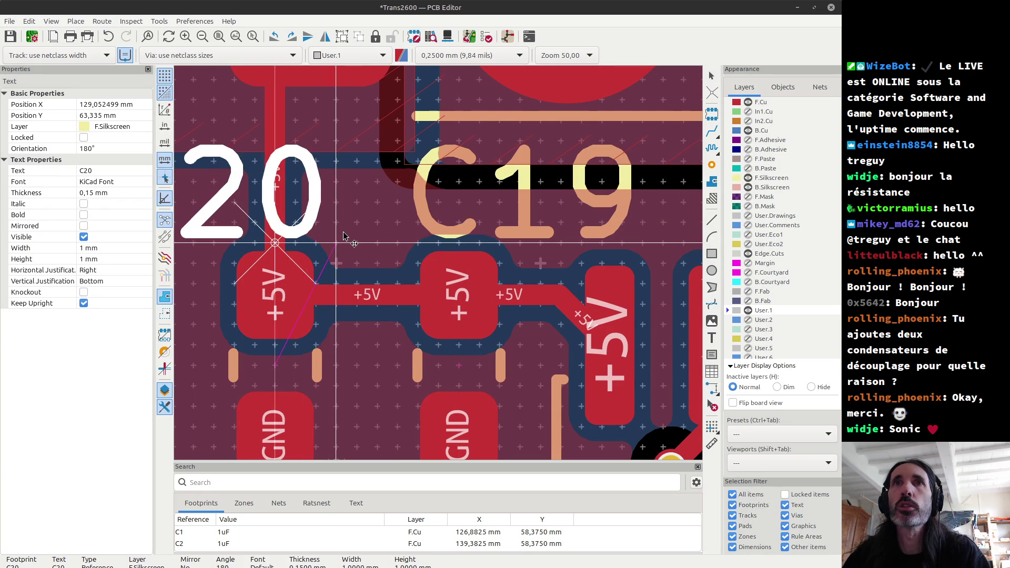
{"action": "left_click", "coordinate": [343, 232]}
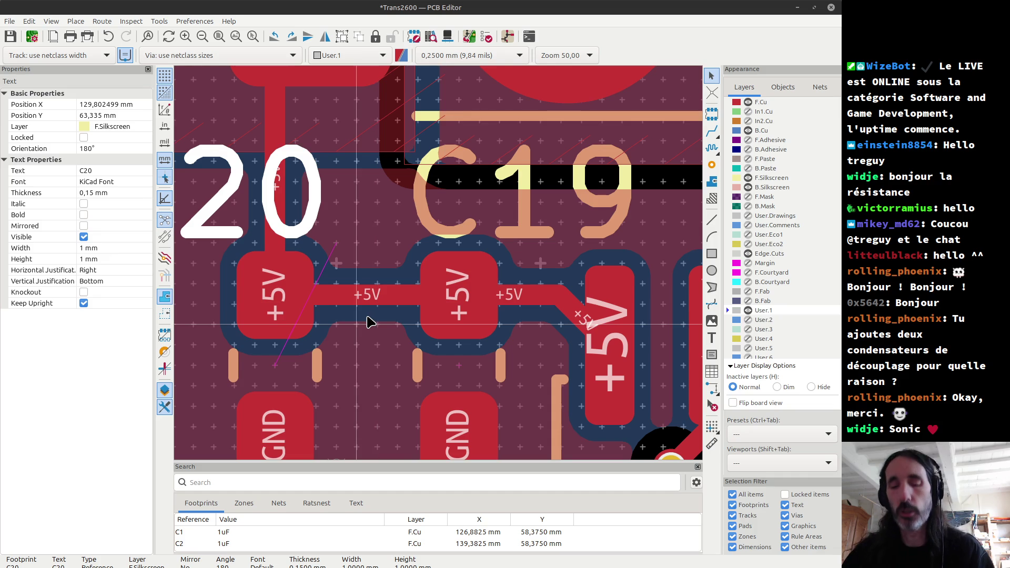
{"action": "key", "text": "alt+3"}
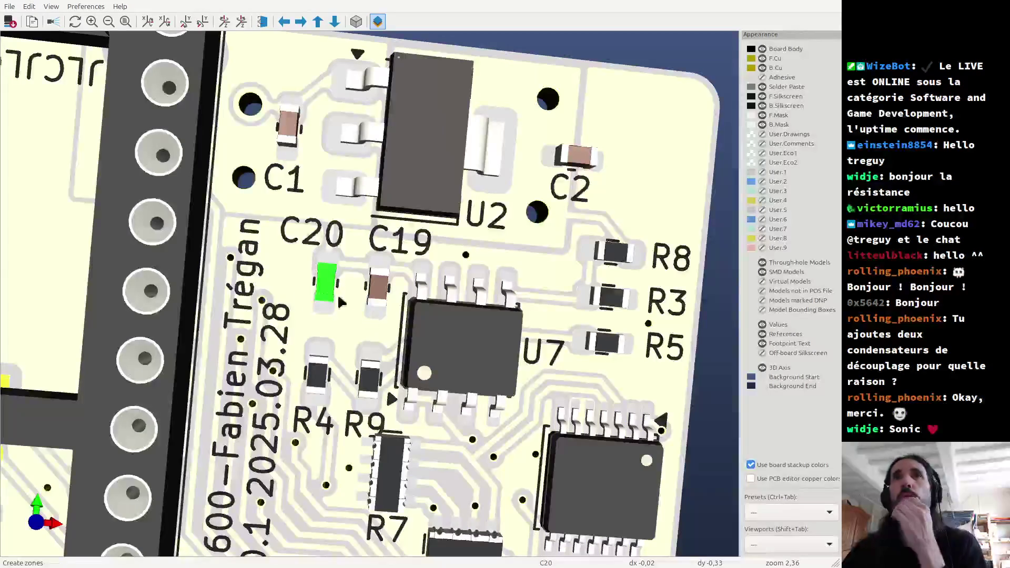
Flip the 3D board to its bottom side and inspect the labels around R4/R9.
{"action": "scroll", "coordinate": [336, 279], "scroll_direction": "up", "scroll_amount": 1}
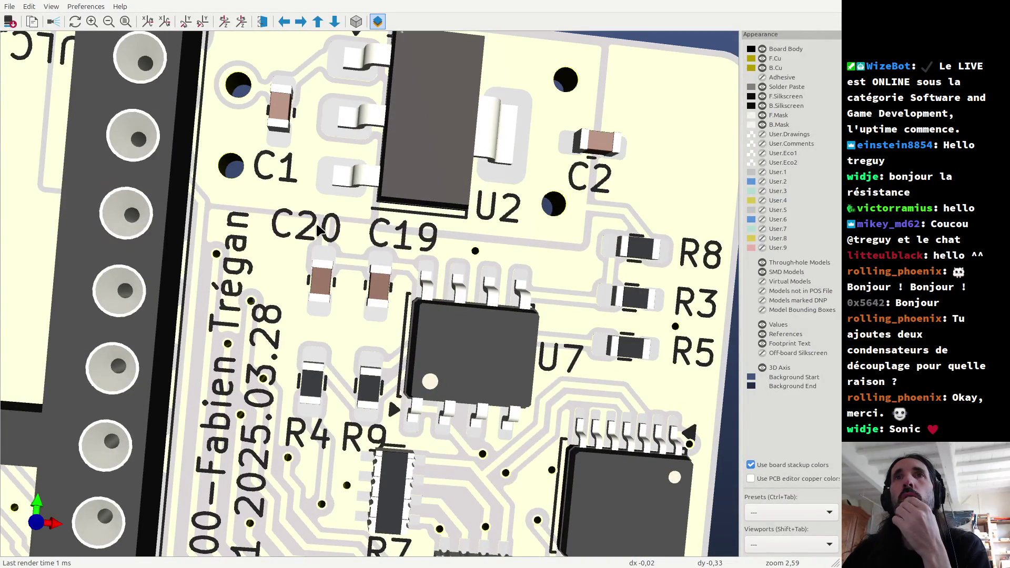
{"action": "scroll", "coordinate": [360, 294], "scroll_direction": "down", "scroll_amount": 7}
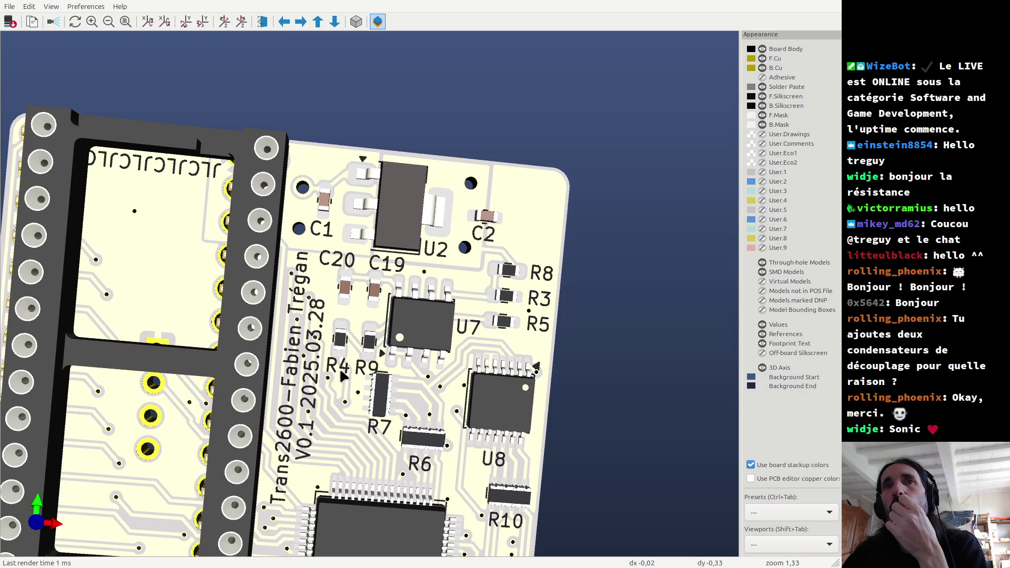
{"action": "scroll", "coordinate": [364, 339], "scroll_direction": "down", "scroll_amount": 5}
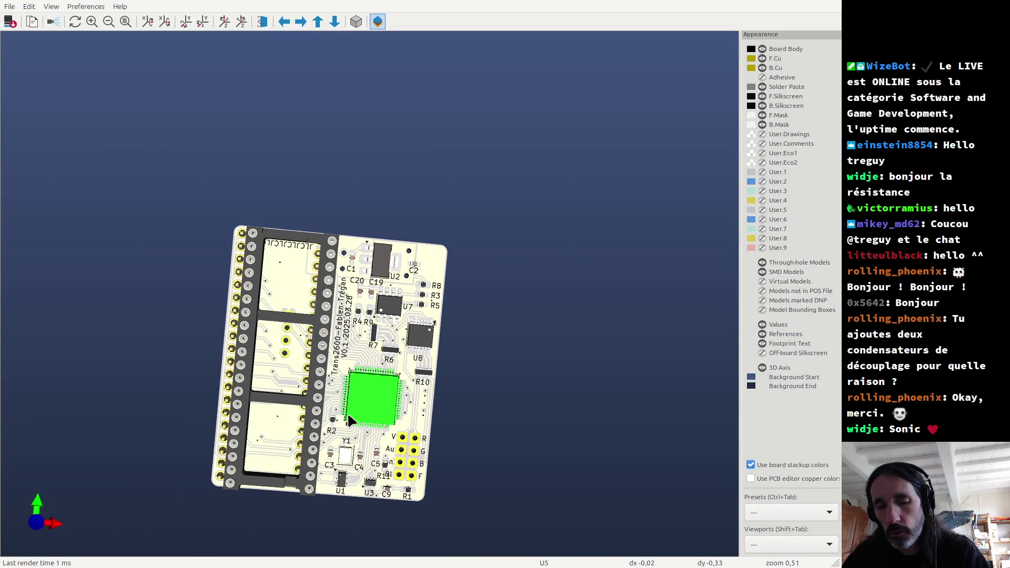
{"action": "key", "text": "f"}
{"action": "scroll", "coordinate": [388, 415], "scroll_direction": "up", "scroll_amount": 3}
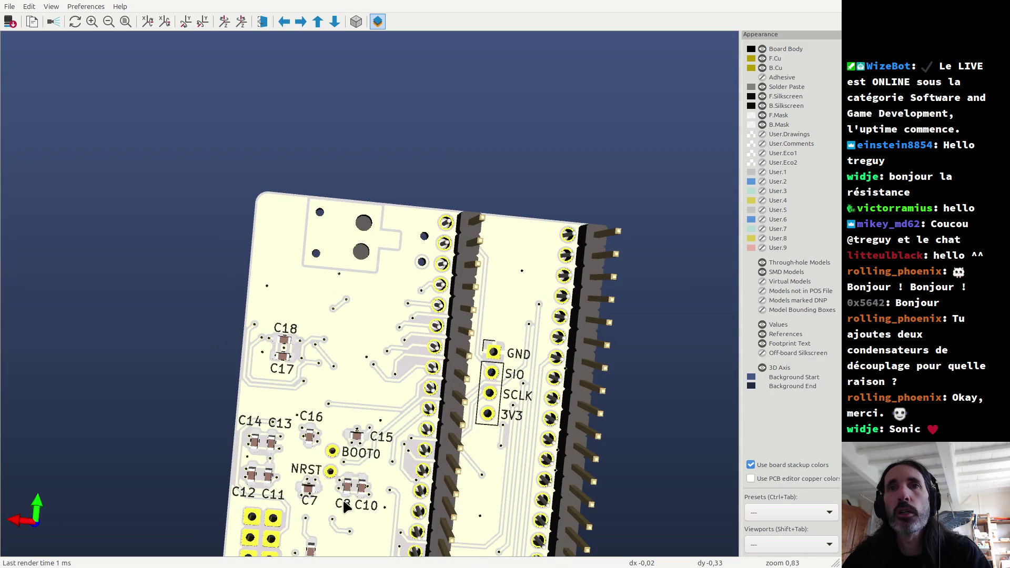
{"action": "scroll", "coordinate": [352, 507], "scroll_direction": "down", "scroll_amount": 3, "text": "shift"}
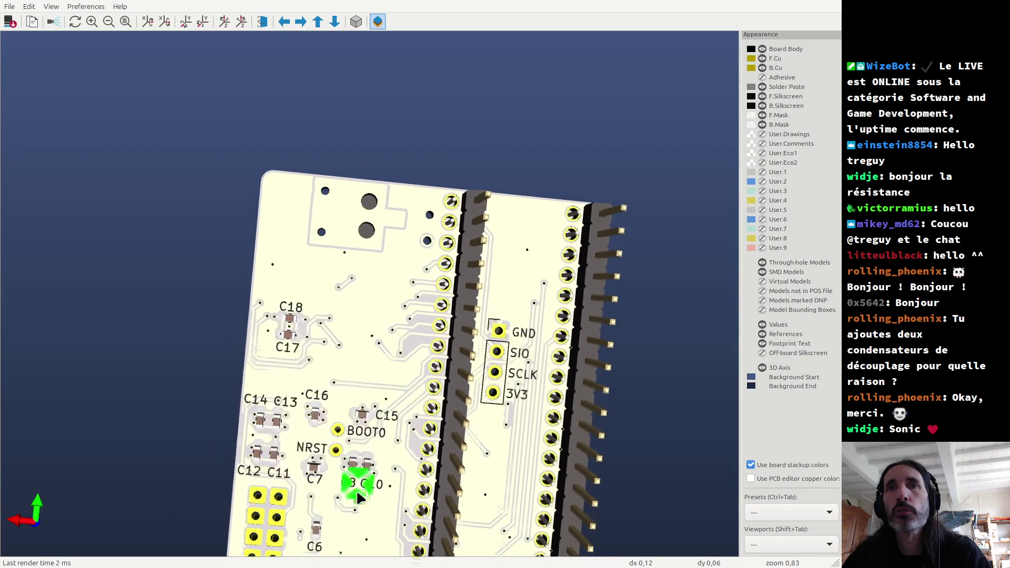
{"action": "scroll", "coordinate": [356, 495], "scroll_direction": "up", "scroll_amount": 5}
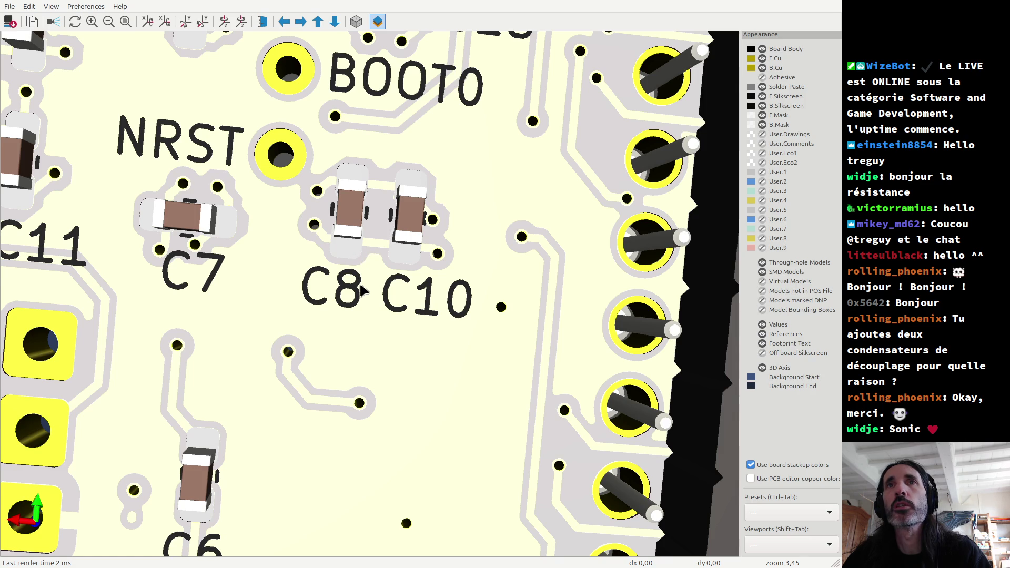
{"action": "scroll", "coordinate": [360, 286], "scroll_direction": "down", "scroll_amount": 6}
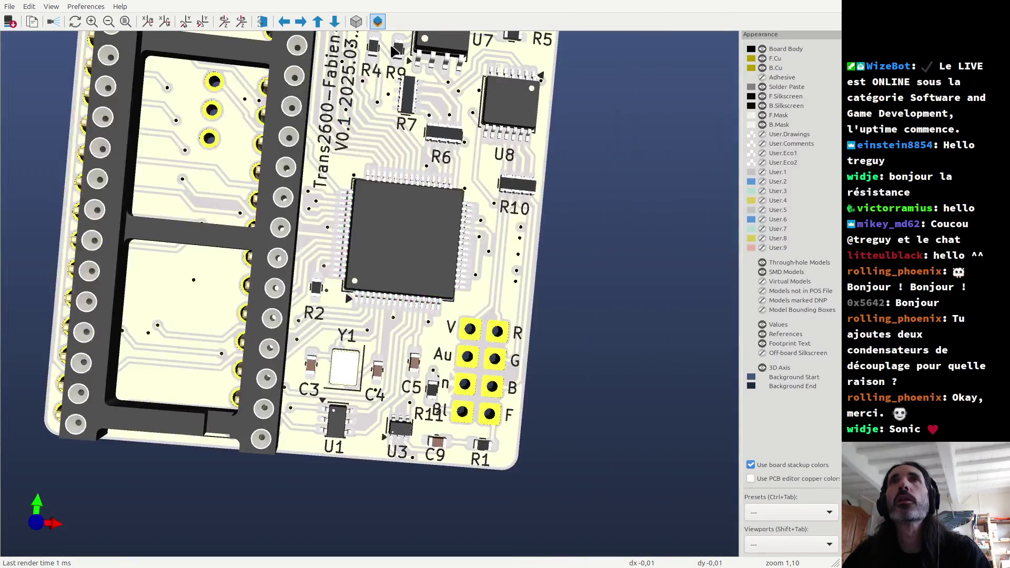
{"action": "left_click_drag", "start_coordinate": [392, 53], "coordinate": [386, 52]}
{"action": "middle_click", "coordinate": [384, 53]}
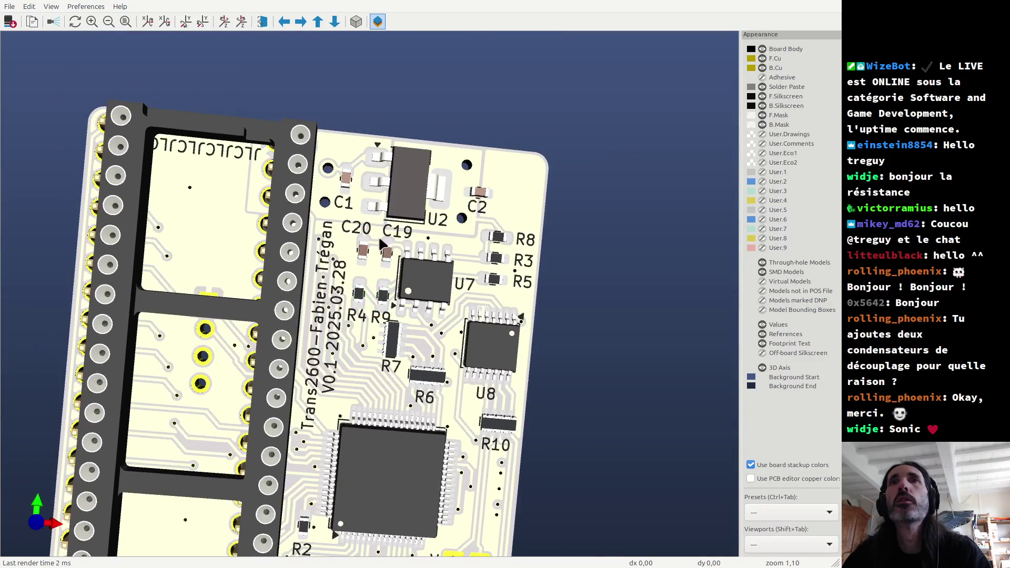
{"action": "scroll", "coordinate": [363, 186], "scroll_direction": "up", "scroll_amount": 2}
{"action": "scroll", "coordinate": [373, 206], "scroll_direction": "up", "scroll_amount": 4}
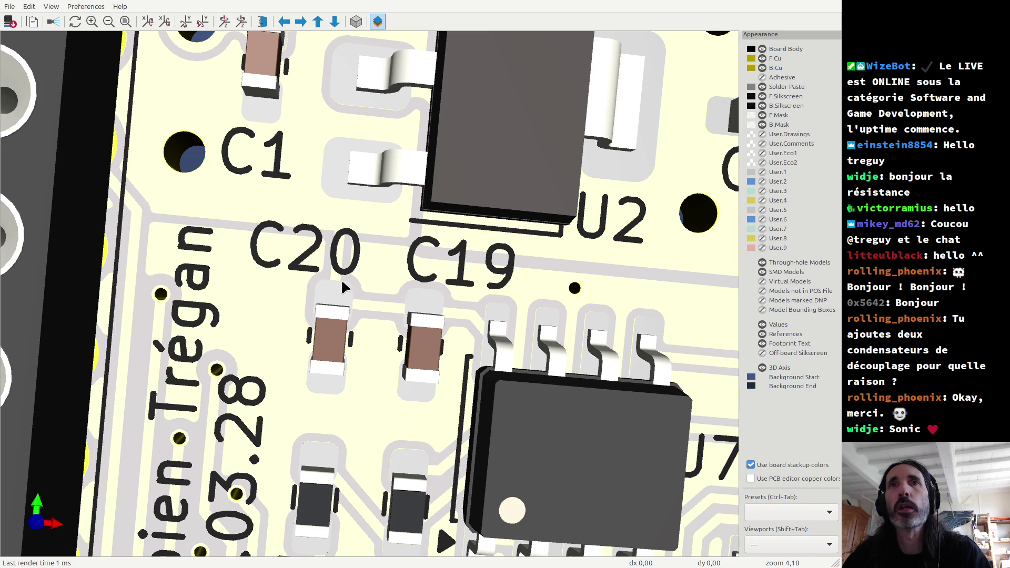
Re-check the C12/C11 capacitor labels in 3D, then return to the PCB layout.
{"action": "key", "text": "alt+Tab"}
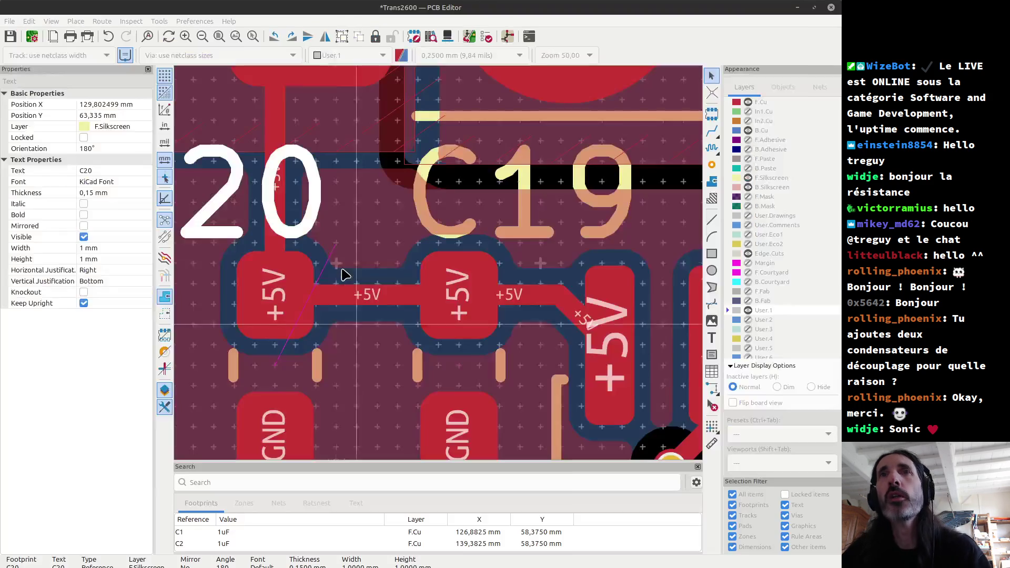
{"action": "scroll", "coordinate": [440, 270], "scroll_direction": "down", "scroll_amount": 5}
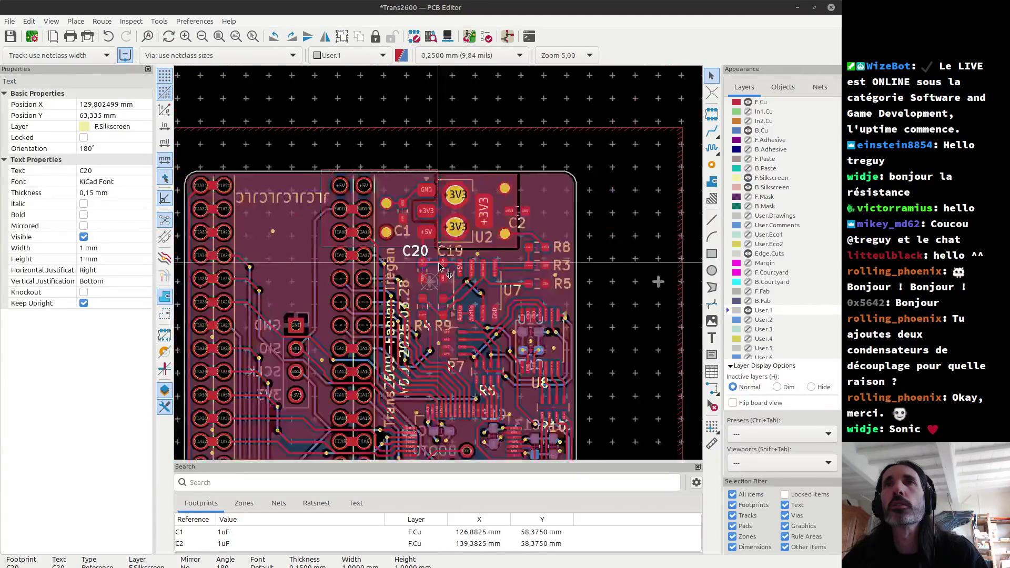
{"action": "key", "text": "alt+Tab"}
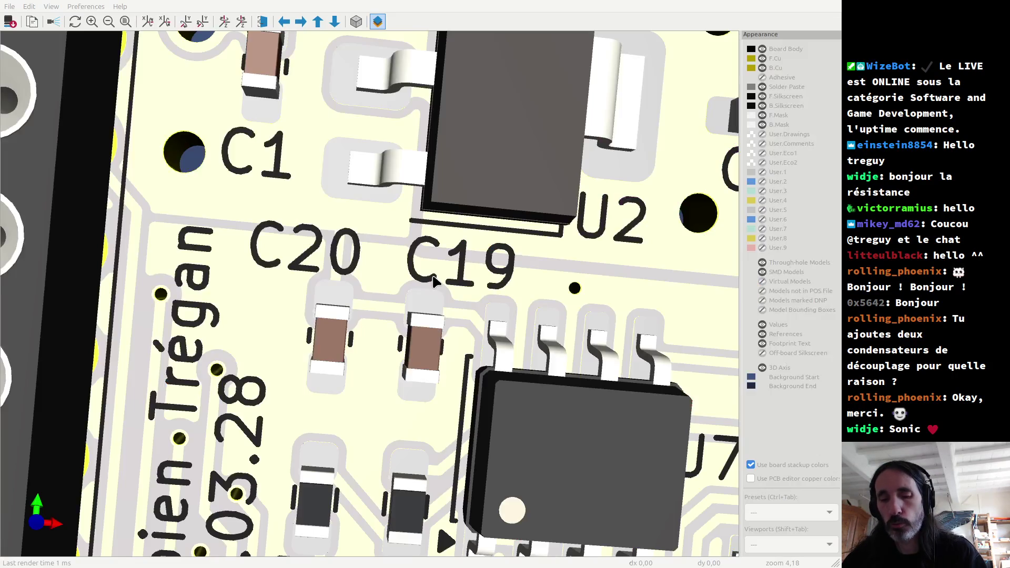
{"action": "key", "text": "space"}
{"action": "scroll", "coordinate": [438, 298], "scroll_direction": "up", "scroll_amount": 5}
{"action": "scroll", "coordinate": [440, 294], "scroll_direction": "down", "scroll_amount": 5}
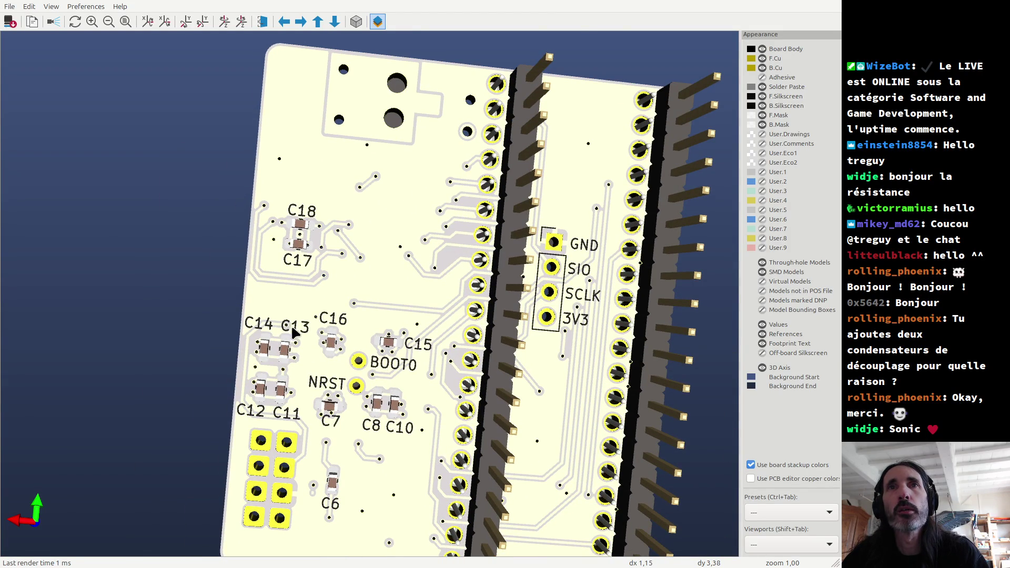
{"action": "scroll", "coordinate": [292, 324], "scroll_direction": "up", "scroll_amount": 6}
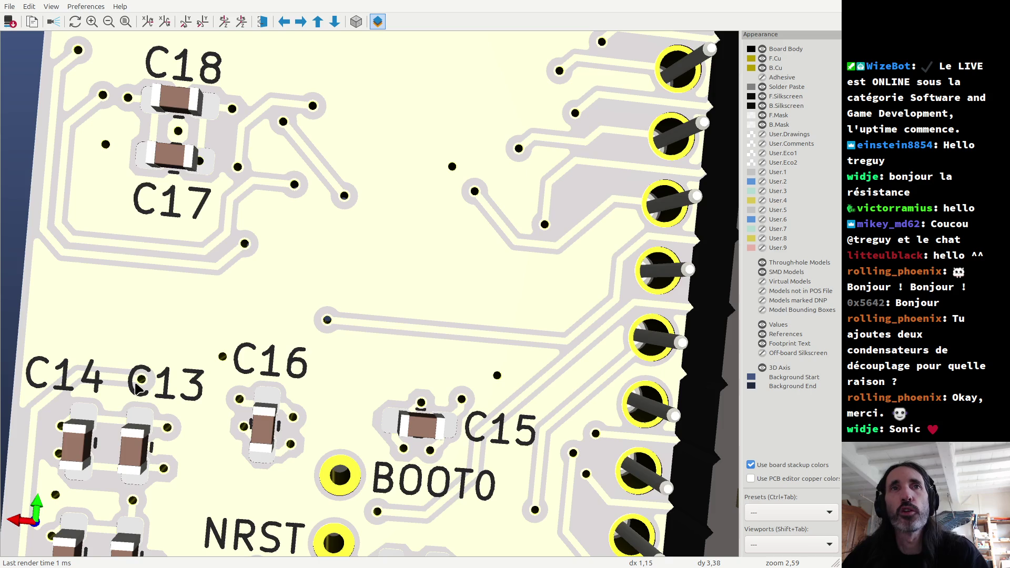
{"action": "scroll", "coordinate": [136, 389], "scroll_direction": "down", "scroll_amount": 5}
{"action": "mouse_move", "coordinate": [136, 388]}
{"action": "middle_mouse_down"}
{"action": "mouse_move", "coordinate": [392, 319]}
{"action": "mouse_move", "coordinate": [370, 388]}
{"action": "middle_mouse_up"}
{"action": "scroll", "coordinate": [437, 450], "scroll_direction": "up", "scroll_amount": 5}
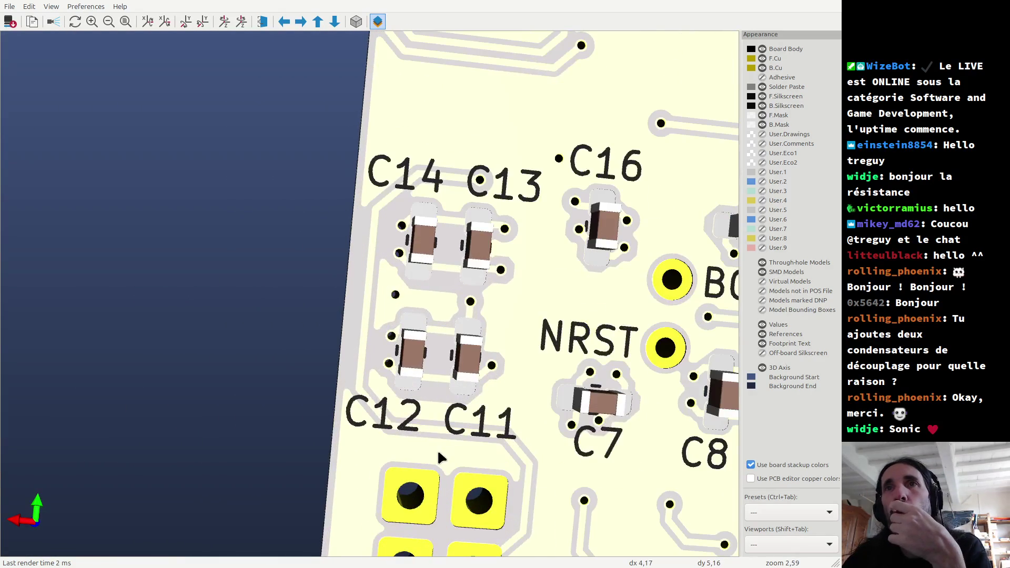
{"action": "scroll", "coordinate": [411, 369], "scroll_direction": "down", "scroll_amount": 1}
{"action": "scroll", "coordinate": [371, 295], "scroll_direction": "up", "scroll_amount": 7}
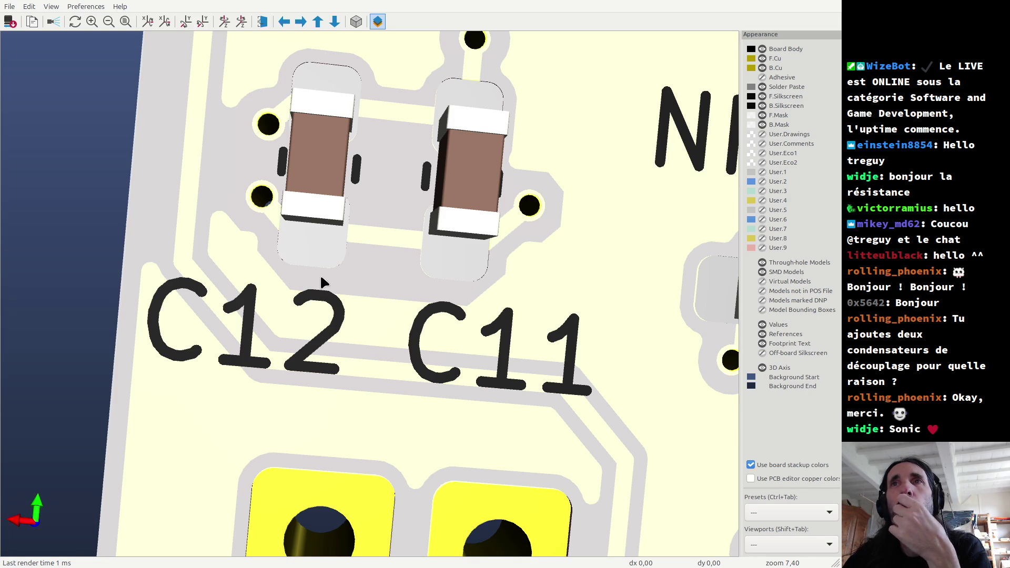
{"action": "key", "text": "alt+Tab"}
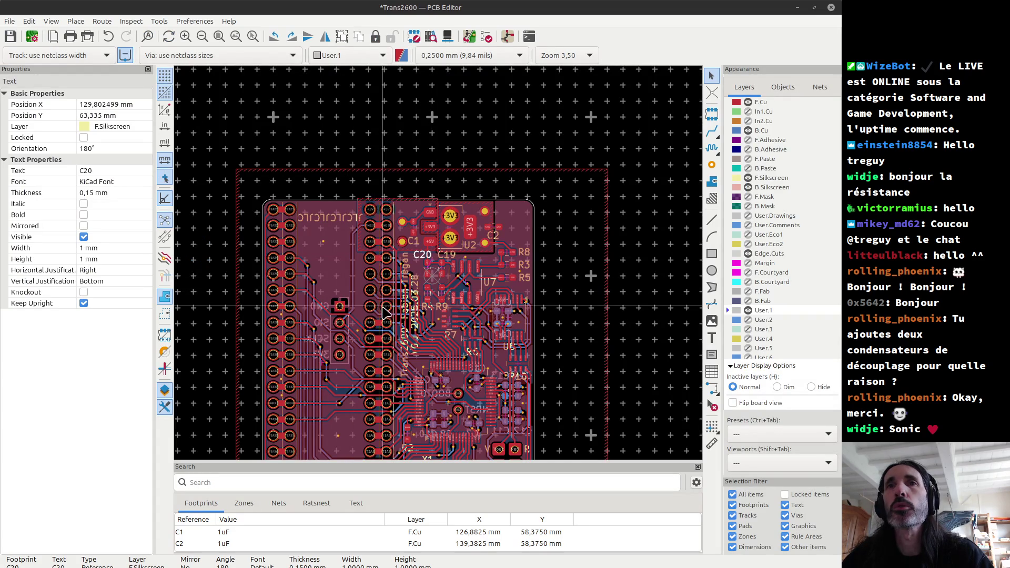
Hide the front copper and front silkscreen layers and view the layout from the bottom side.
{"action": "left_click", "coordinate": [748, 103]}
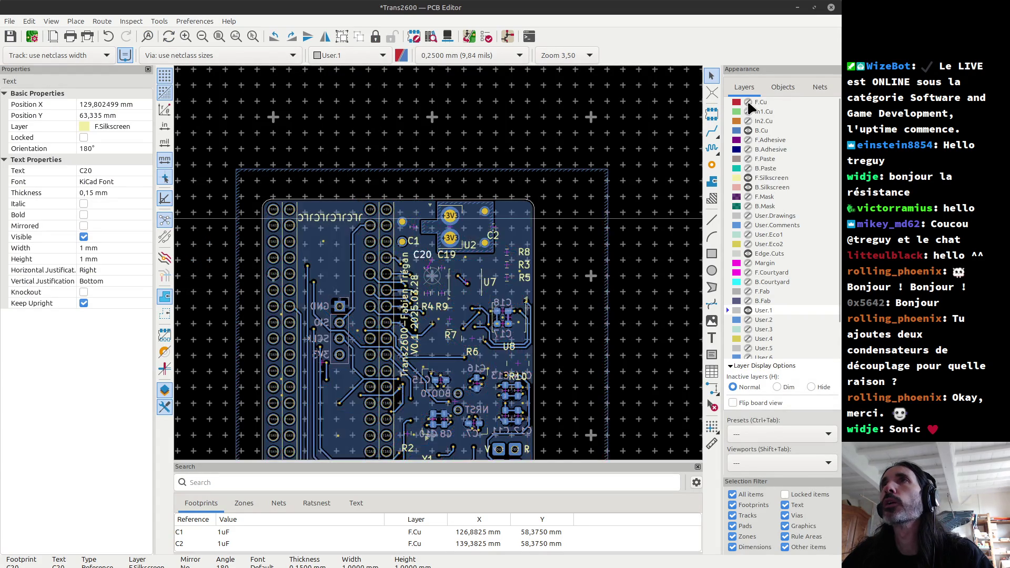
{"action": "left_click", "coordinate": [748, 178]}
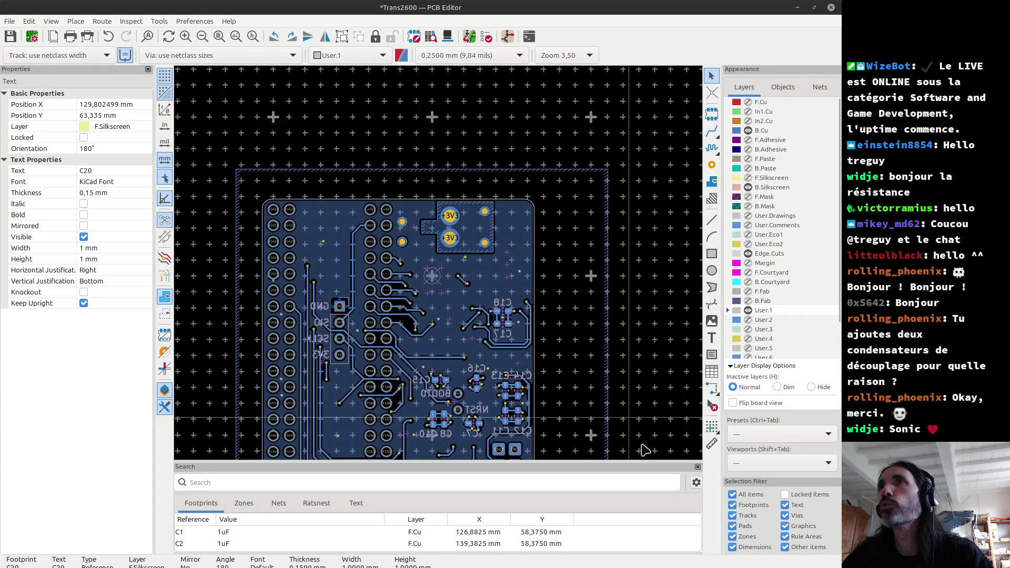
{"action": "left_click", "coordinate": [732, 402]}
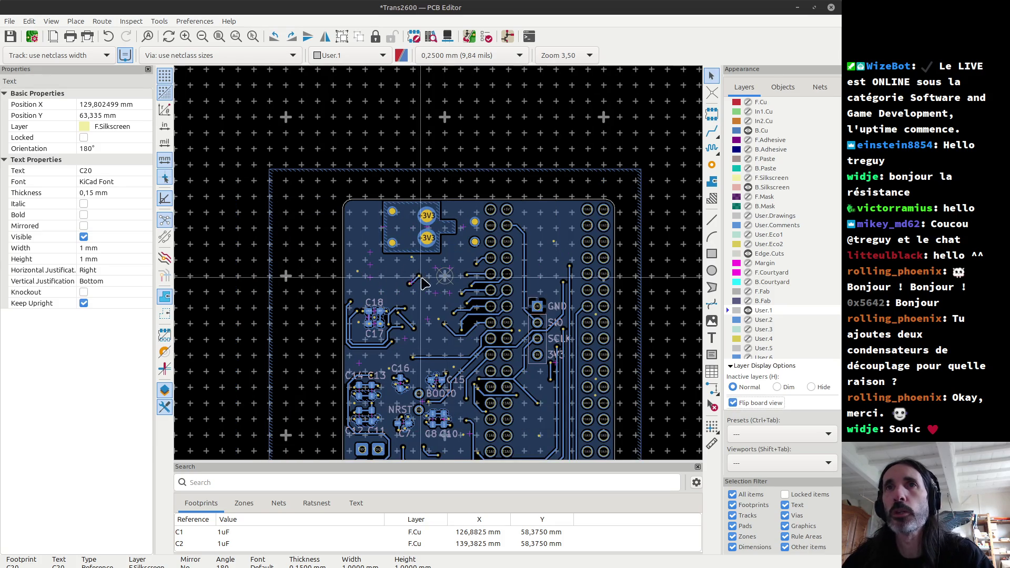
{"action": "scroll", "coordinate": [449, 411], "scroll_direction": "down", "scroll_amount": 3}
{"action": "scroll", "coordinate": [400, 210], "scroll_direction": "up", "scroll_amount": 5}
{"action": "scroll", "coordinate": [398, 184], "scroll_direction": "down", "scroll_amount": 2}
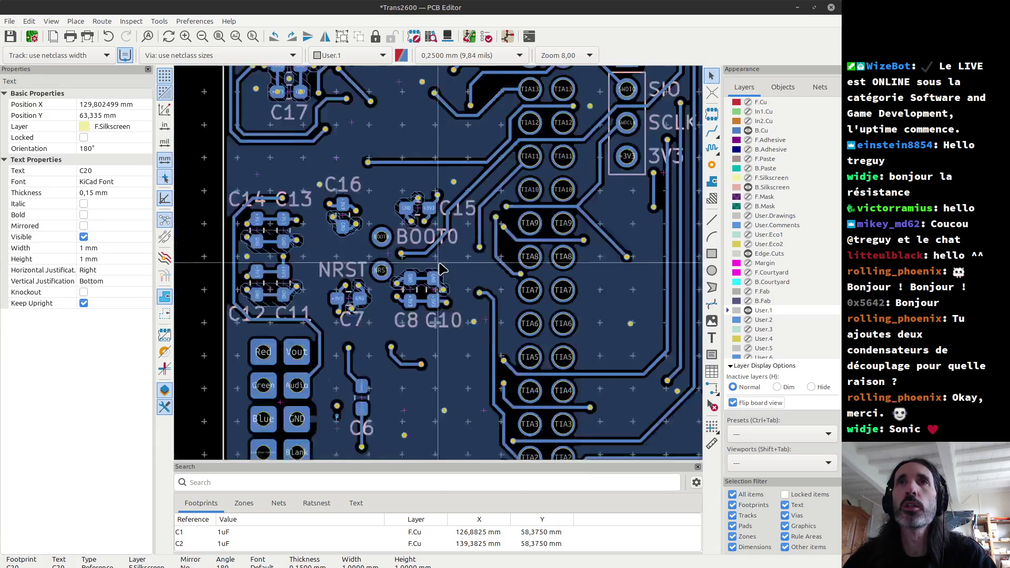
{"action": "scroll", "coordinate": [448, 254], "scroll_direction": "up", "scroll_amount": 5}
{"action": "scroll", "coordinate": [448, 254], "scroll_direction": "up", "scroll_amount": 3}
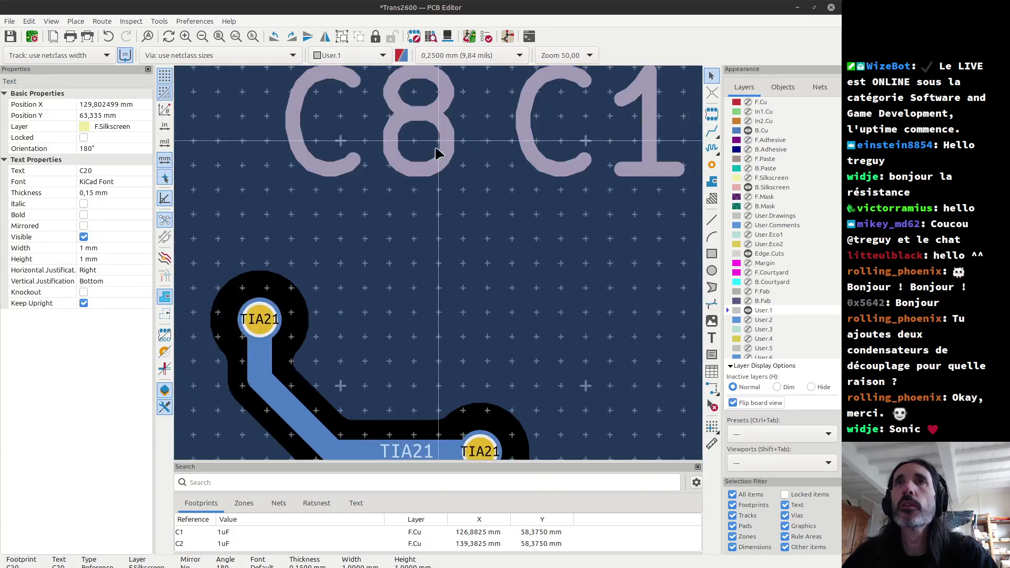
{"action": "scroll", "coordinate": [440, 146], "scroll_direction": "down", "scroll_amount": 2}
{"action": "scroll", "coordinate": [472, 214], "scroll_direction": "up", "scroll_amount": 4}
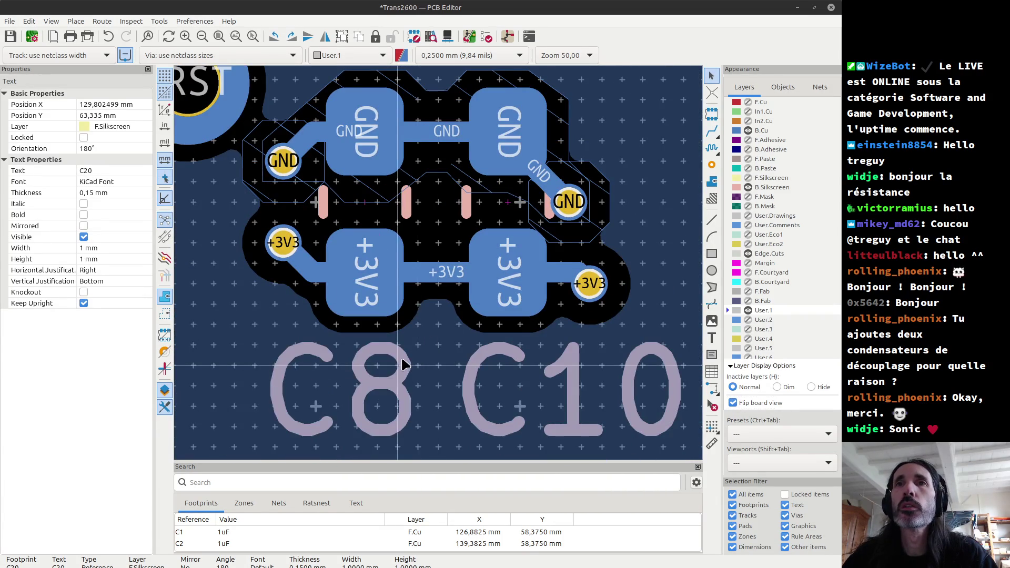
Select the C8 silkscreen label and turn the F.Cu layer back on.
{"action": "key", "text": "Escape"}
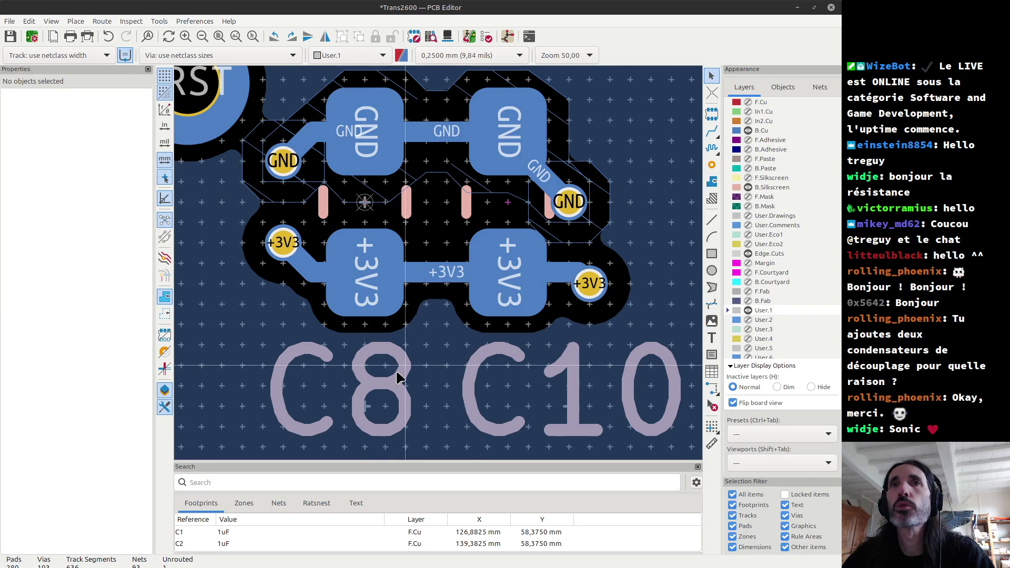
{"action": "left_click", "coordinate": [388, 356]}
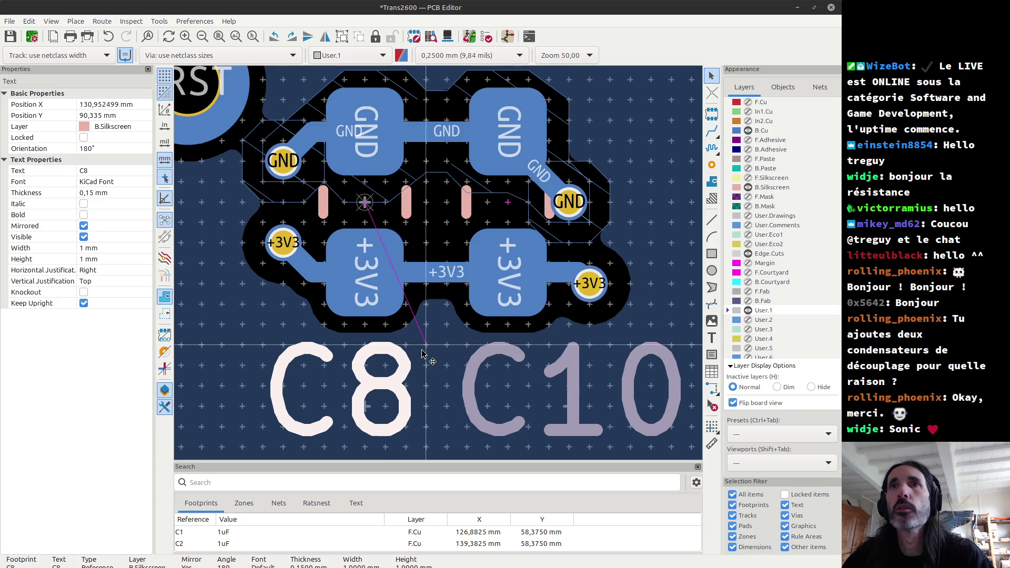
{"action": "left_click", "coordinate": [749, 102]}
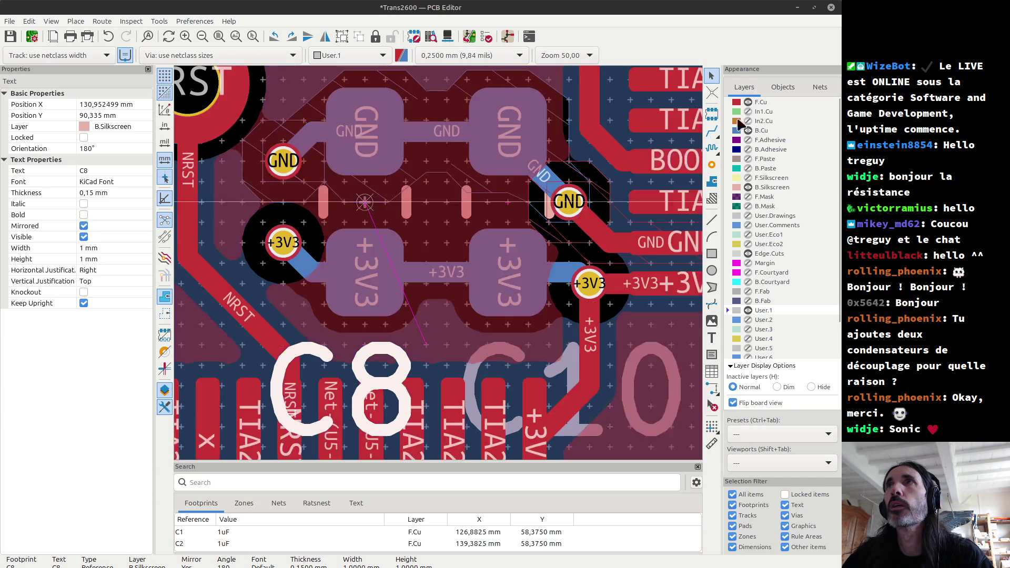
{"action": "scroll", "coordinate": [442, 268], "scroll_direction": "down", "scroll_amount": 1}
{"action": "scroll", "coordinate": [442, 268], "scroll_direction": "down", "scroll_amount": 8}
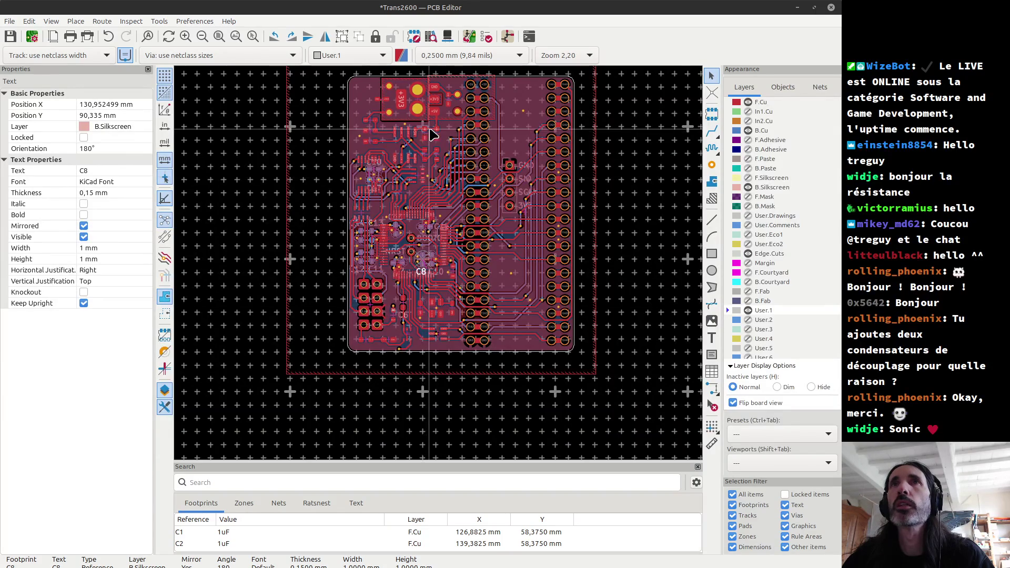
{"action": "scroll", "coordinate": [425, 185], "scroll_direction": "up", "scroll_amount": 7}
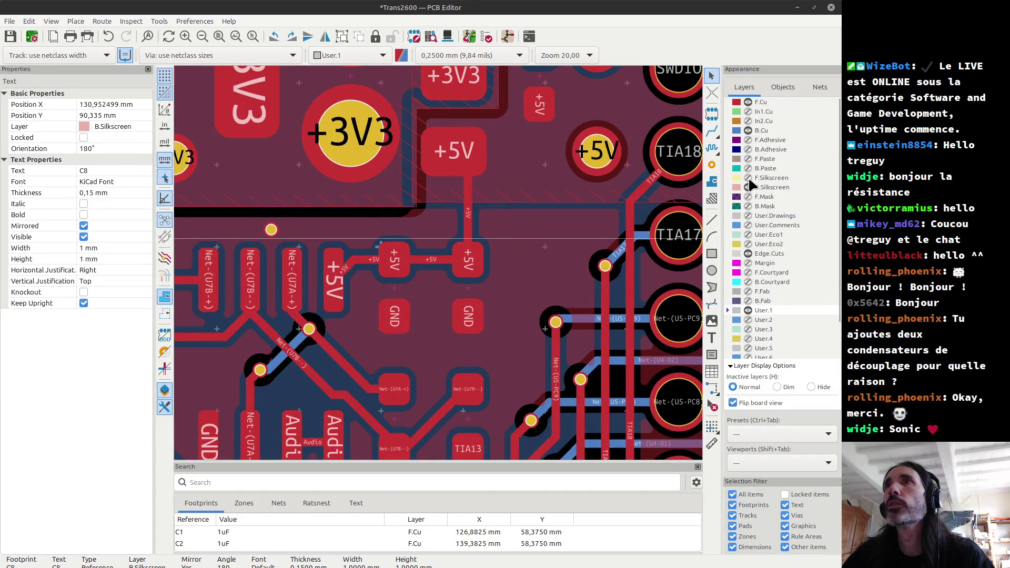
Show B.Silkscreen, select the C19 label, and compare it against the 3D Viewer render.
{"action": "left_click", "coordinate": [748, 187]}
{"action": "scroll", "coordinate": [463, 261], "scroll_direction": "up", "scroll_amount": 3}
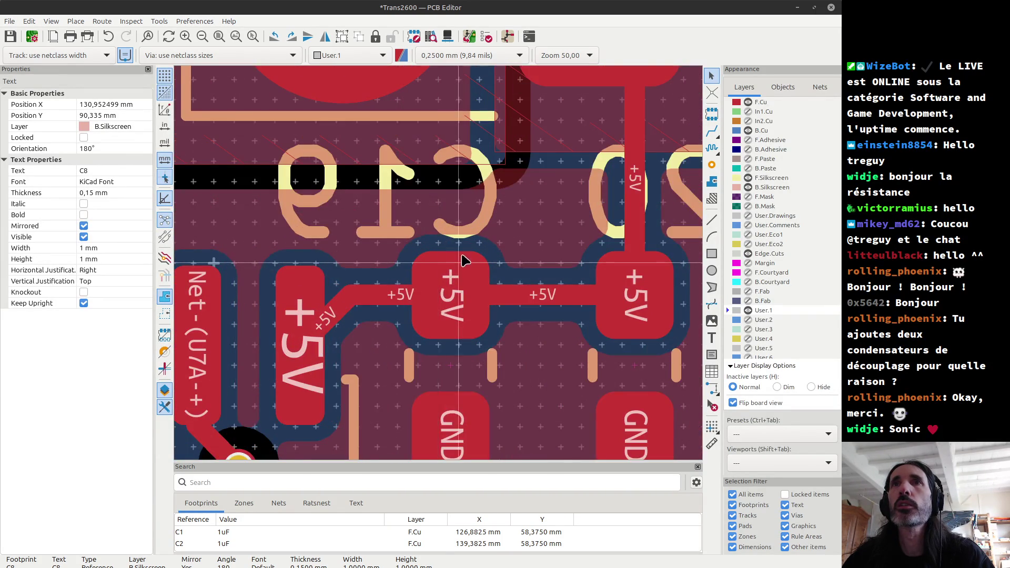
{"action": "scroll", "coordinate": [463, 260], "scroll_direction": "up", "scroll_amount": 2}
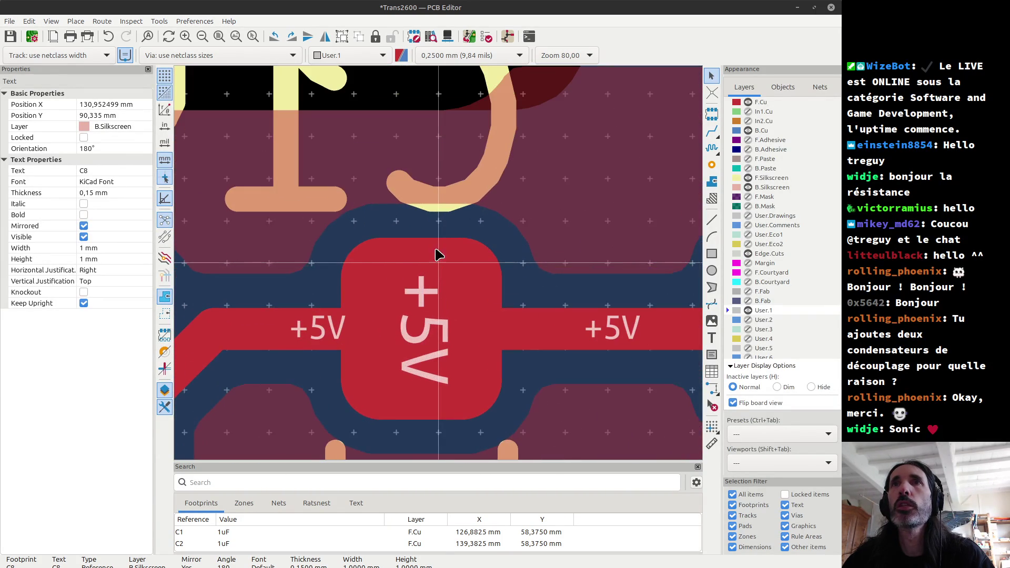
{"action": "left_click", "coordinate": [496, 191]}
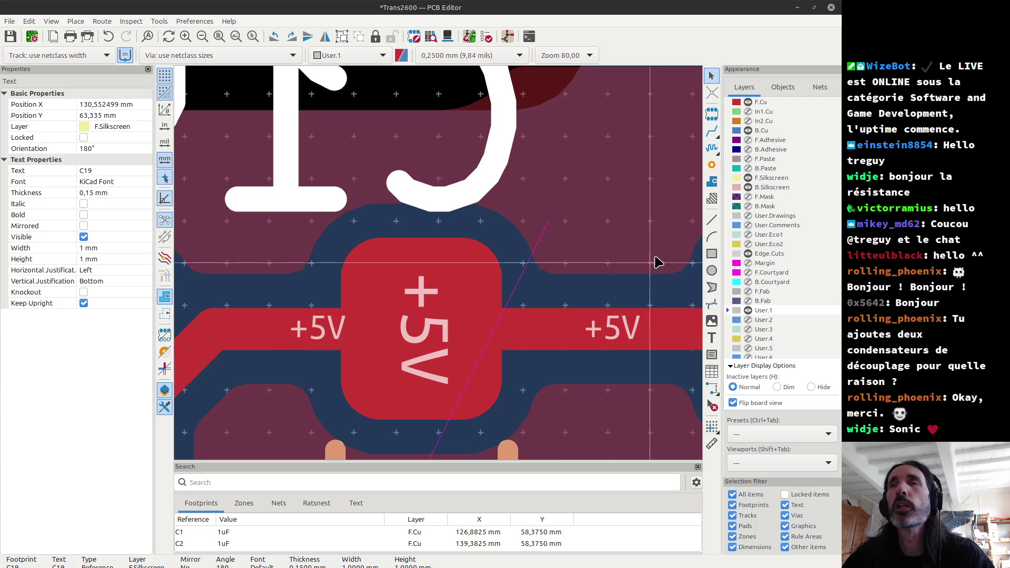
{"action": "scroll", "coordinate": [522, 282], "scroll_direction": "down", "scroll_amount": 10}
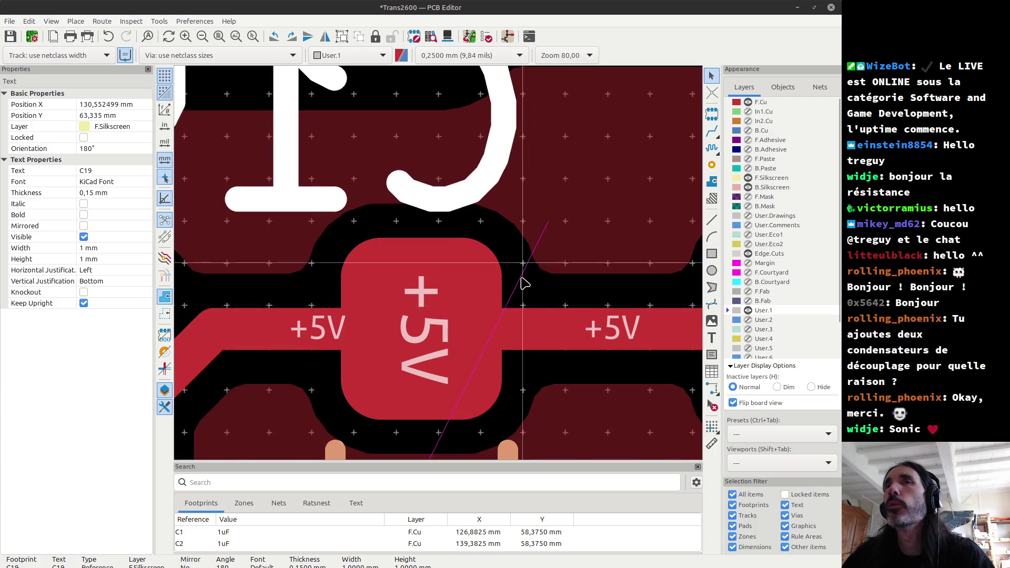
{"action": "scroll", "coordinate": [442, 269], "scroll_direction": "up", "scroll_amount": 2}
{"action": "scroll", "coordinate": [442, 268], "scroll_direction": "up", "scroll_amount": 4}
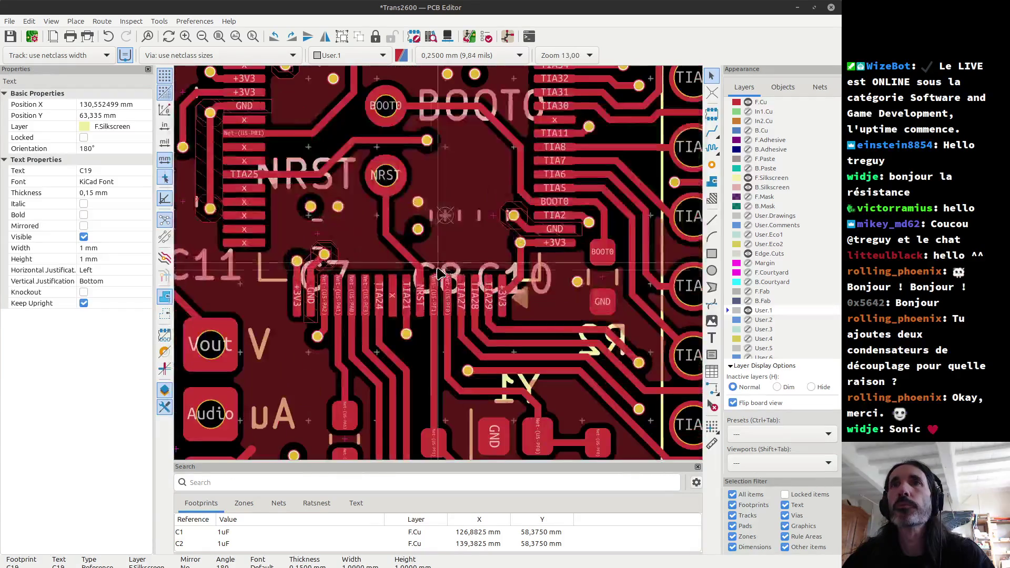
{"action": "key", "text": "alt+3"}
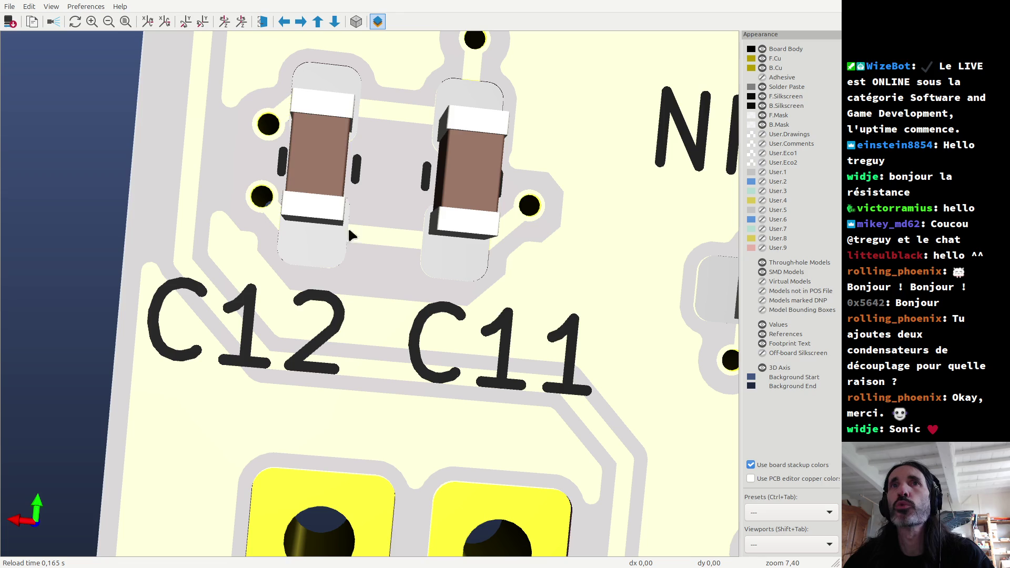
{"action": "key", "text": "alt+Tab"}
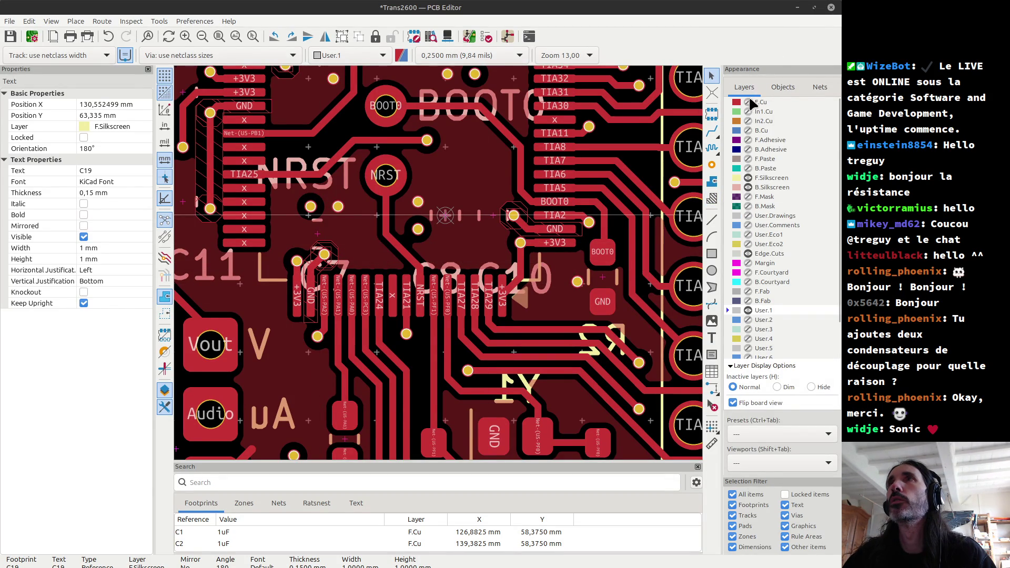
Hide F.Cu and B.Silkscreen, show B.Cu, and zoom onto the GND via below the NRST pad.
{"action": "left_click", "coordinate": [747, 102]}
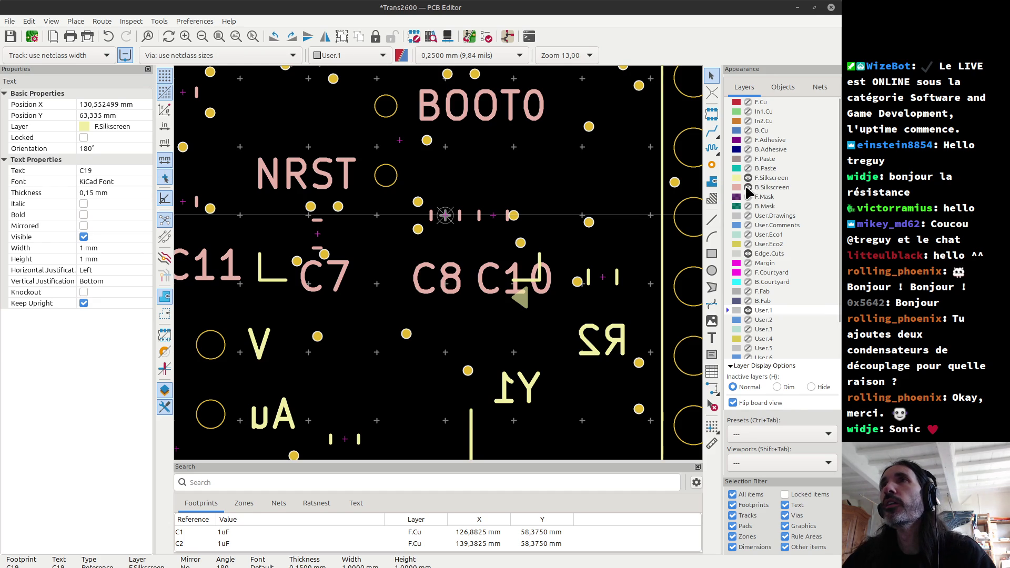
{"action": "left_click", "coordinate": [748, 187]}
{"action": "left_click", "coordinate": [748, 130]}
{"action": "scroll", "coordinate": [441, 279], "scroll_direction": "down", "scroll_amount": 4}
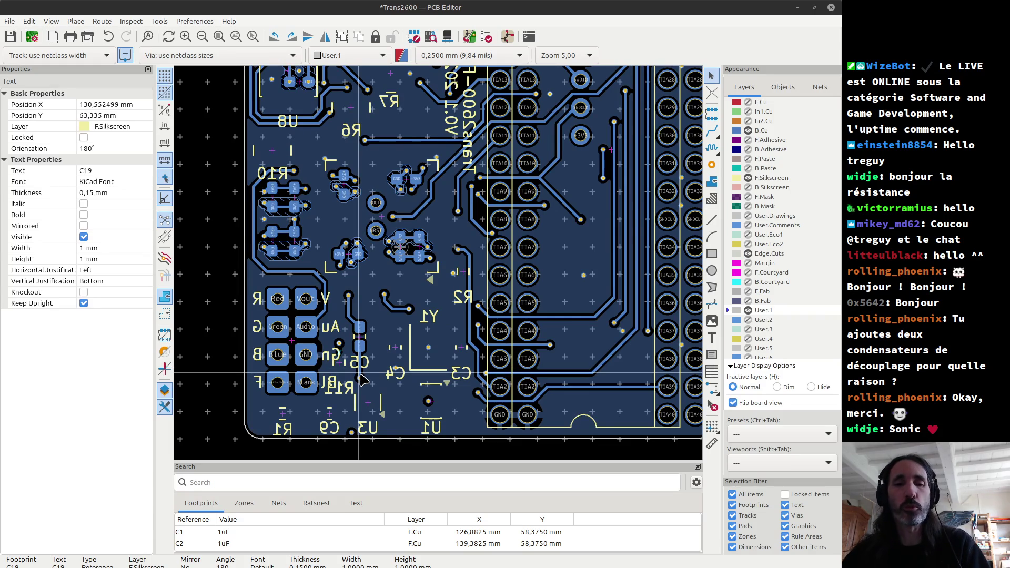
{"action": "scroll", "coordinate": [341, 326], "scroll_direction": "up", "scroll_amount": 4}
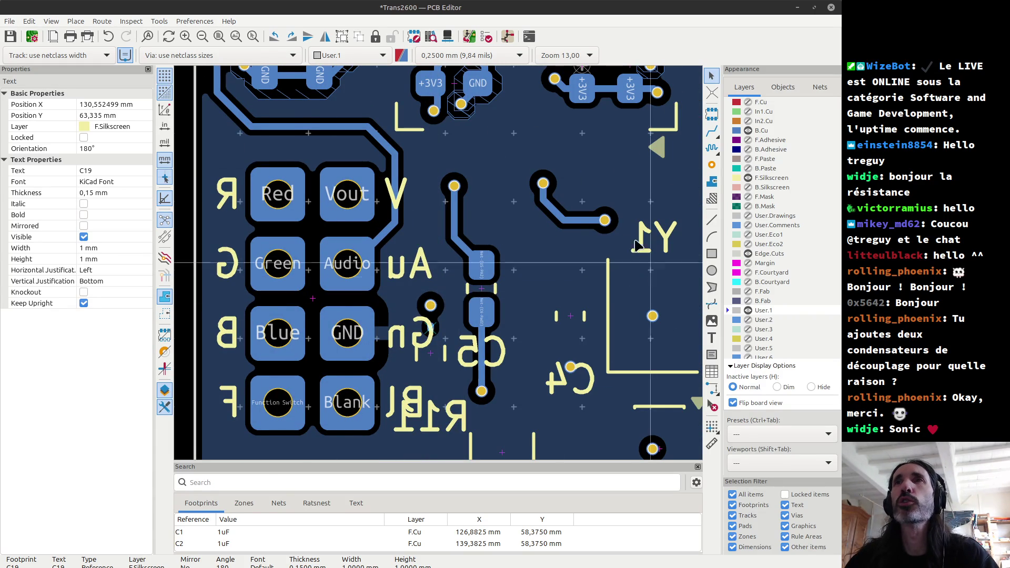
{"action": "scroll", "coordinate": [412, 255], "scroll_direction": "down", "scroll_amount": 3}
{"action": "scroll", "coordinate": [412, 213], "scroll_direction": "up", "scroll_amount": 5}
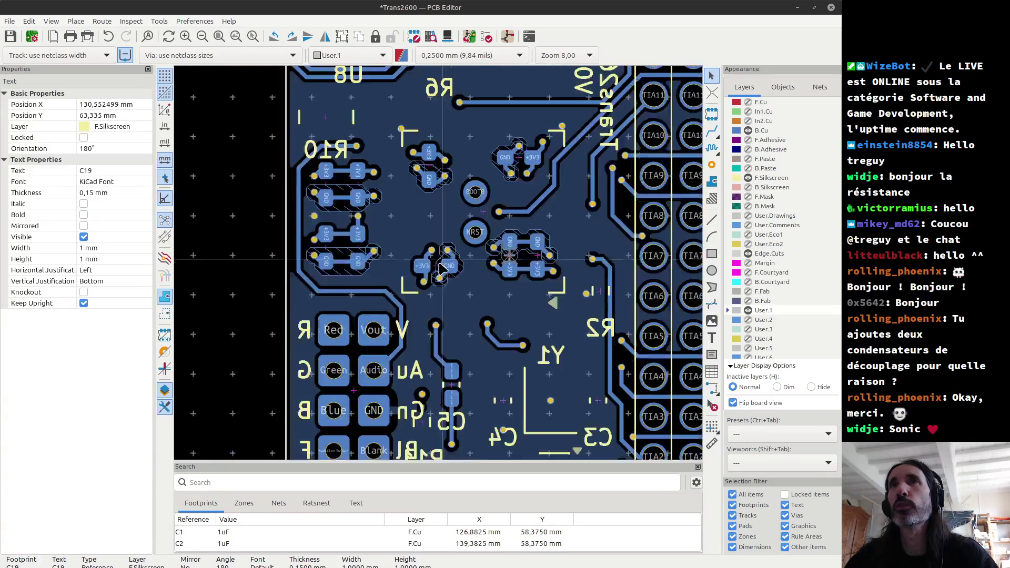
{"action": "scroll", "coordinate": [412, 213], "scroll_direction": "down", "scroll_amount": 3}
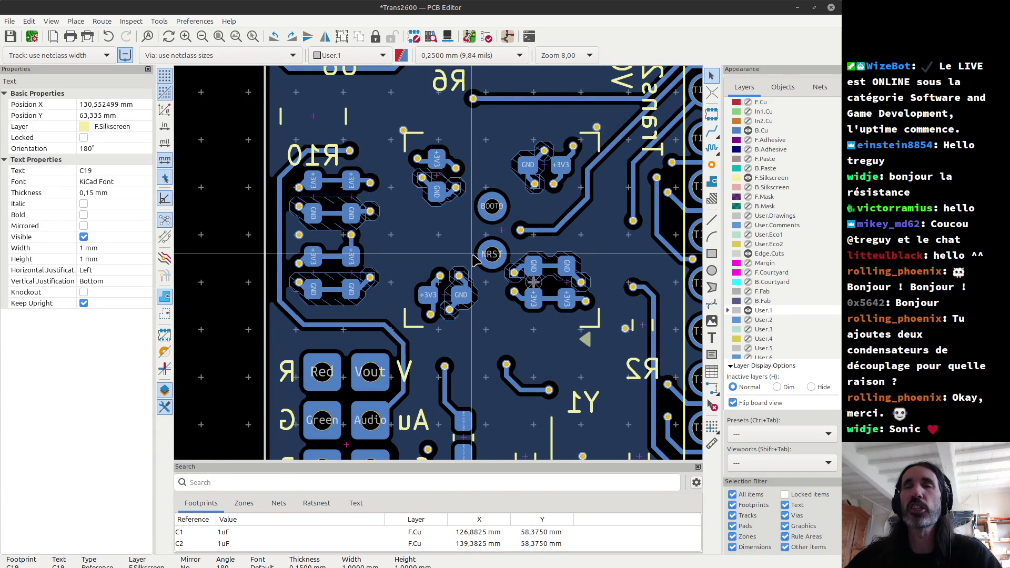
{"action": "scroll", "coordinate": [450, 313], "scroll_direction": "up", "scroll_amount": 7}
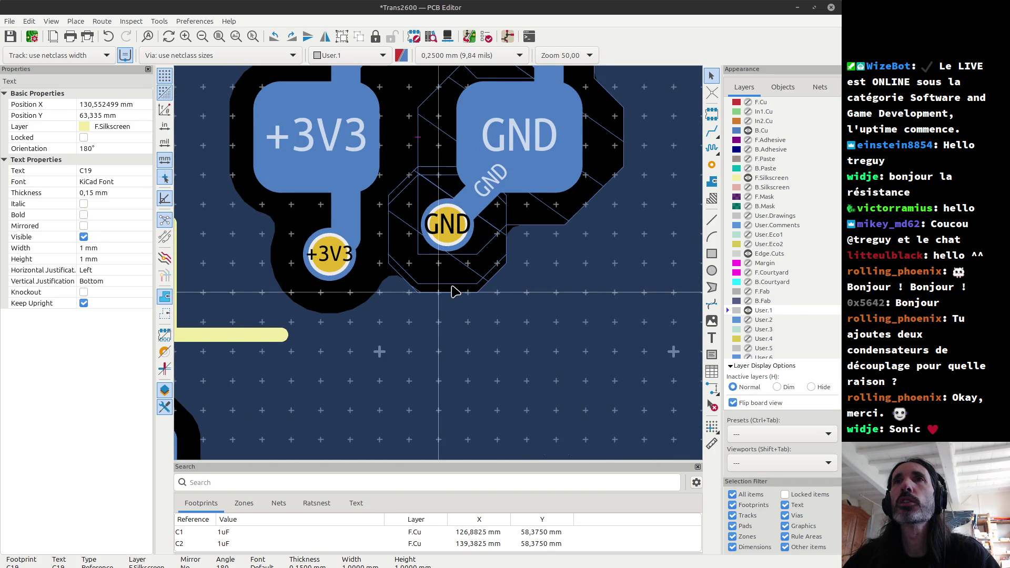
Select the keepout area around the GND via and review its settings without changes.
{"action": "left_click", "coordinate": [456, 287]}
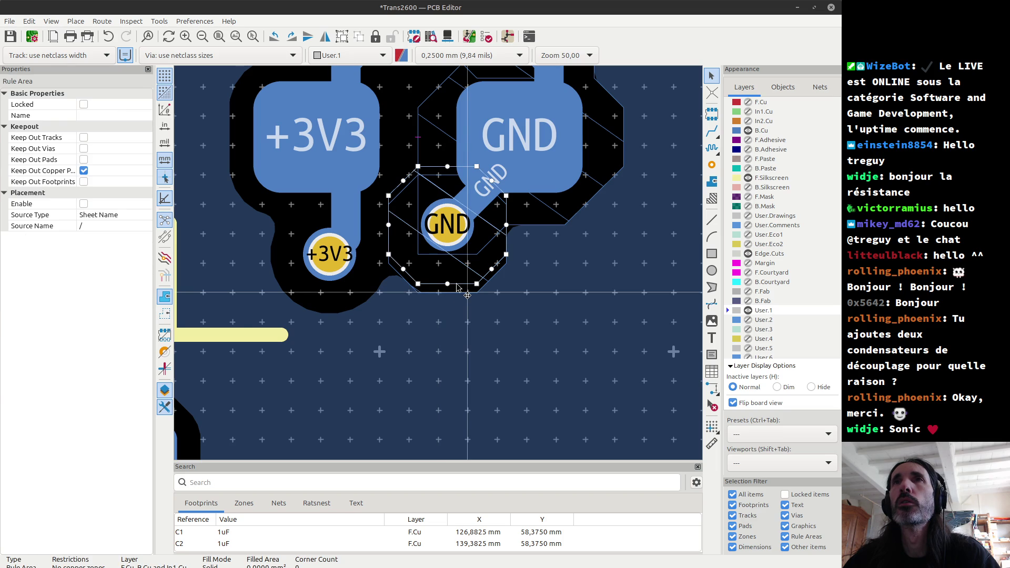
{"action": "double_click", "coordinate": [456, 284]}
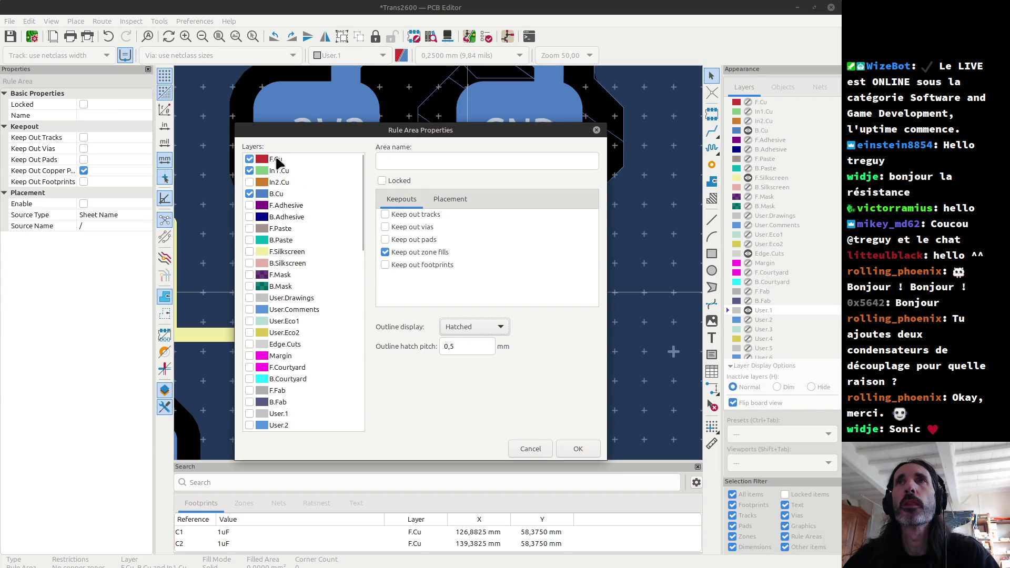
{"action": "key", "text": "Escape"}
{"action": "key", "text": "m"}
{"action": "double_click", "coordinate": [433, 298]}
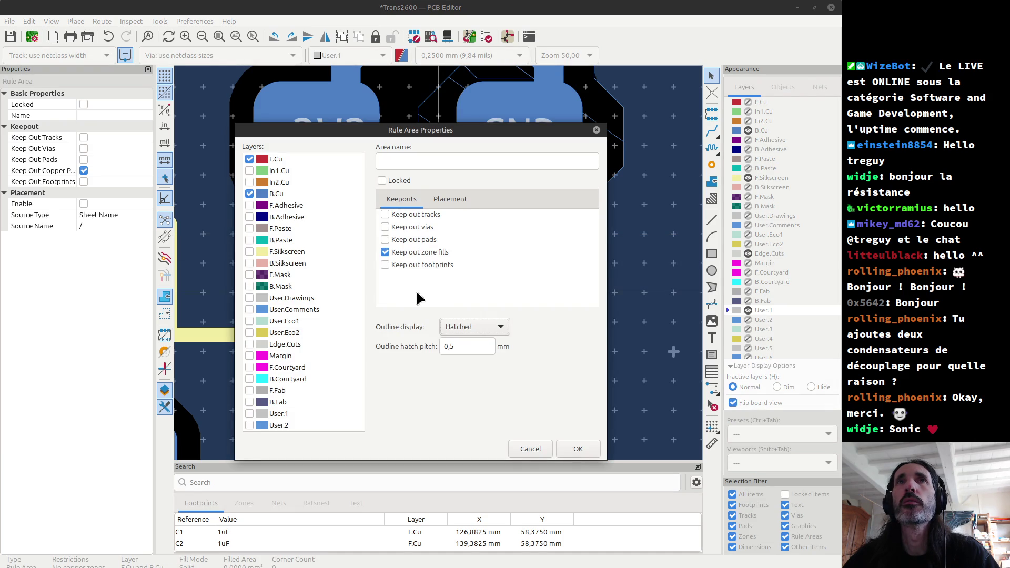
{"action": "key", "text": "Escape"}
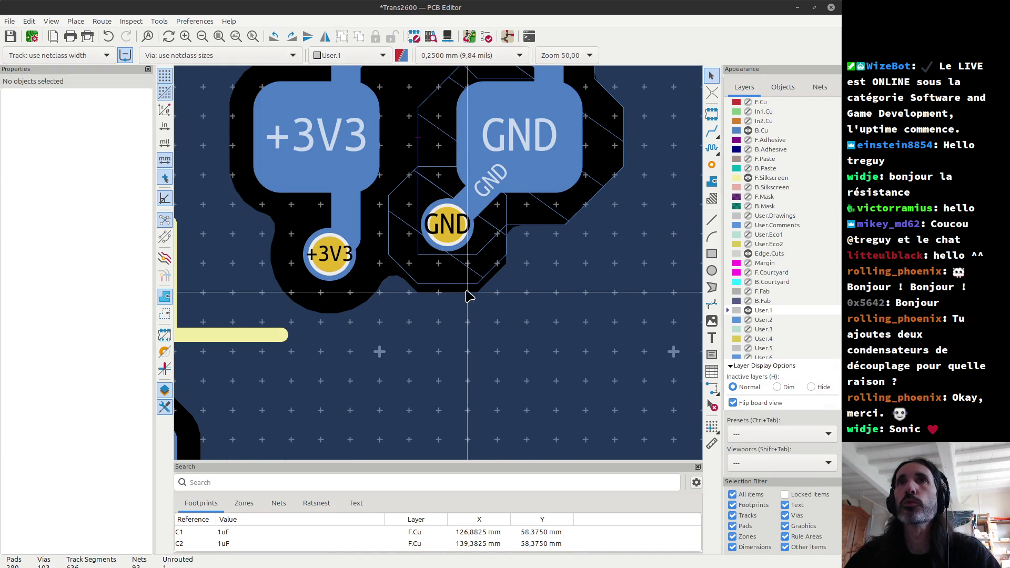
Set the grid origin on the GND via and exclude F.Cu from the keepout's layers.
{"action": "left_click", "coordinate": [711, 424]}
{"action": "left_click", "coordinate": [446, 224]}
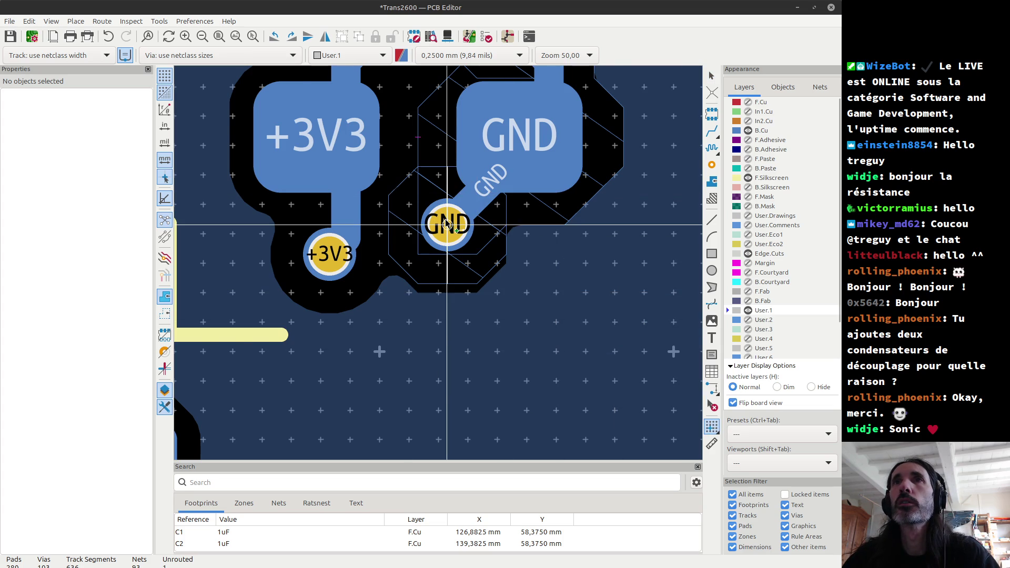
{"action": "left_click", "coordinate": [448, 284]}
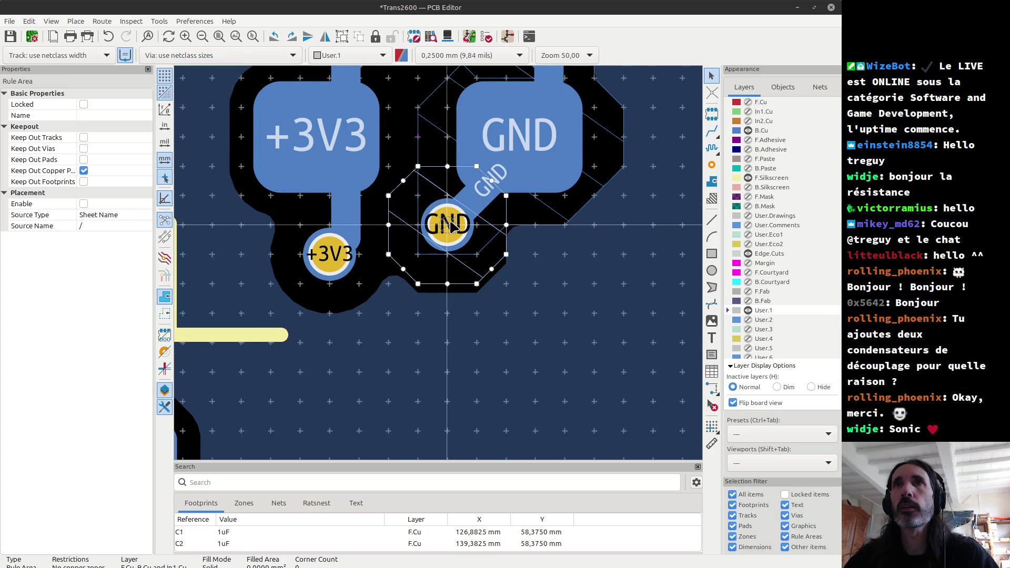
{"action": "key", "text": "e"}
{"action": "left_click", "coordinate": [250, 159]}
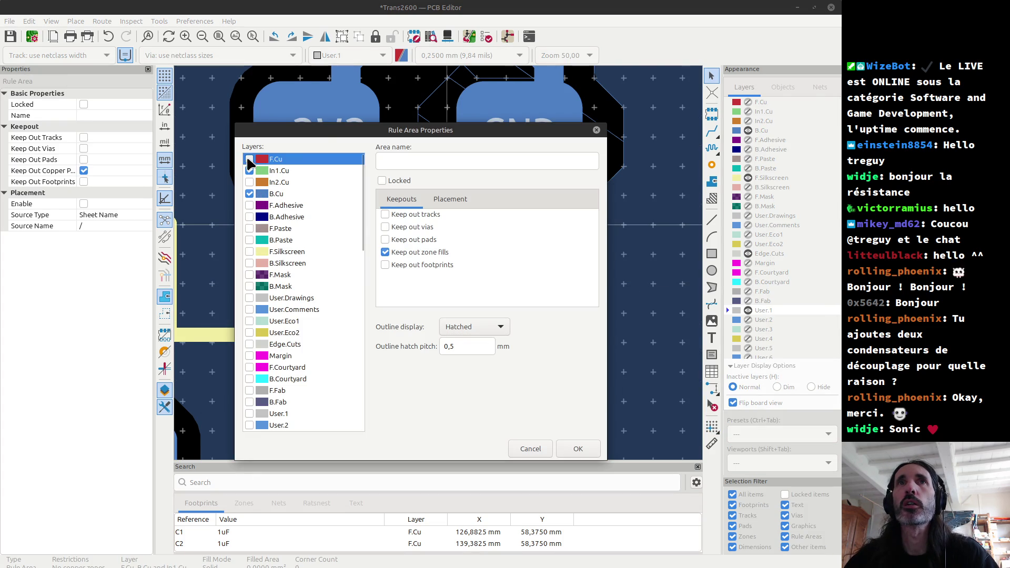
{"action": "left_click_drag", "start_coordinate": [331, 138], "coordinate": [345, 305]}
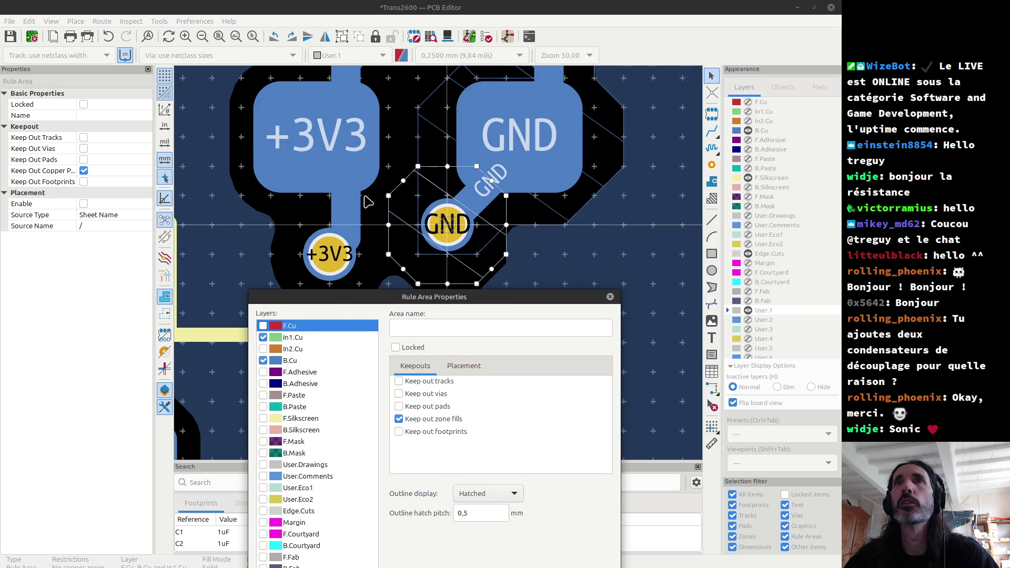
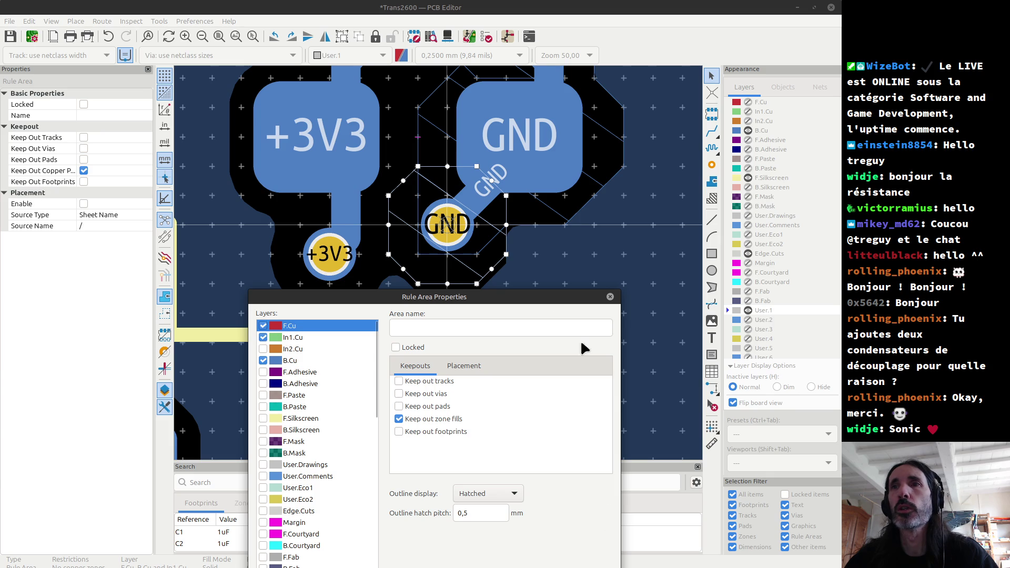
Restrict the GND via's keepout rule area to the B.Cu layer only.
{"action": "left_click", "coordinate": [572, 456]}
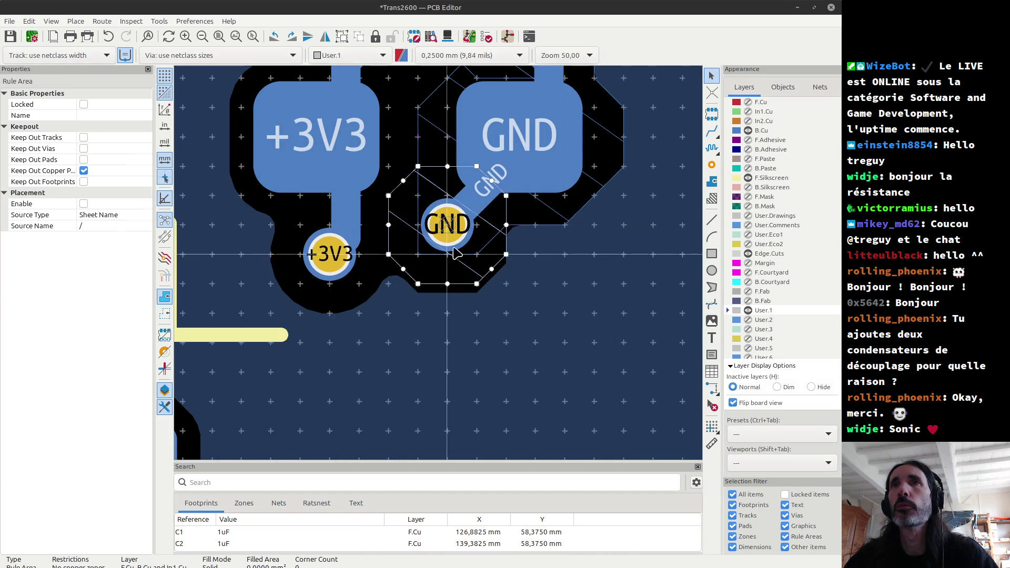
{"action": "key", "text": "Escape"}
{"action": "scroll", "coordinate": [457, 254], "scroll_direction": "down", "scroll_amount": 5}
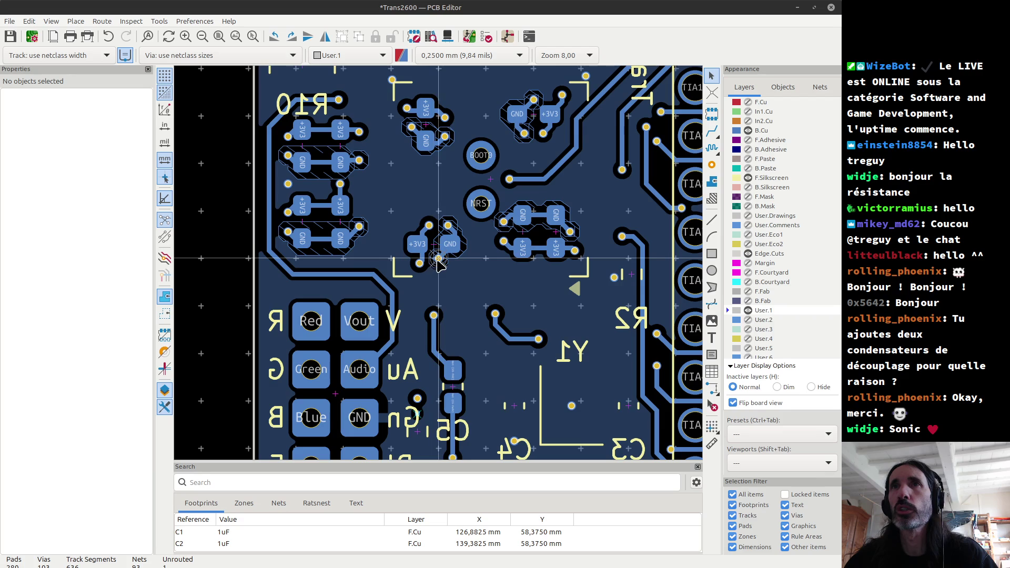
{"action": "scroll", "coordinate": [451, 246], "scroll_direction": "up", "scroll_amount": 5}
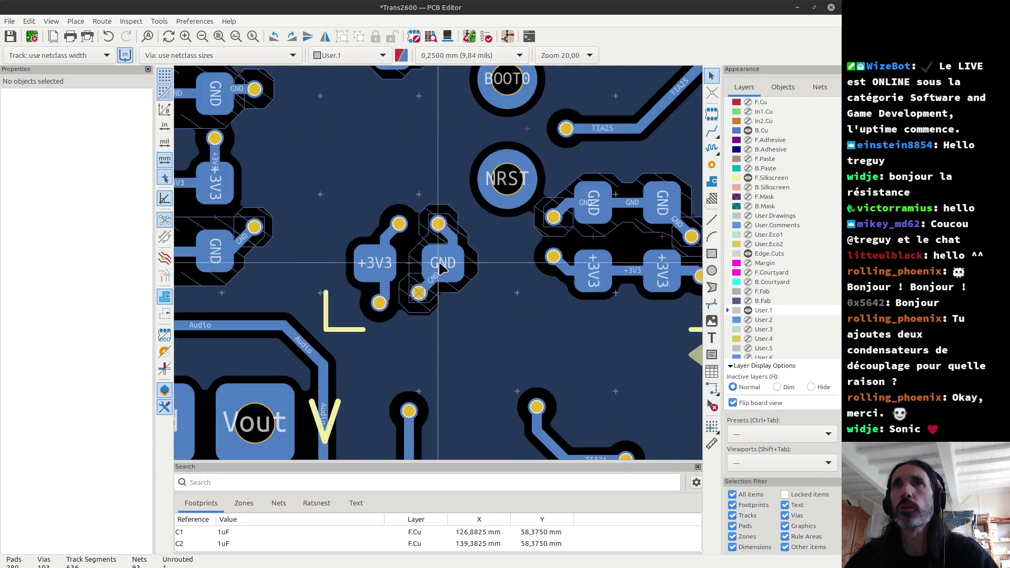
{"action": "left_click", "coordinate": [390, 172]}
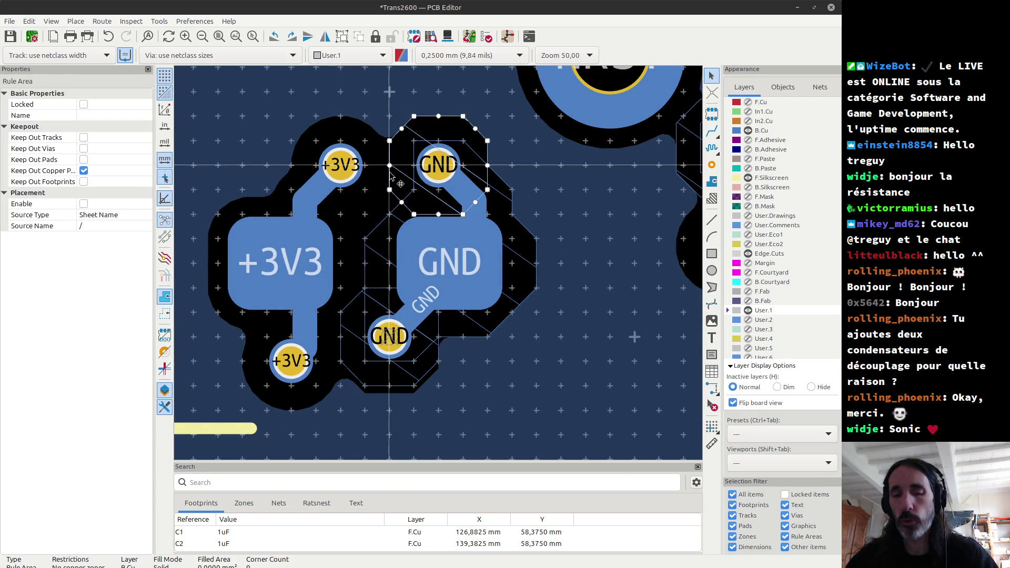
{"action": "double_click", "coordinate": [390, 172]}
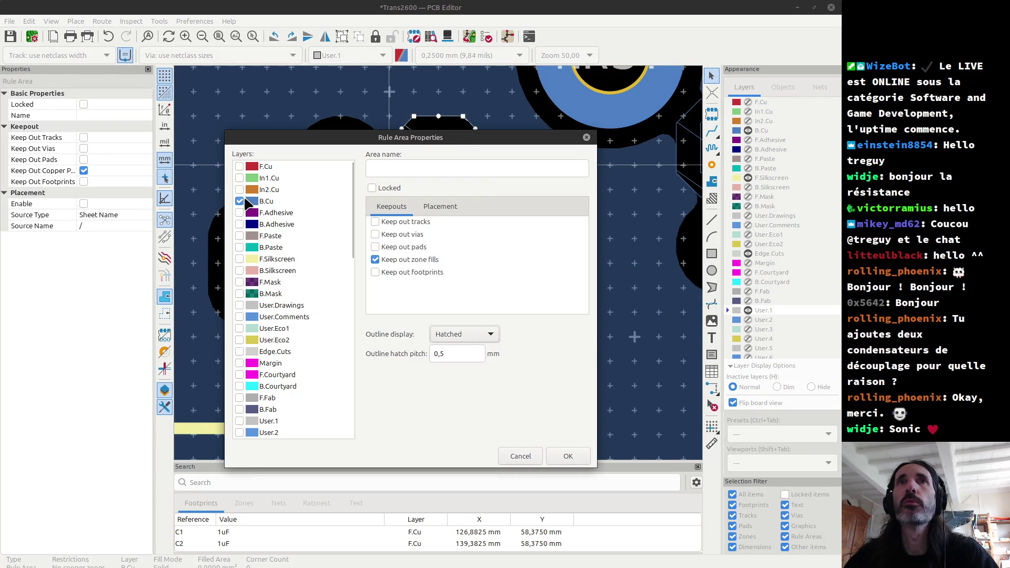
{"action": "key", "text": "Escape"}
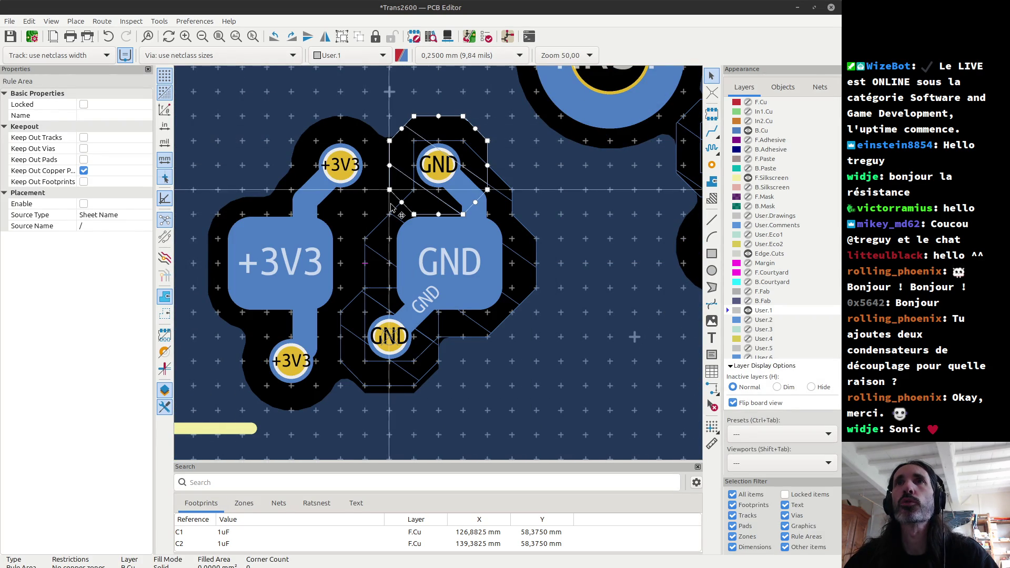
{"action": "double_click", "coordinate": [440, 168]}
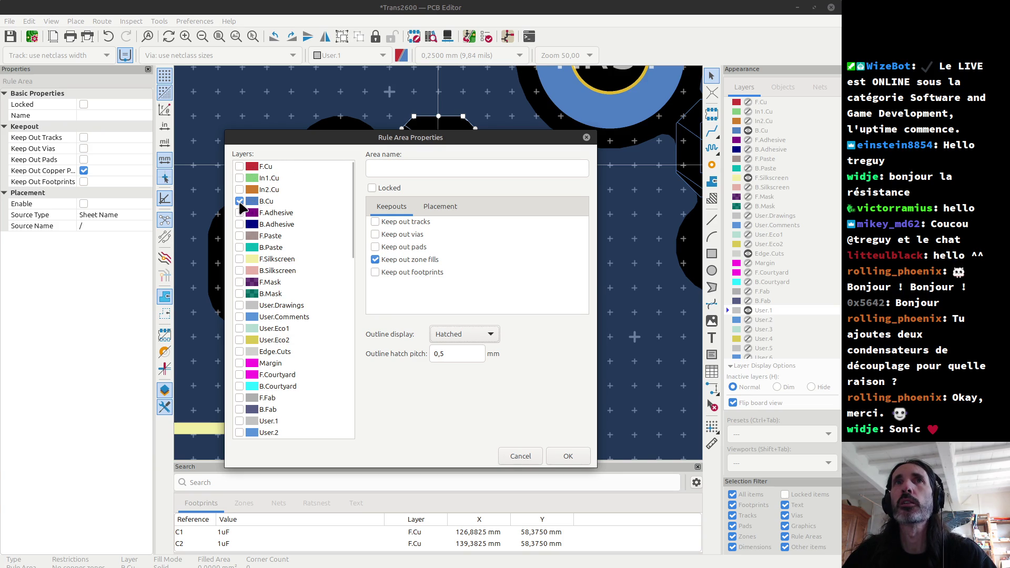
{"action": "key", "text": "Return"}
Duplicate the B.Cu keepout onto the neighbouring via, then hide F.Silkscreen.
{"action": "scroll", "coordinate": [457, 253], "scroll_direction": "down", "scroll_amount": 5}
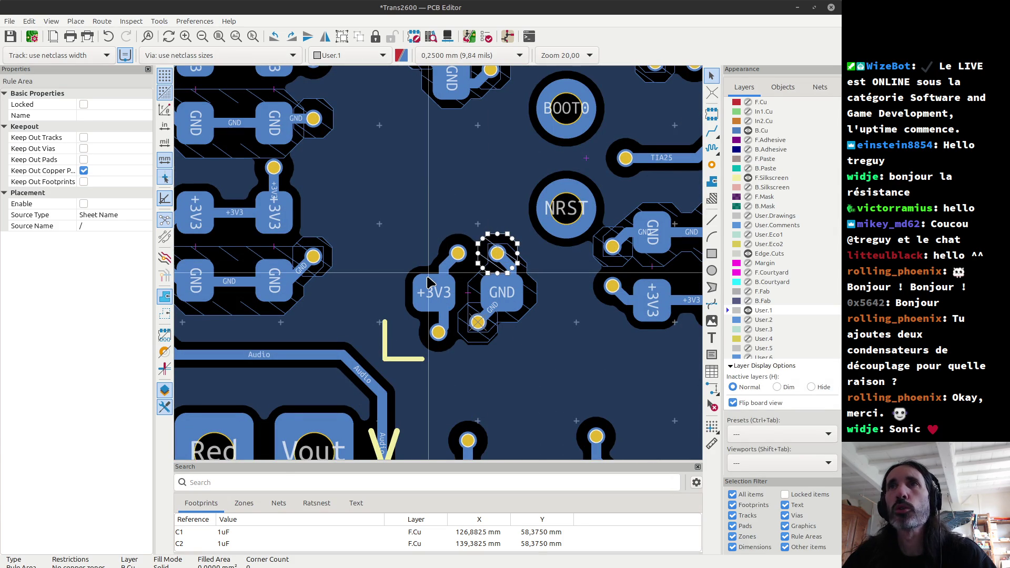
{"action": "key", "text": "ctrl+d"}
{"action": "double_click", "coordinate": [622, 270]}
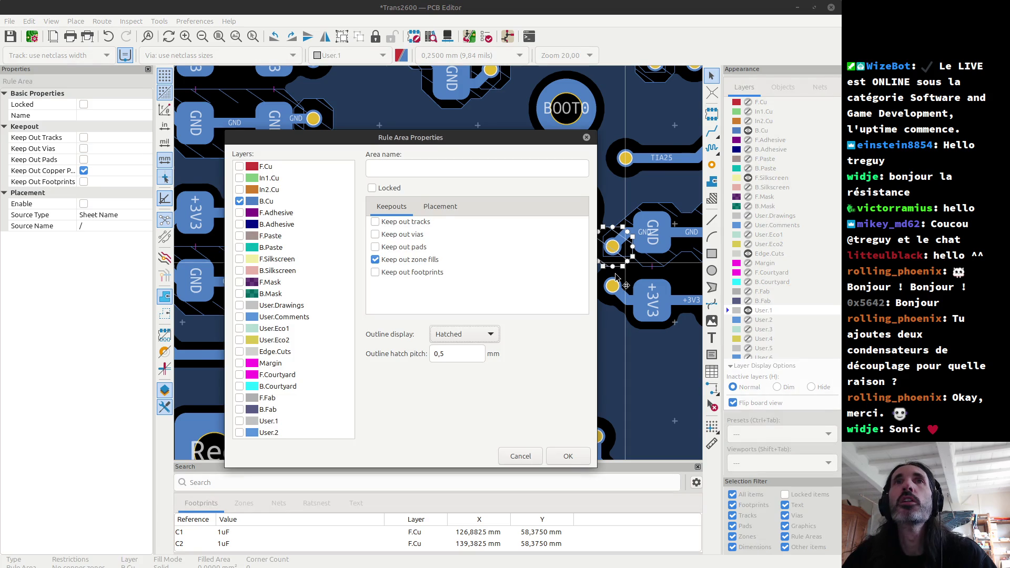
{"action": "key", "text": "Escape"}
{"action": "scroll", "coordinate": [617, 270], "scroll_direction": "down", "scroll_amount": 3}
{"action": "scroll", "coordinate": [440, 266], "scroll_direction": "down", "scroll_amount": 2}
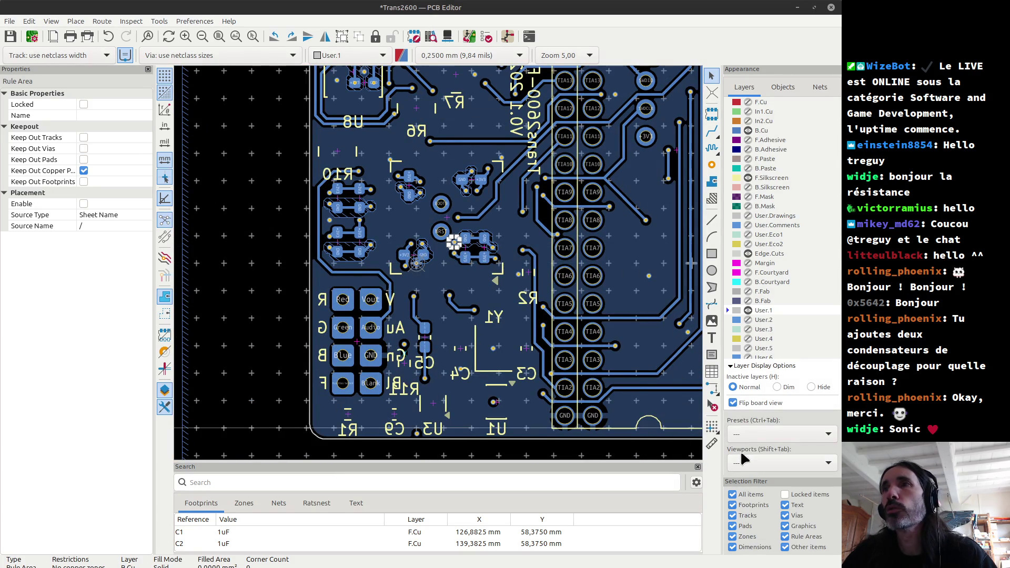
{"action": "left_click", "coordinate": [747, 178]}
Hide F.Silkscreen and show B.Silkscreen in the Layers panel.
{"action": "left_click", "coordinate": [457, 273]}
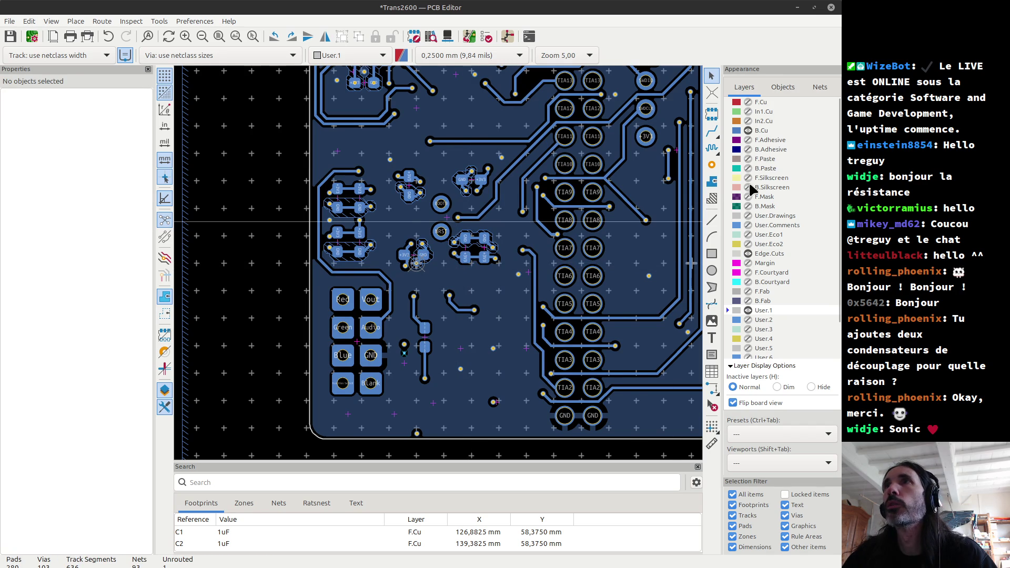
{"action": "left_click", "coordinate": [748, 187]}
{"action": "scroll", "coordinate": [441, 268], "scroll_direction": "up", "scroll_amount": 5}
{"action": "scroll", "coordinate": [441, 268], "scroll_direction": "up", "scroll_amount": 2}
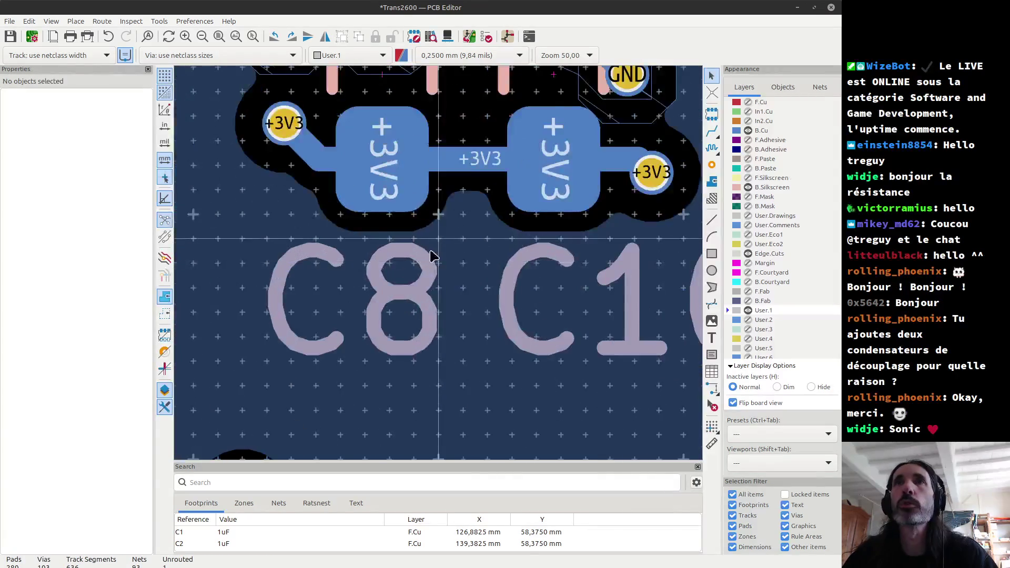
{"action": "scroll", "coordinate": [433, 255], "scroll_direction": "down", "scroll_amount": 2}
Place the grid origin between the capacitor pads.
{"action": "left_click", "coordinate": [712, 426]}
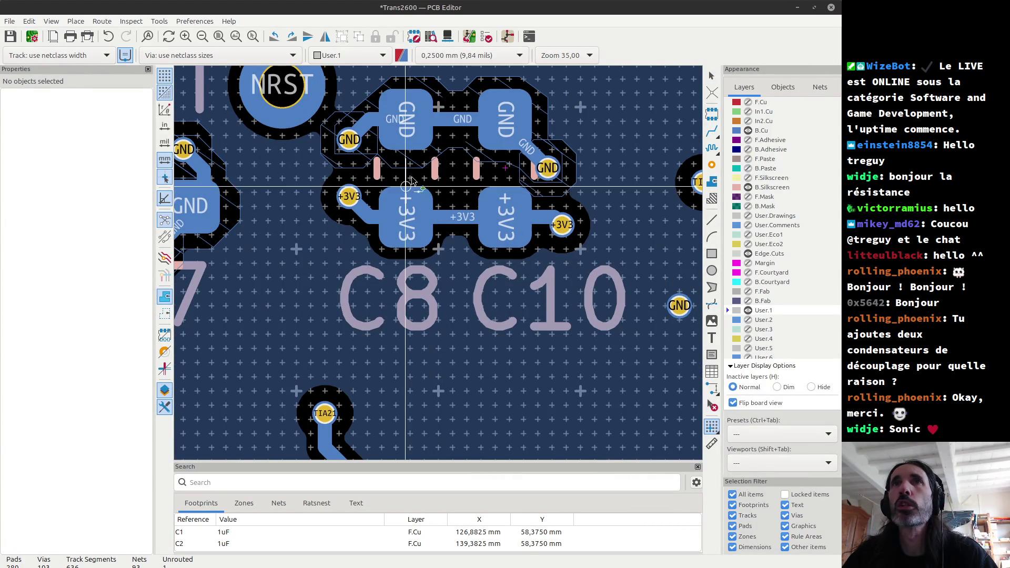
{"action": "left_click", "coordinate": [406, 168]}
{"action": "scroll", "coordinate": [408, 226], "scroll_direction": "up", "scroll_amount": 3}
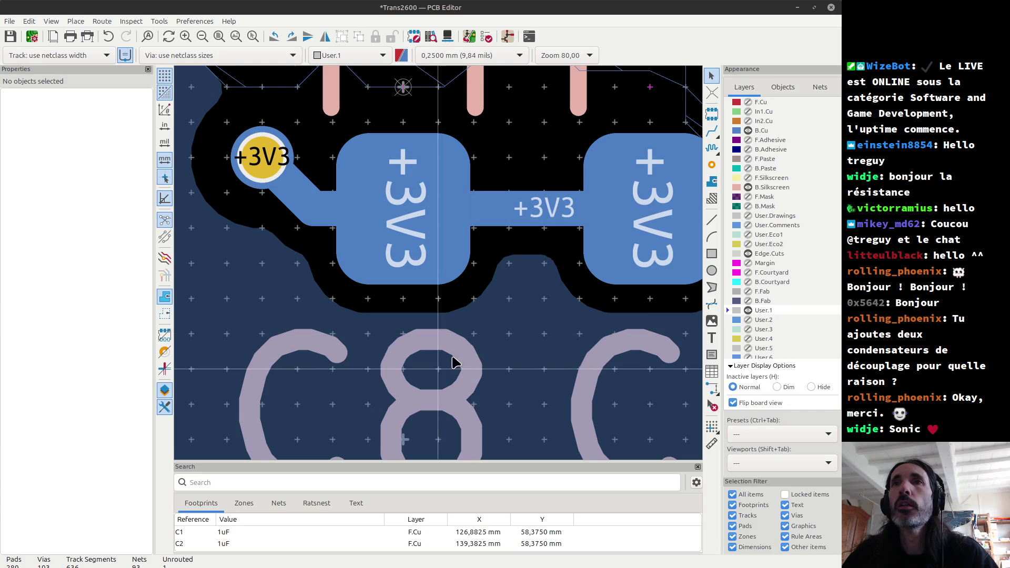
Move the C8 and C10 reference labels up one grid step toward their capacitors.
{"action": "left_click", "coordinate": [459, 339]}
{"action": "key", "text": "m"}
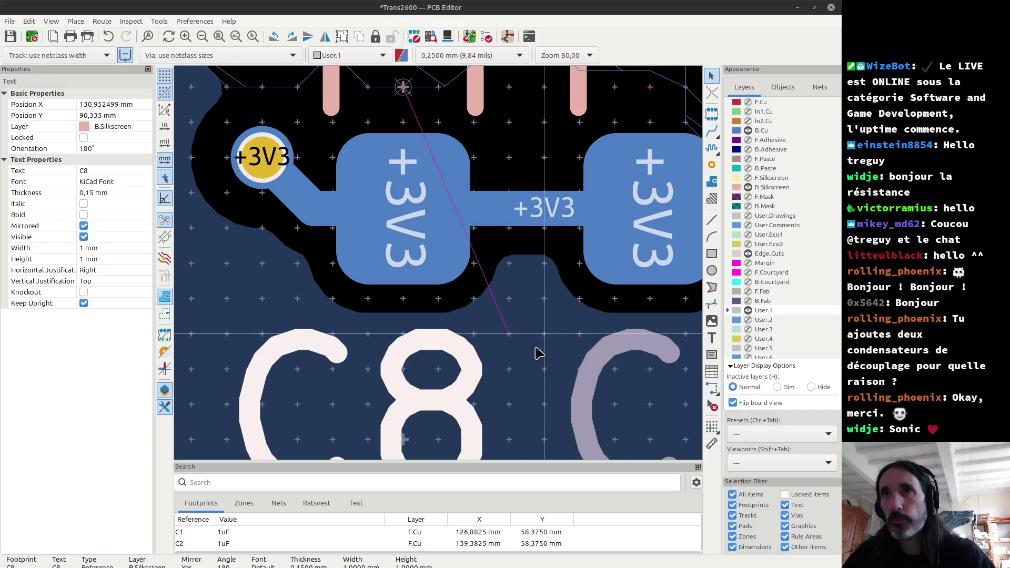
{"action": "left_click", "coordinate": [593, 375], "text": "shift"}
{"action": "key", "text": "m"}
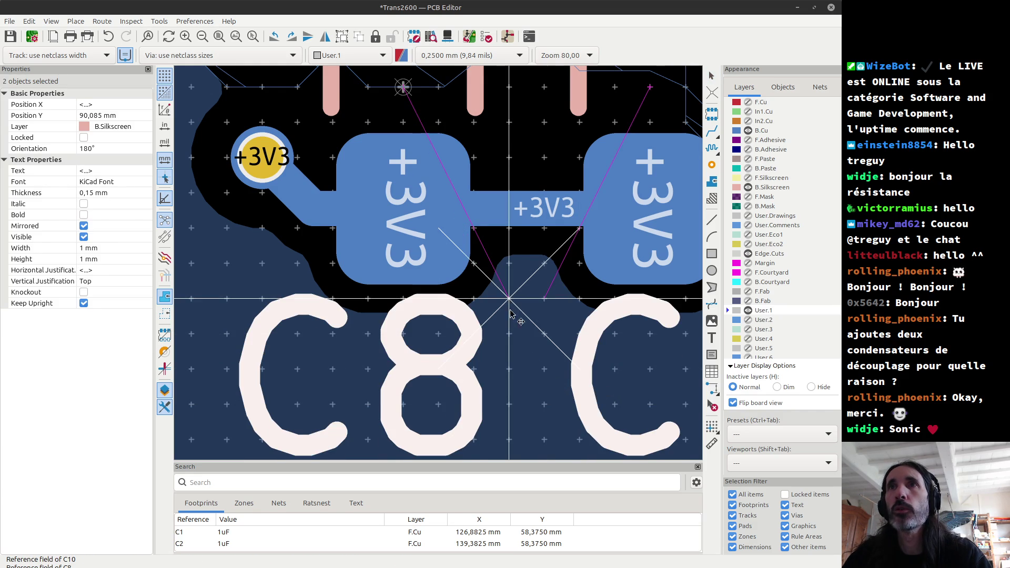
{"action": "scroll", "coordinate": [513, 305], "scroll_direction": "down", "scroll_amount": 5}
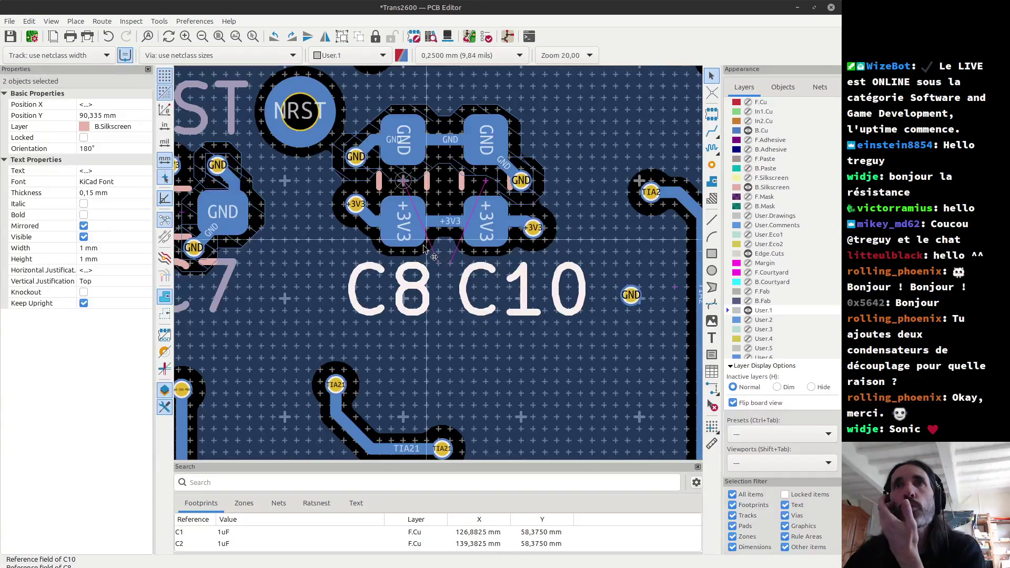
{"action": "left_click", "coordinate": [429, 262]}
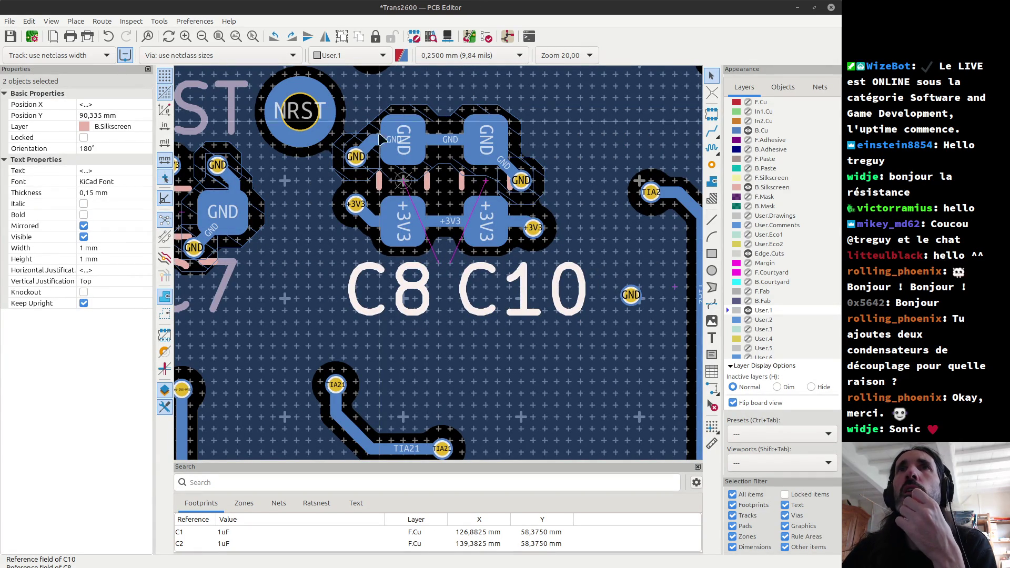
{"action": "scroll", "coordinate": [449, 217], "scroll_direction": "up", "scroll_amount": 3}
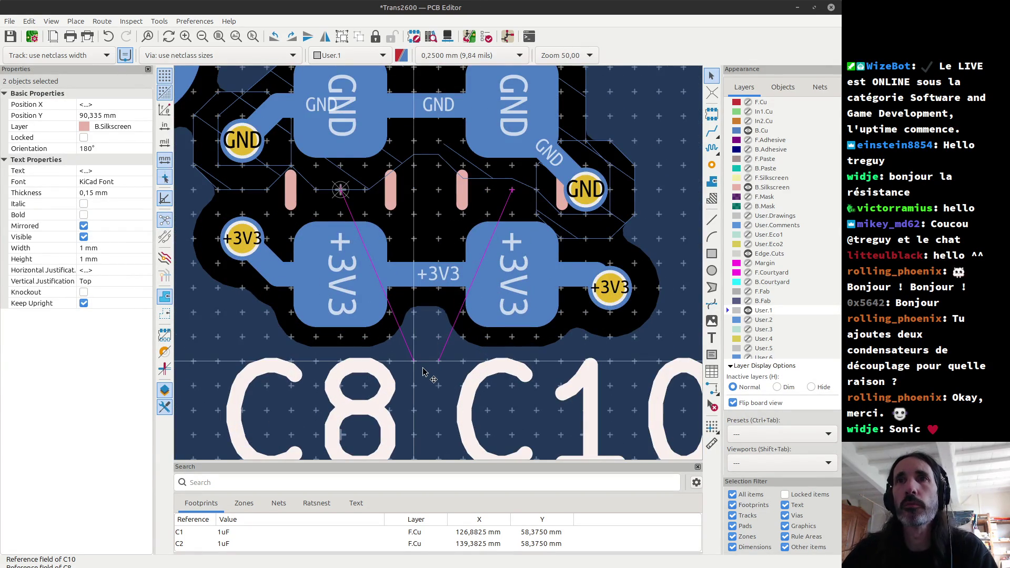
{"action": "key", "text": "m"}
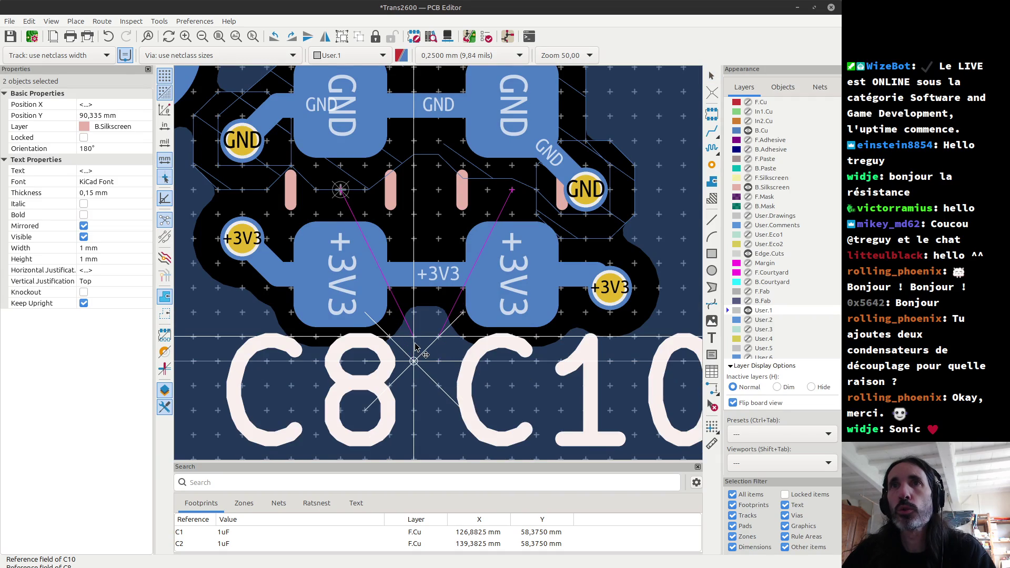
{"action": "left_click", "coordinate": [415, 345]}
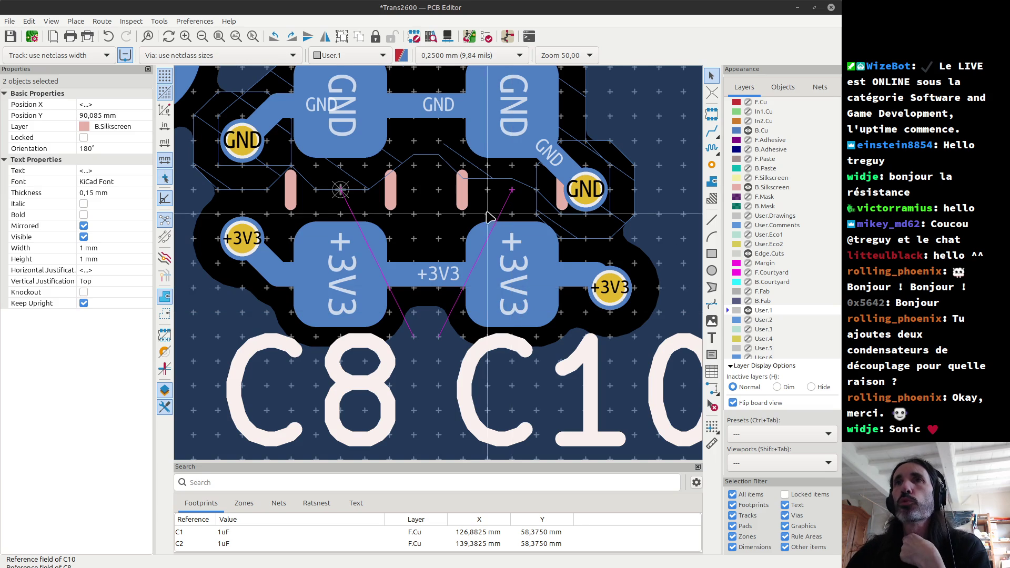
{"action": "scroll", "coordinate": [585, 360], "scroll_direction": "down", "scroll_amount": 3}
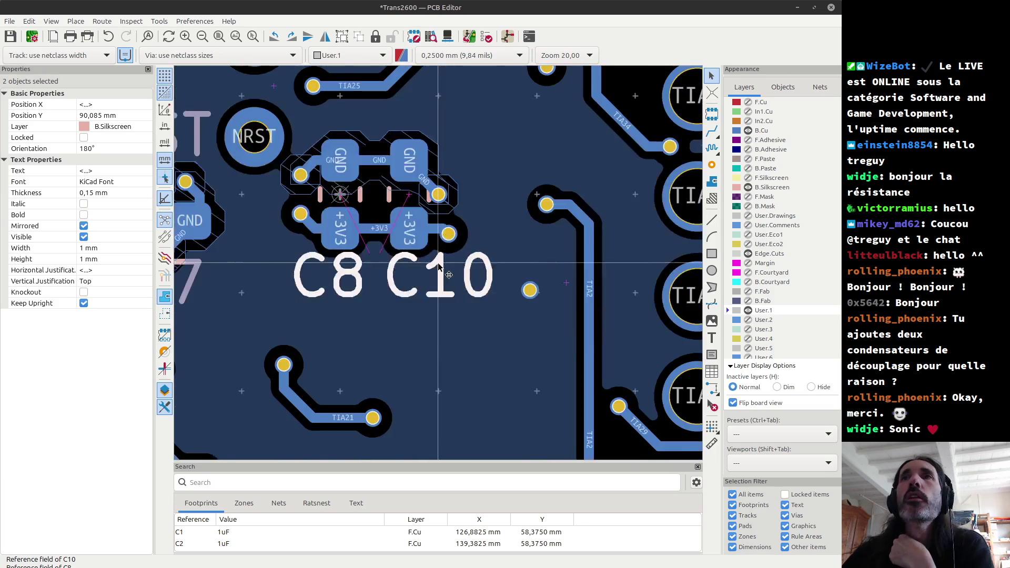
Select the C17 reference label and set the grid origin at C17's centre.
{"action": "scroll", "coordinate": [439, 265], "scroll_direction": "down", "scroll_amount": 2}
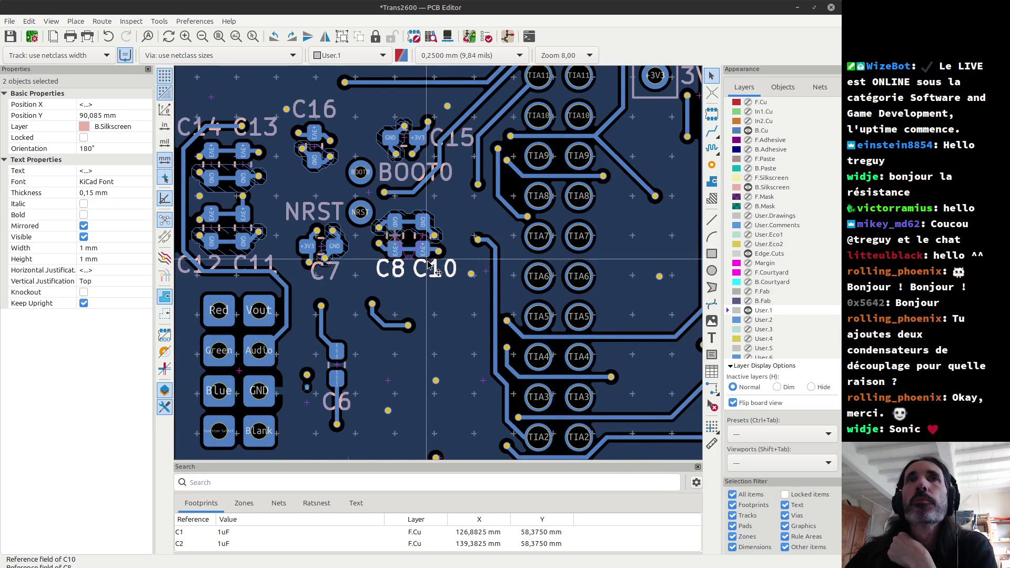
{"action": "scroll", "coordinate": [263, 275], "scroll_direction": "up", "scroll_amount": 2}
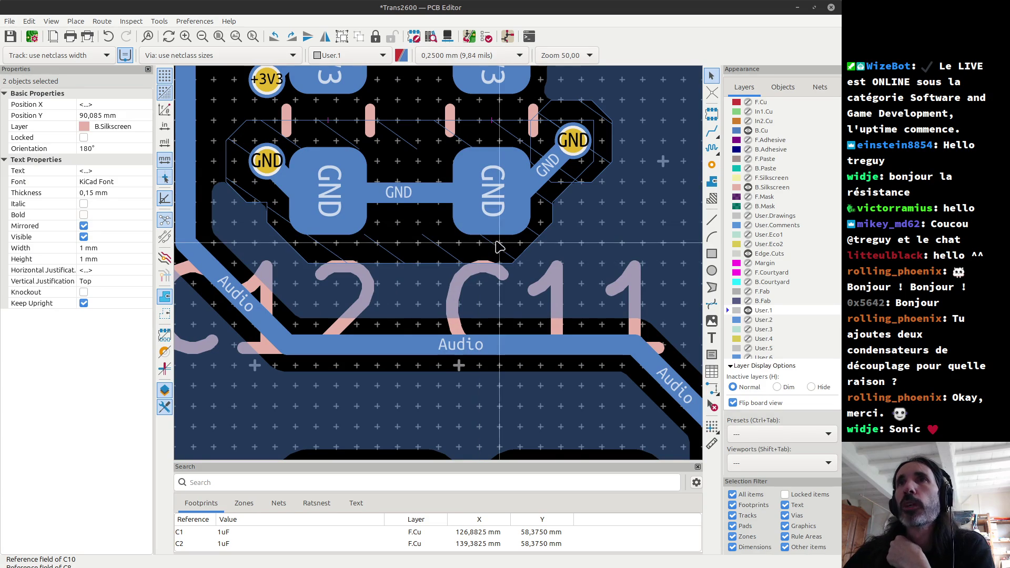
{"action": "scroll", "coordinate": [443, 269], "scroll_direction": "down", "scroll_amount": 5}
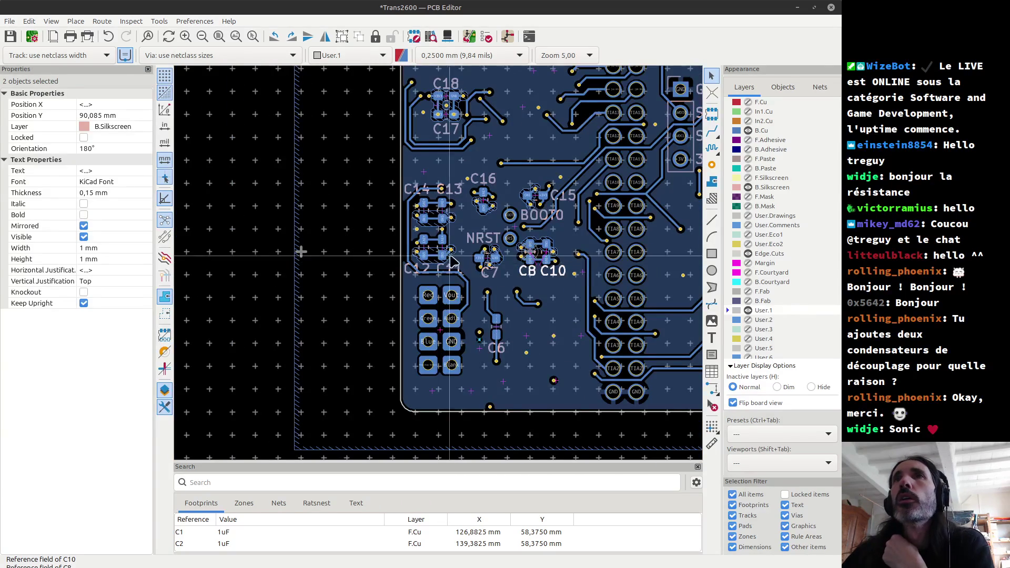
{"action": "scroll", "coordinate": [431, 383], "scroll_direction": "up", "scroll_amount": 3}
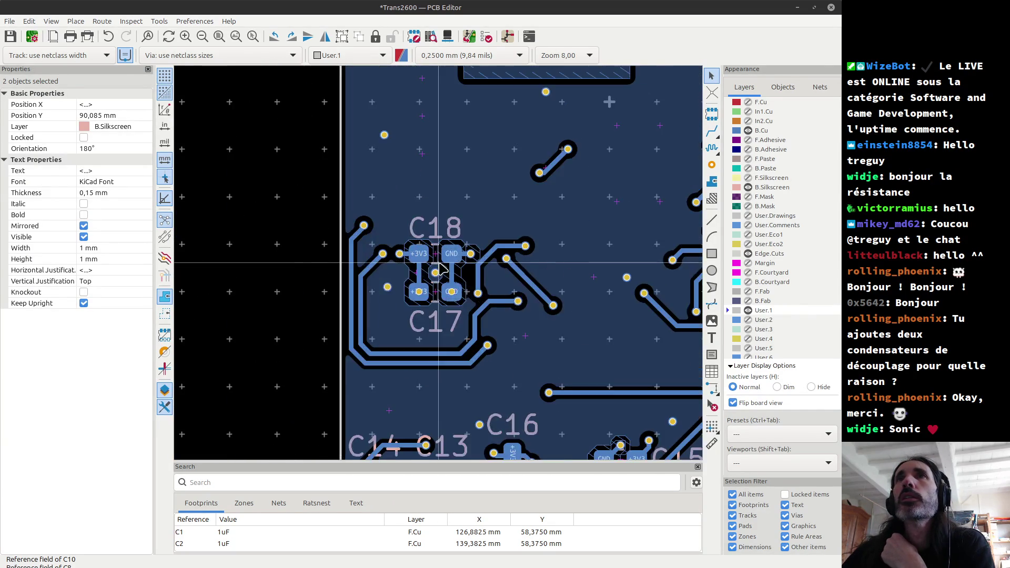
{"action": "scroll", "coordinate": [431, 383], "scroll_direction": "up", "scroll_amount": 2}
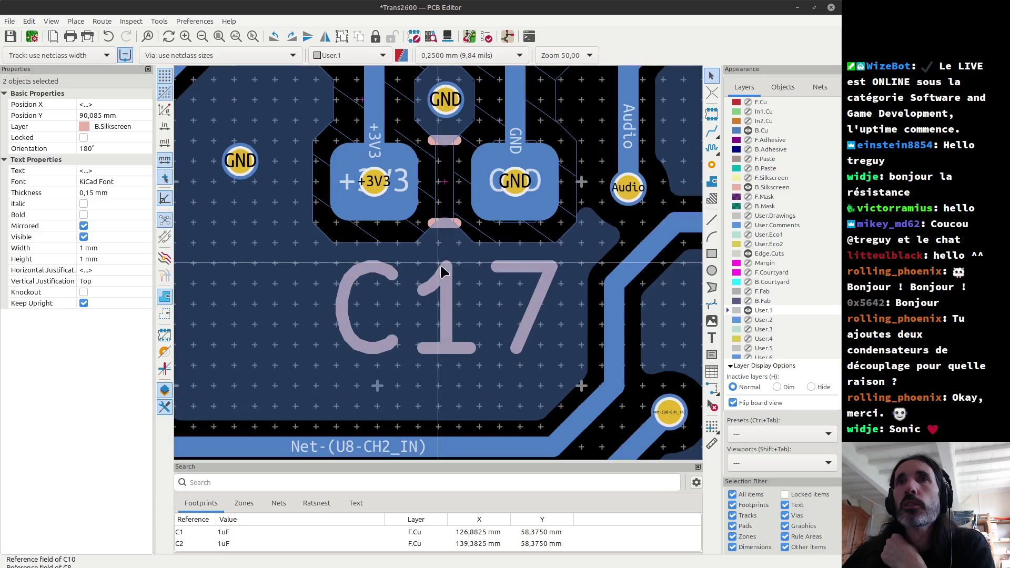
{"action": "left_click", "coordinate": [443, 273]}
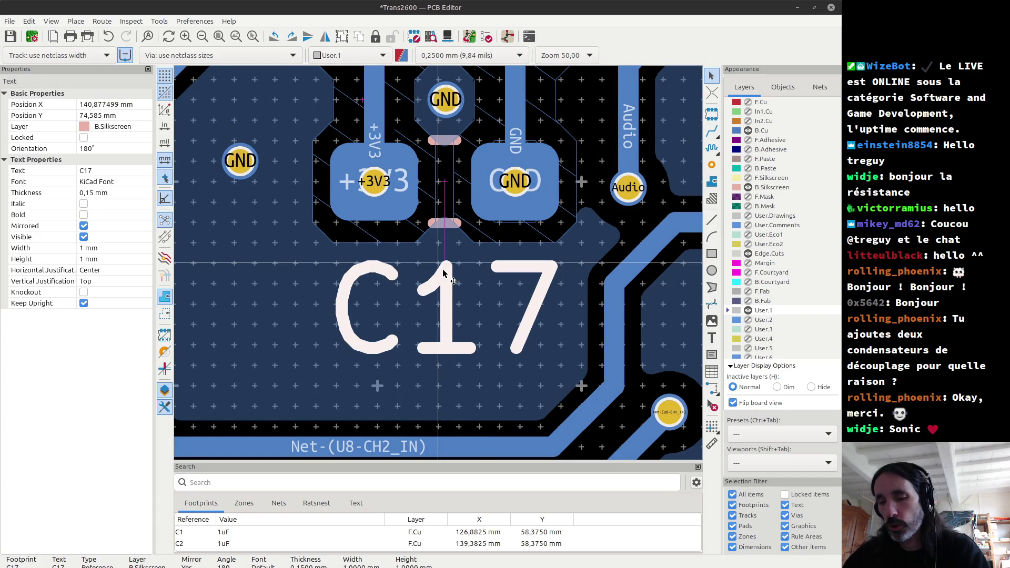
{"action": "left_click", "coordinate": [712, 425]}
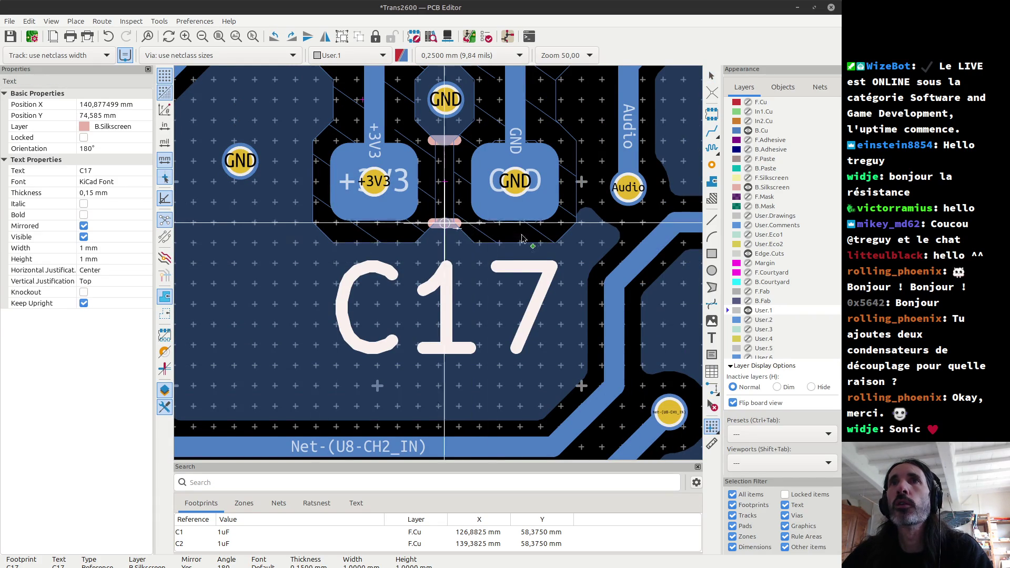
{"action": "left_click", "coordinate": [467, 228]}
{"action": "scroll", "coordinate": [440, 269], "scroll_direction": "down", "scroll_amount": 10}
{"action": "scroll", "coordinate": [440, 266], "scroll_direction": "down", "scroll_amount": 3}
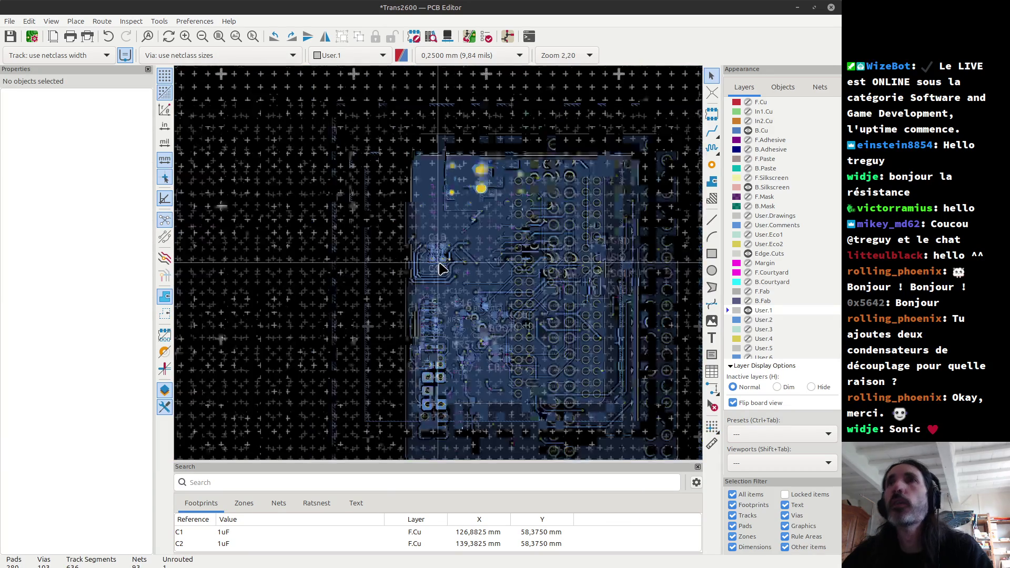
{"action": "scroll", "coordinate": [441, 261], "scroll_direction": "up", "scroll_amount": 6}
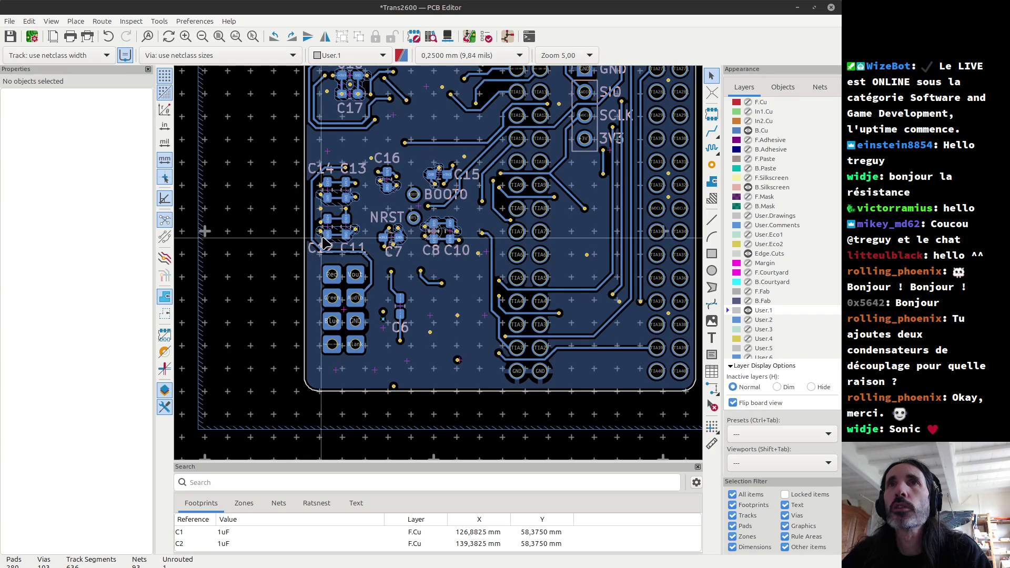
{"action": "scroll", "coordinate": [326, 242], "scroll_direction": "up", "scroll_amount": 5}
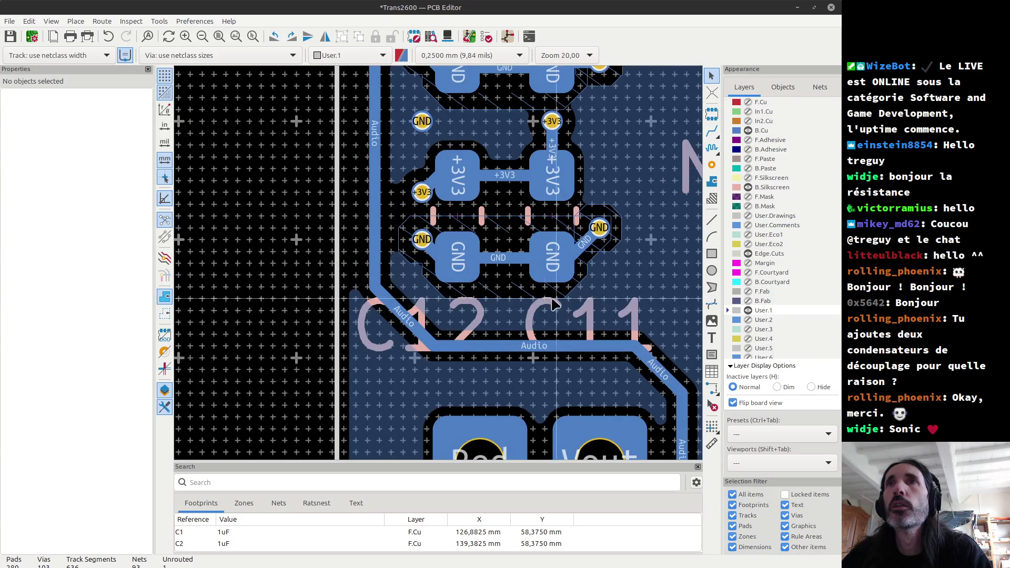
Set the grid origin between C12's pads and move the C12 and C11 labels up one grid step.
{"action": "left_click", "coordinate": [712, 426]}
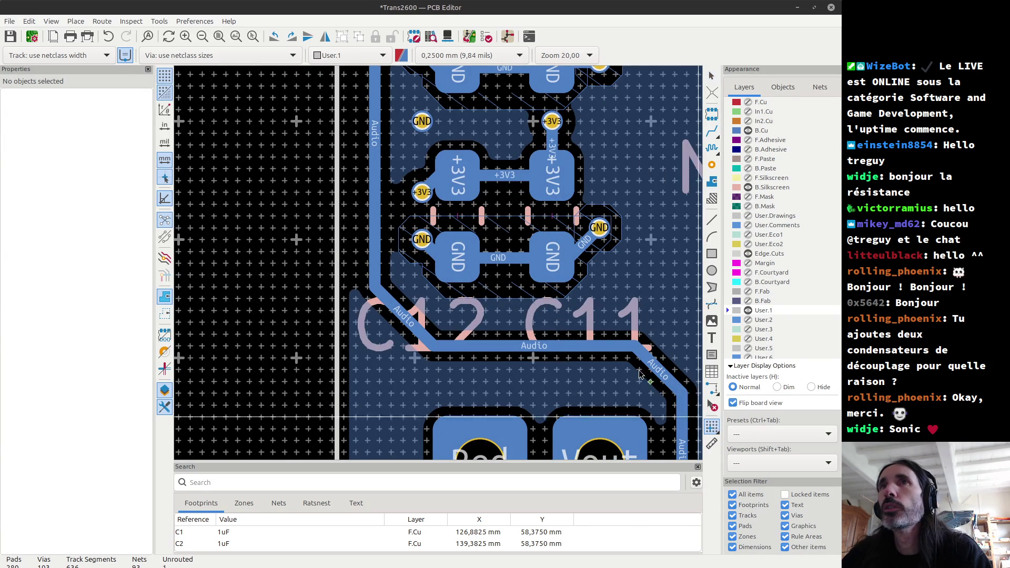
{"action": "left_click", "coordinate": [457, 216]}
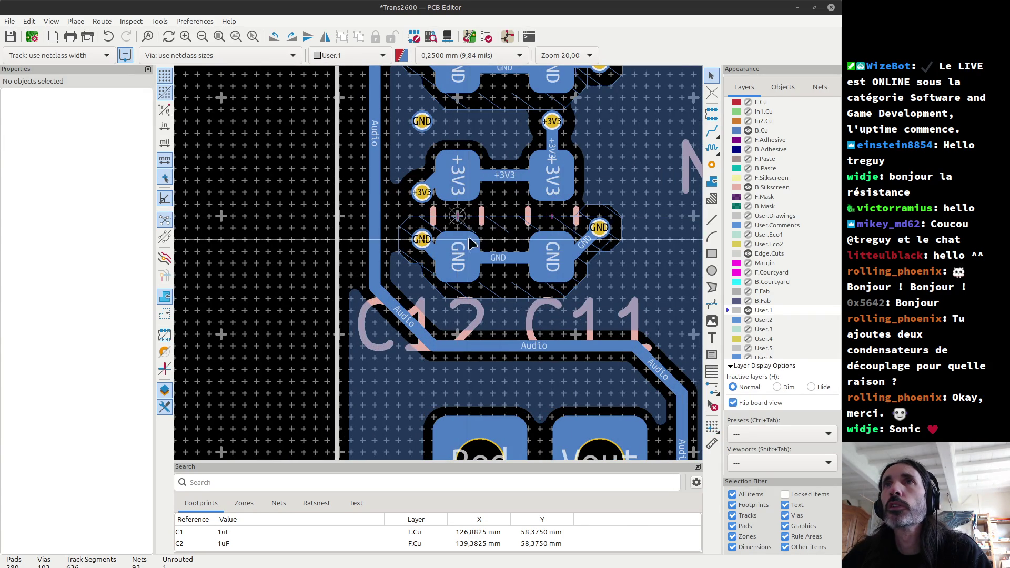
{"action": "left_click", "coordinate": [475, 310]}
{"action": "left_click", "coordinate": [534, 316], "text": "shift"}
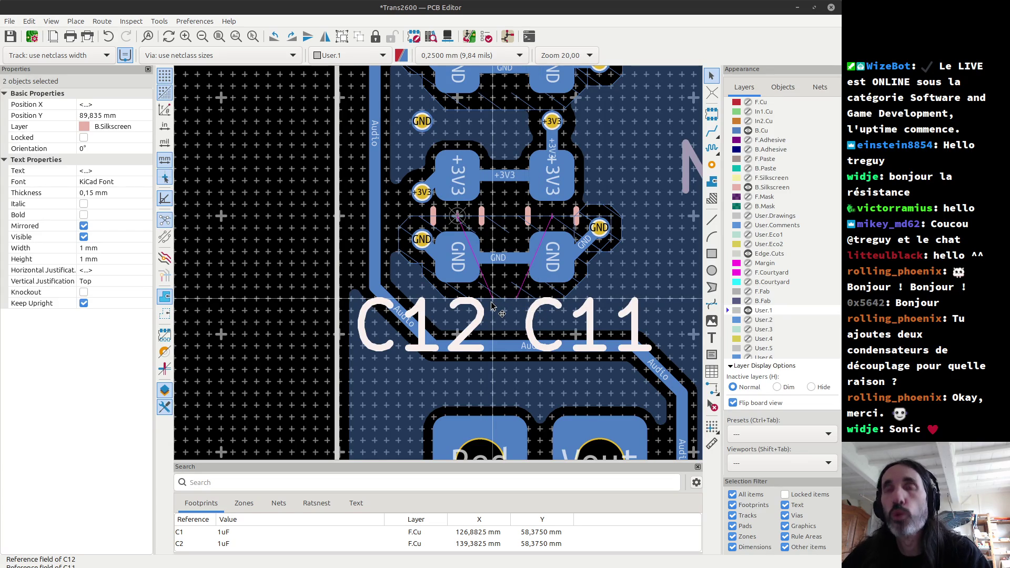
{"action": "left_click_drag", "start_coordinate": [492, 302], "coordinate": [493, 285]}
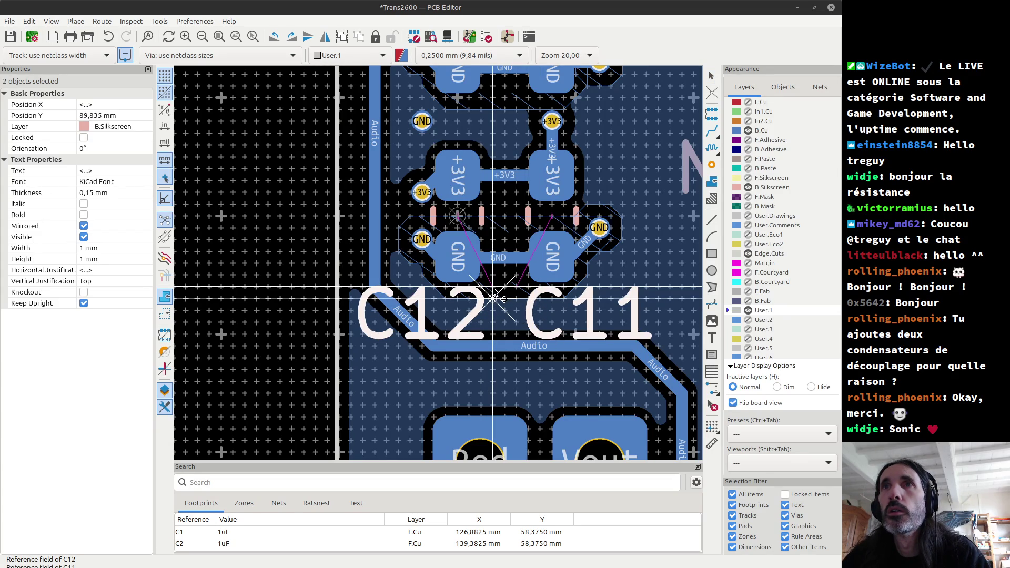
{"action": "scroll", "coordinate": [452, 315], "scroll_direction": "down", "scroll_amount": 4}
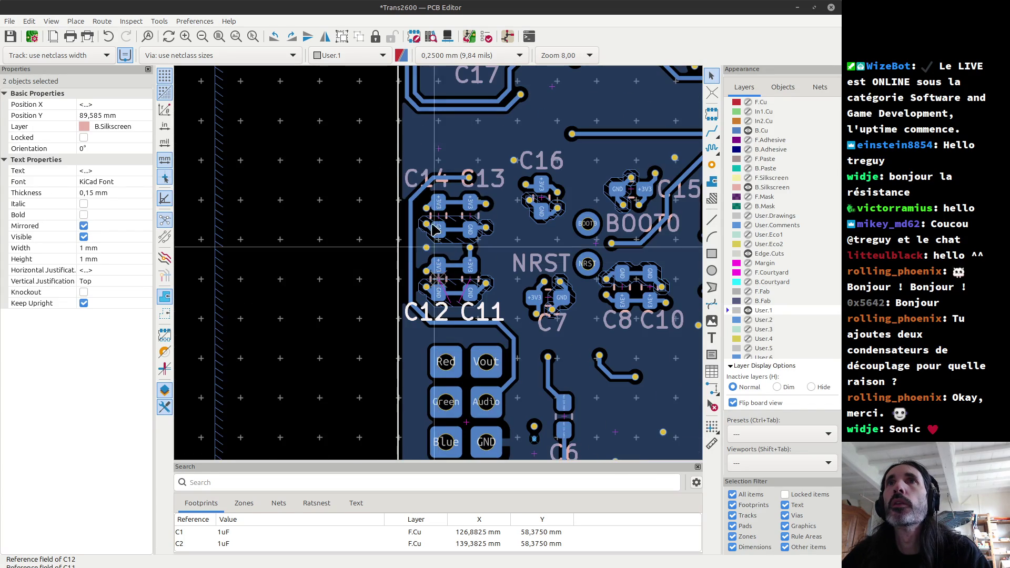
{"action": "scroll", "coordinate": [442, 269], "scroll_direction": "up", "scroll_amount": 2}
{"action": "scroll", "coordinate": [442, 268], "scroll_direction": "up", "scroll_amount": 2}
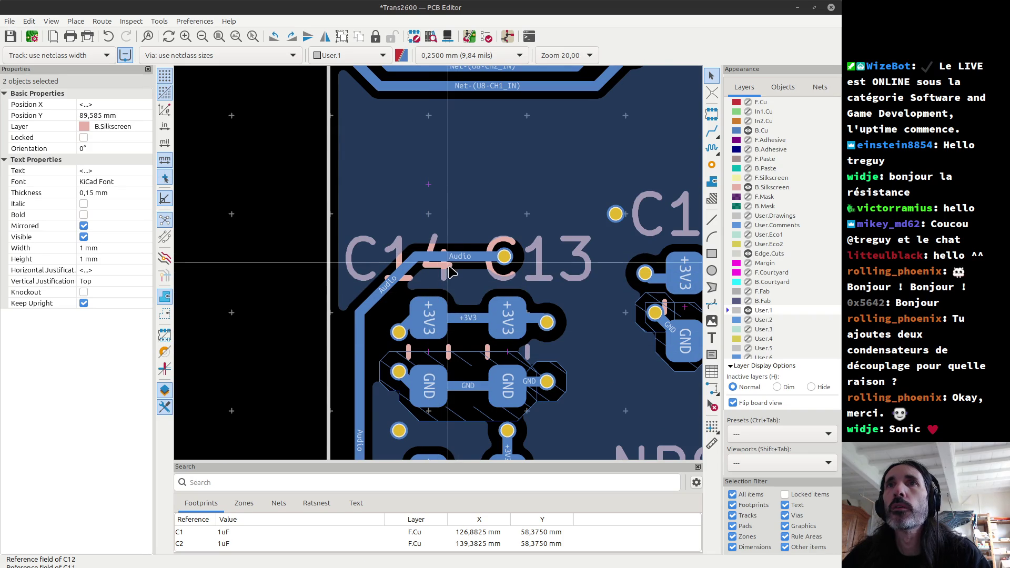
Move the C14 and C13 labels down one grid step and open the 3D viewer.
{"action": "left_click", "coordinate": [450, 272]}
{"action": "left_click", "coordinate": [499, 274], "text": "shift"}
{"action": "scroll", "coordinate": [415, 300], "scroll_direction": "up", "scroll_amount": 3}
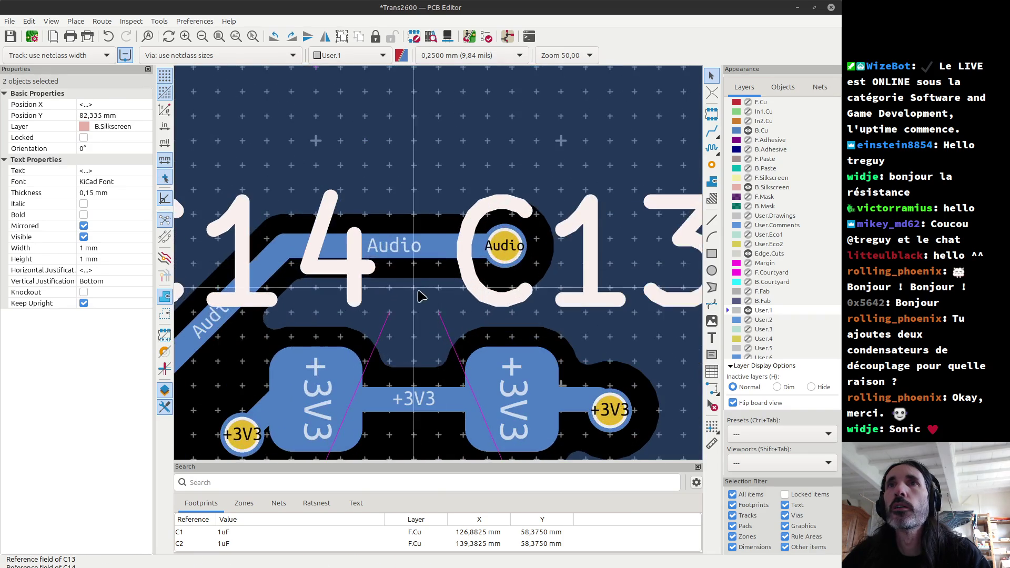
{"action": "left_click_drag", "start_coordinate": [391, 314], "coordinate": [396, 338]}
{"action": "key", "text": "alt+3"}
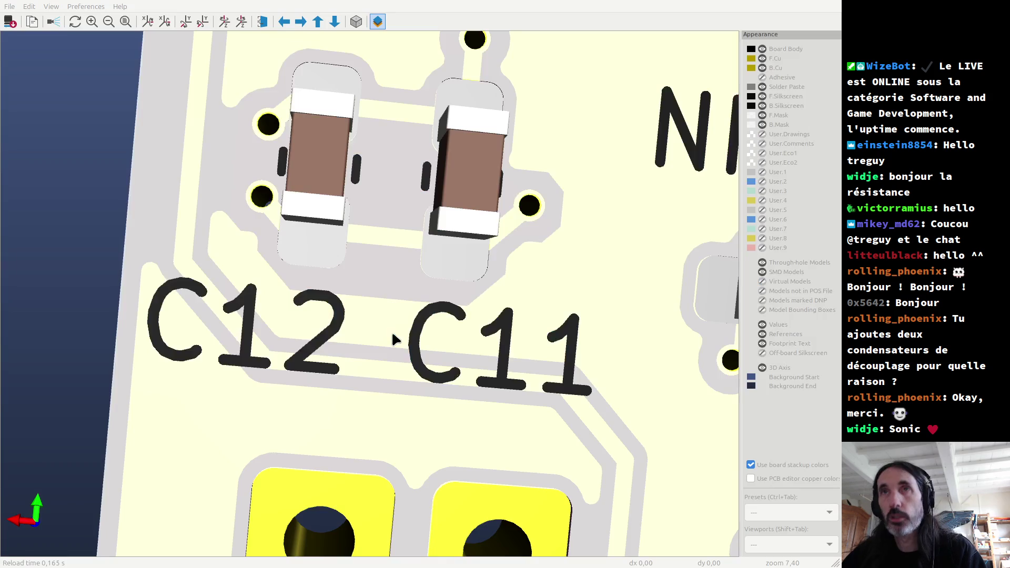
Switch to top view and pan across the board to centre on U3 at the bottom edge.
{"action": "scroll", "coordinate": [321, 288], "scroll_direction": "down", "scroll_amount": 4}
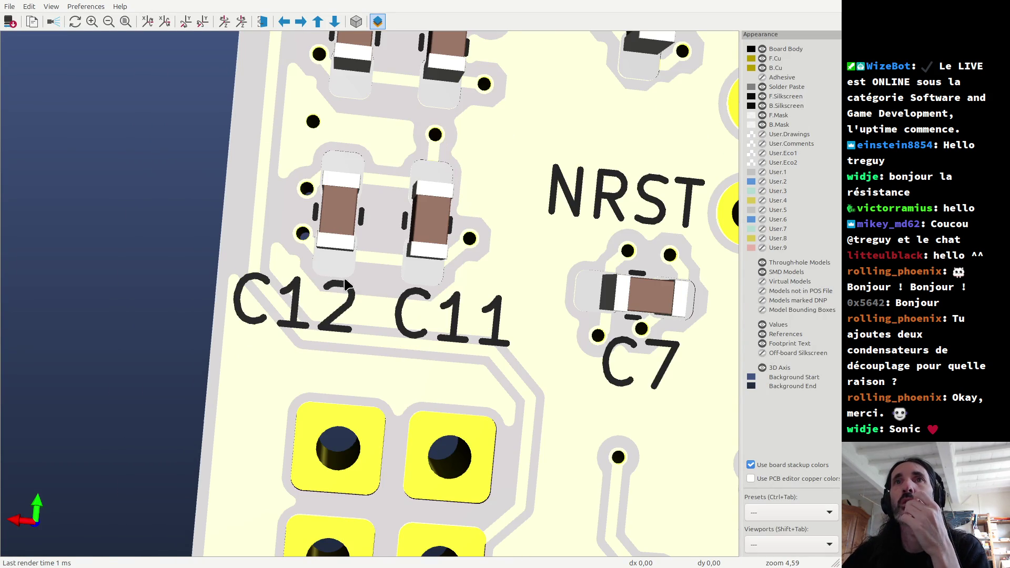
{"action": "scroll", "coordinate": [345, 285], "scroll_direction": "up", "scroll_amount": 5}
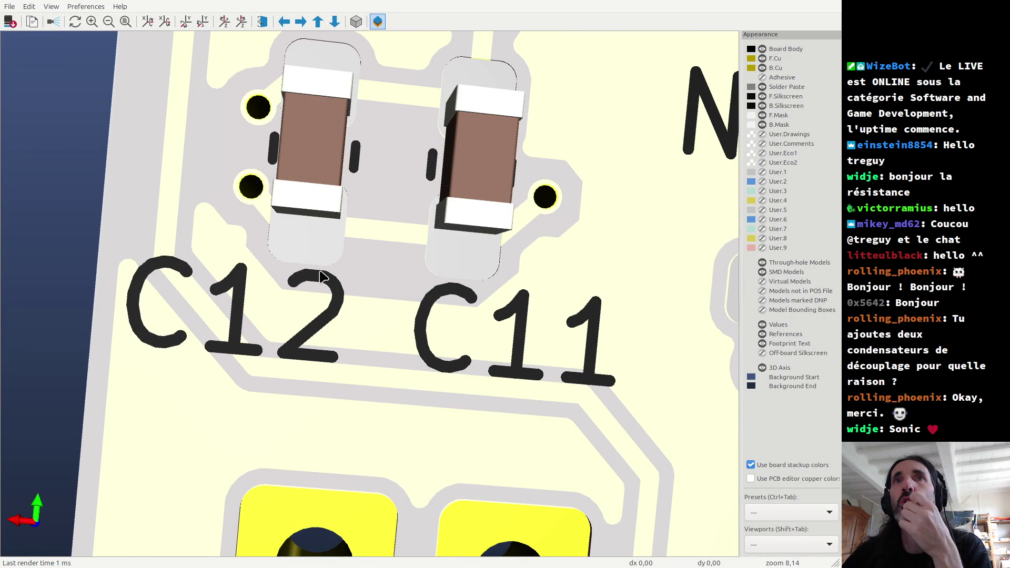
{"action": "scroll", "coordinate": [321, 275], "scroll_direction": "down", "scroll_amount": 12}
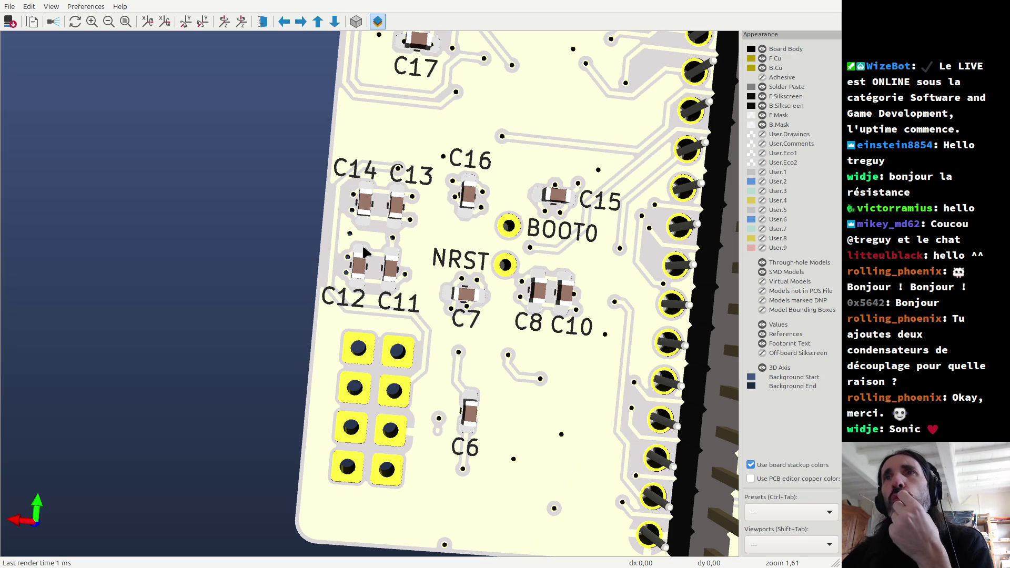
{"action": "scroll", "coordinate": [365, 252], "scroll_direction": "down", "scroll_amount": 5}
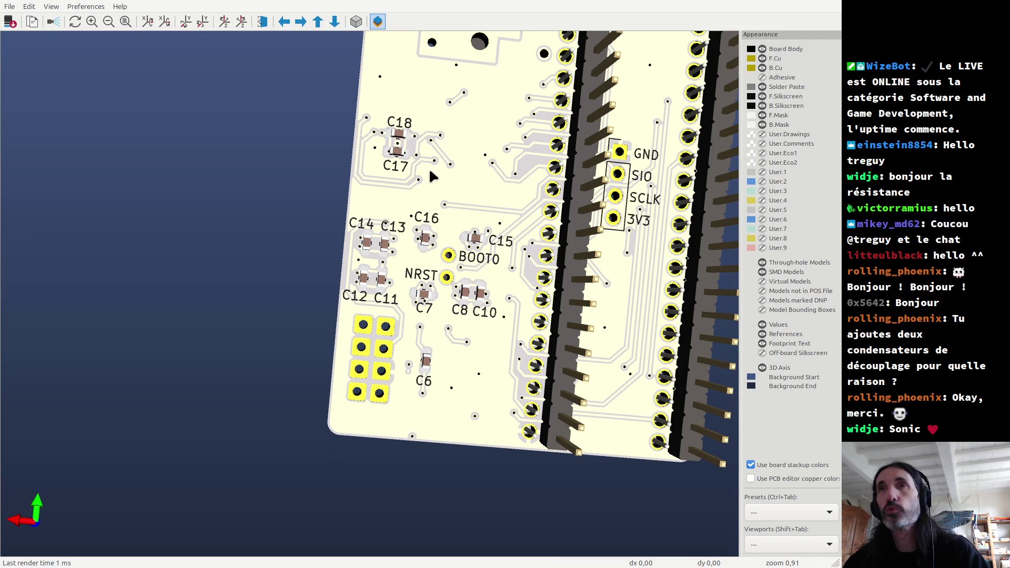
{"action": "key", "text": "z"}
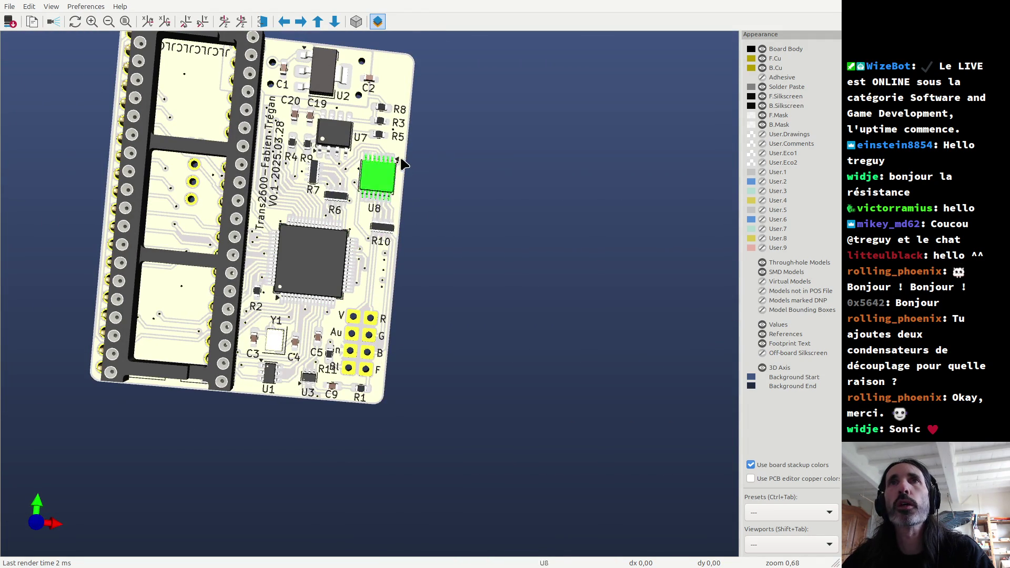
{"action": "scroll", "coordinate": [383, 179], "scroll_direction": "up", "scroll_amount": 2}
{"action": "scroll", "coordinate": [384, 213], "scroll_direction": "up", "scroll_amount": 9}
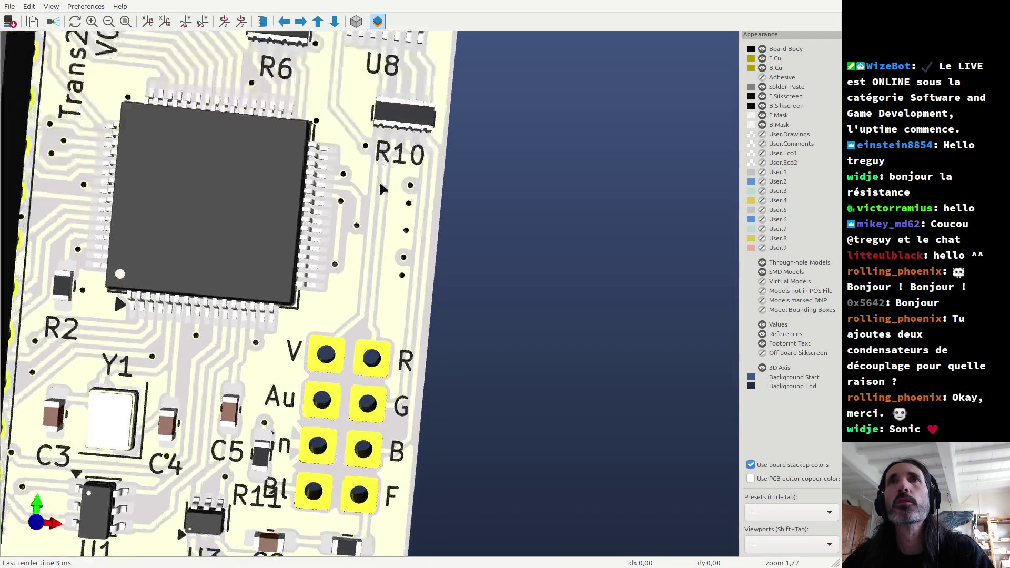
{"action": "middle_click_drag", "start_coordinate": [397, 126], "coordinate": [387, 243]}
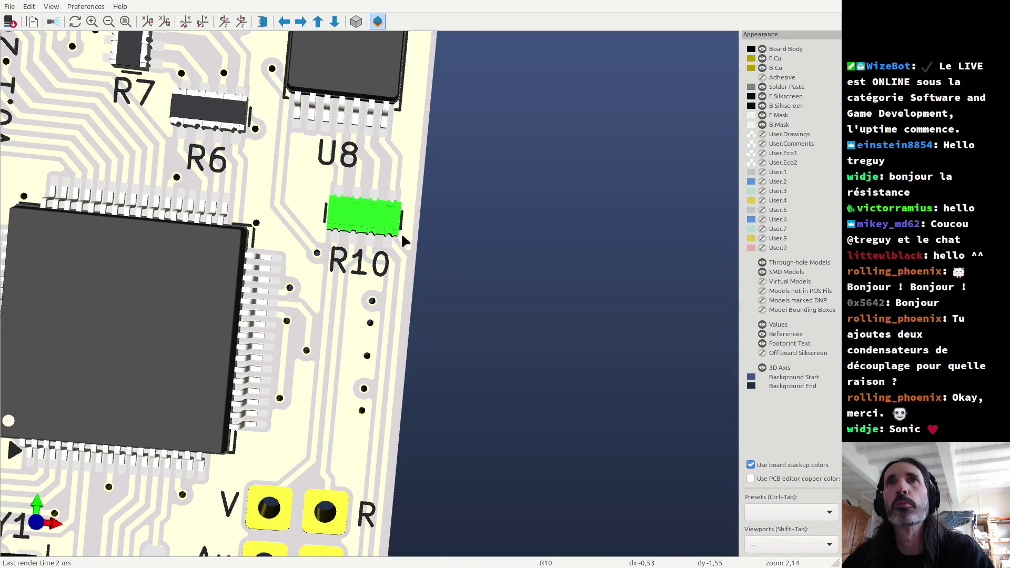
{"action": "scroll", "coordinate": [383, 229], "scroll_direction": "down", "scroll_amount": 7}
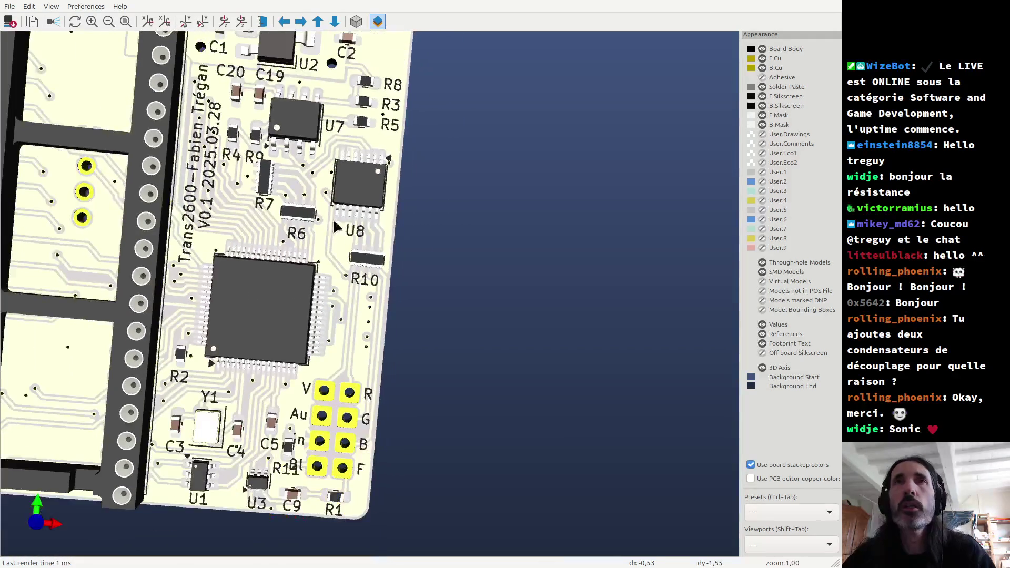
{"action": "middle_click_drag", "start_coordinate": [278, 96], "coordinate": [323, 247]}
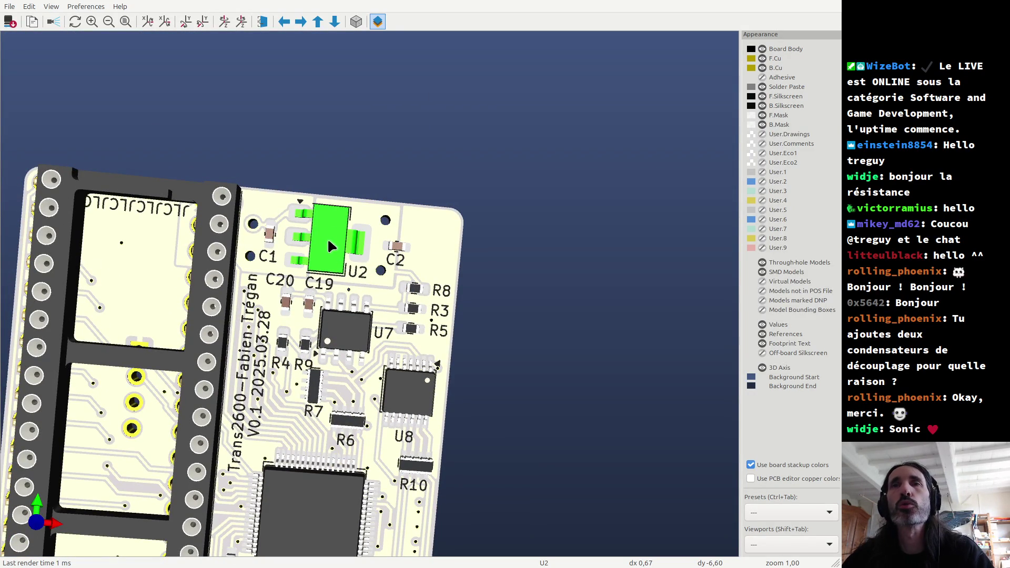
{"action": "middle_click_drag", "start_coordinate": [338, 427], "coordinate": [441, 170]}
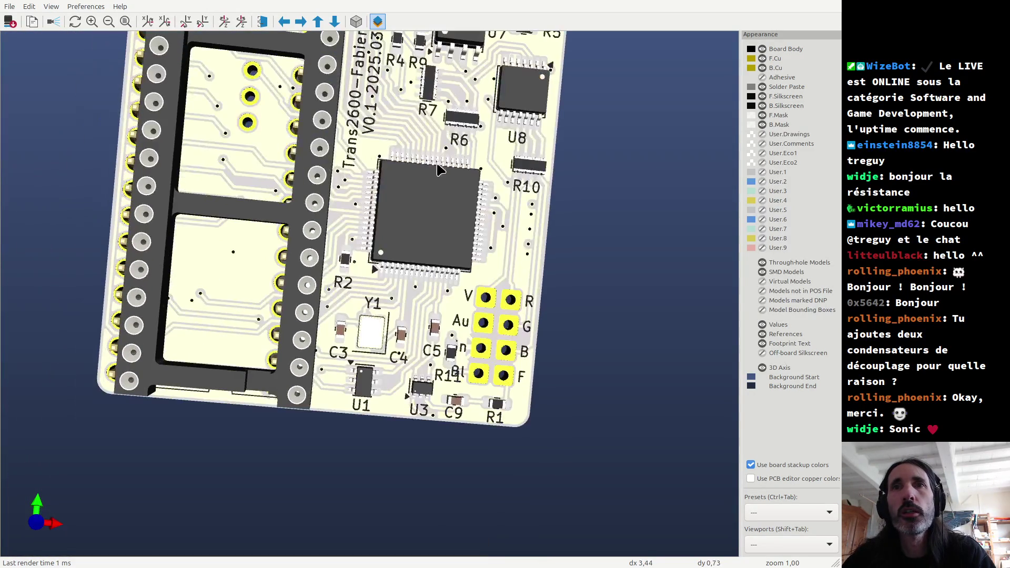
{"action": "scroll", "coordinate": [368, 423], "scroll_direction": "up", "scroll_amount": 7}
{"action": "mouse_move", "coordinate": [368, 423]}
{"action": "middle_mouse_down"}
{"action": "mouse_move", "coordinate": [399, 311]}
{"action": "mouse_move", "coordinate": [372, 264]}
{"action": "middle_mouse_up"}
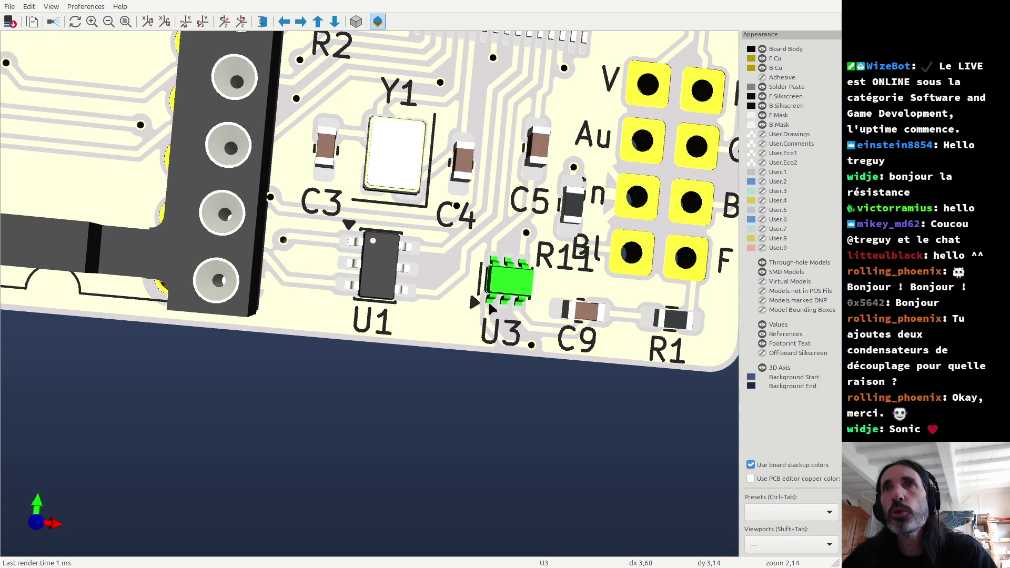
{"action": "scroll", "coordinate": [495, 258], "scroll_direction": "up", "scroll_amount": 4}
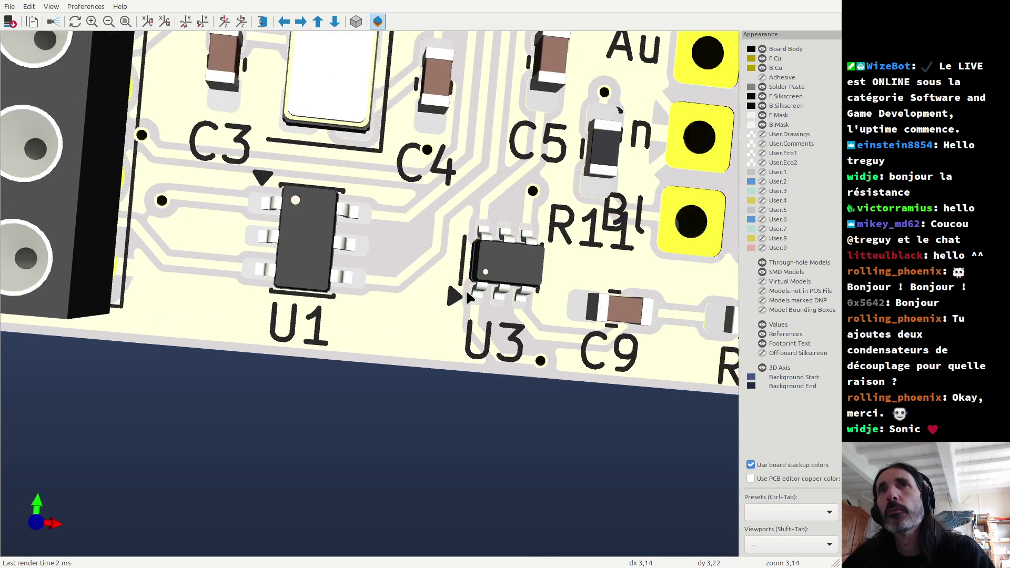
{"action": "middle_click", "coordinate": [469, 297]}
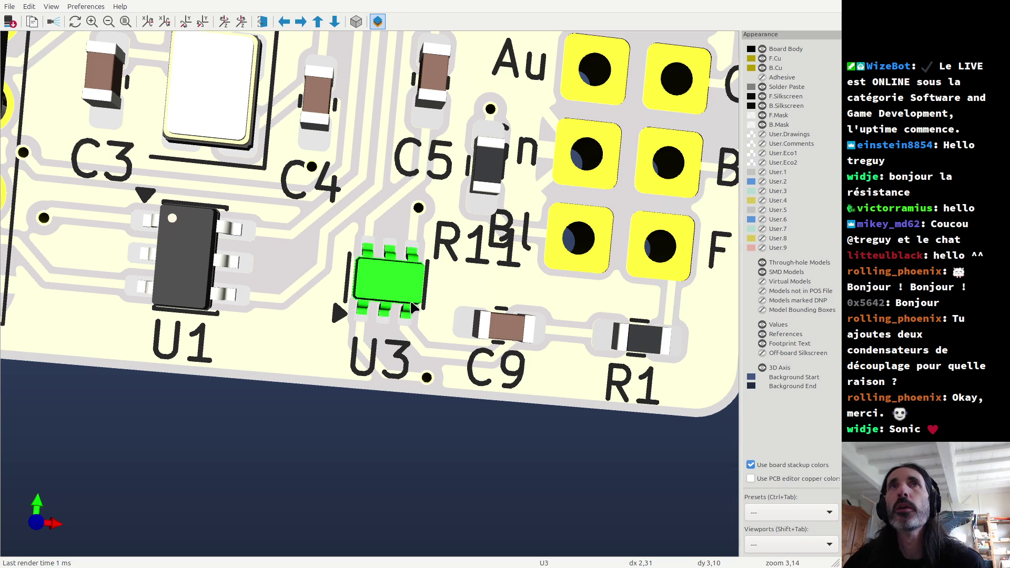
Zoom in and out around U3, then return to the PCB Editor.
{"action": "scroll", "coordinate": [363, 240], "scroll_direction": "down", "scroll_amount": 3}
{"action": "scroll", "coordinate": [272, 186], "scroll_direction": "up", "scroll_amount": 2}
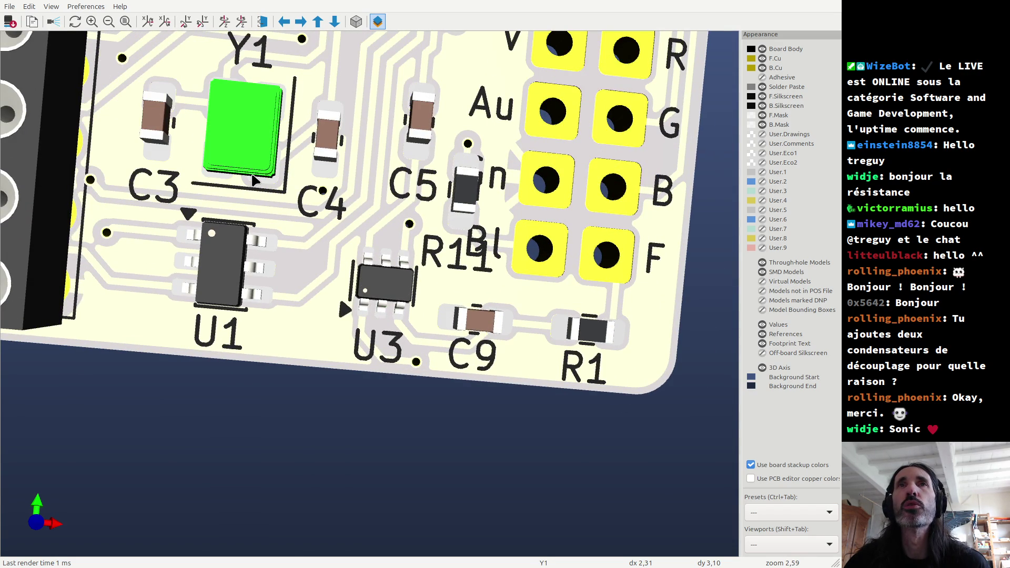
{"action": "scroll", "coordinate": [236, 168], "scroll_direction": "down", "scroll_amount": 2}
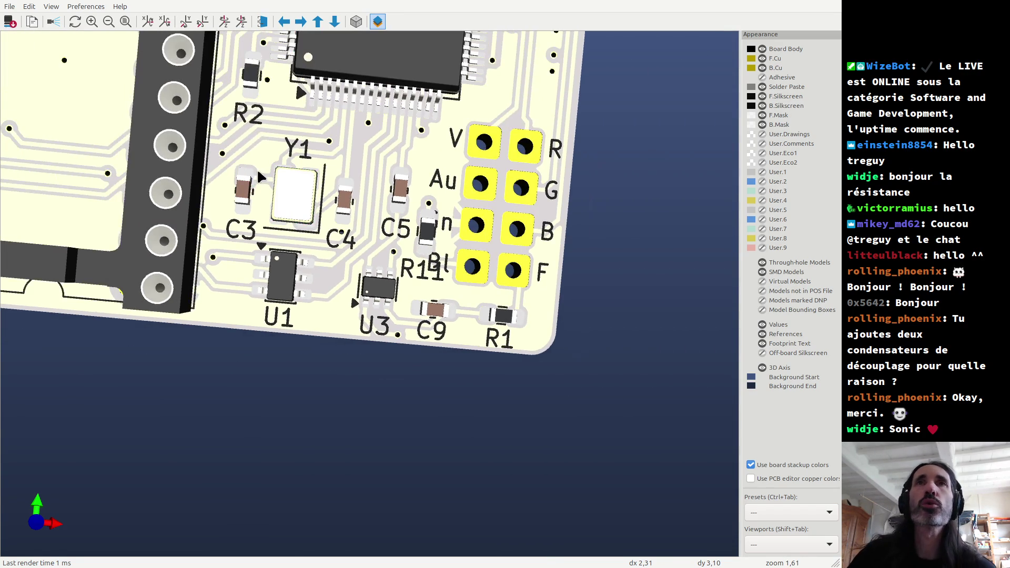
{"action": "scroll", "coordinate": [257, 176], "scroll_direction": "up", "scroll_amount": 1}
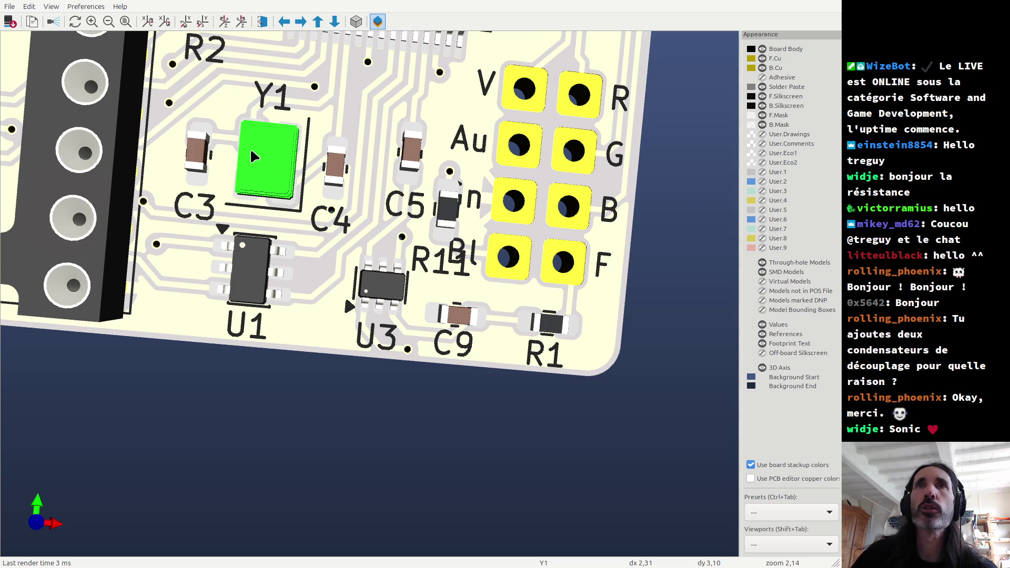
{"action": "scroll", "coordinate": [253, 153], "scroll_direction": "down", "scroll_amount": 6}
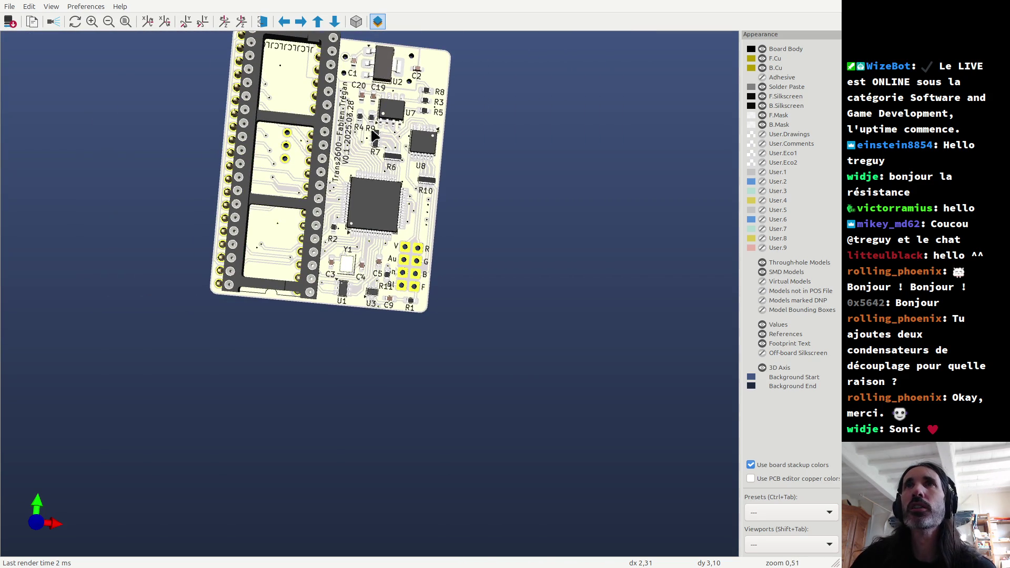
{"action": "scroll", "coordinate": [380, 294], "scroll_direction": "up", "scroll_amount": 8}
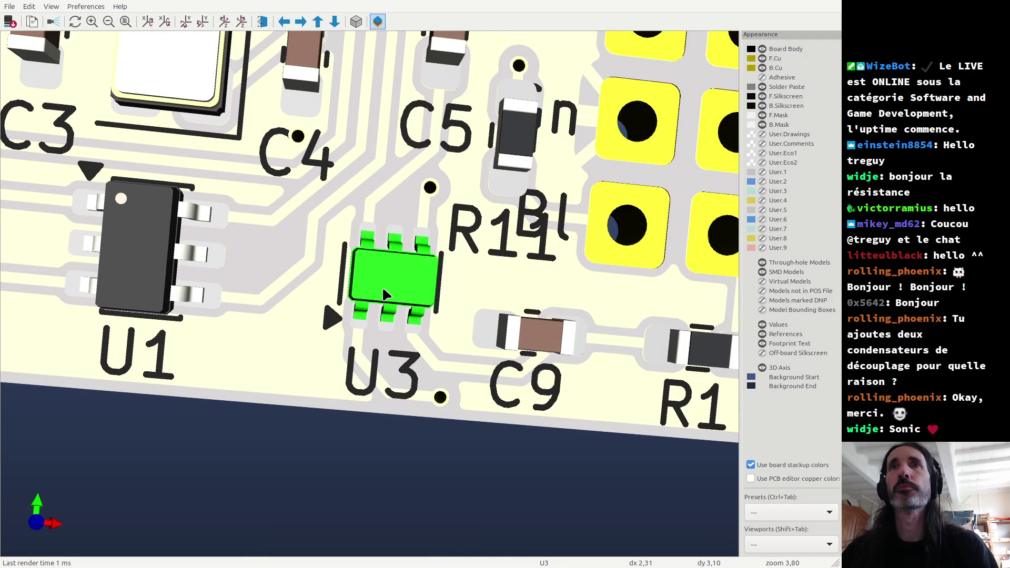
{"action": "key", "text": "alt+Tab"}
{"action": "scroll", "coordinate": [441, 268], "scroll_direction": "down", "scroll_amount": 2}
{"action": "scroll", "coordinate": [439, 268], "scroll_direction": "down", "scroll_amount": 3}
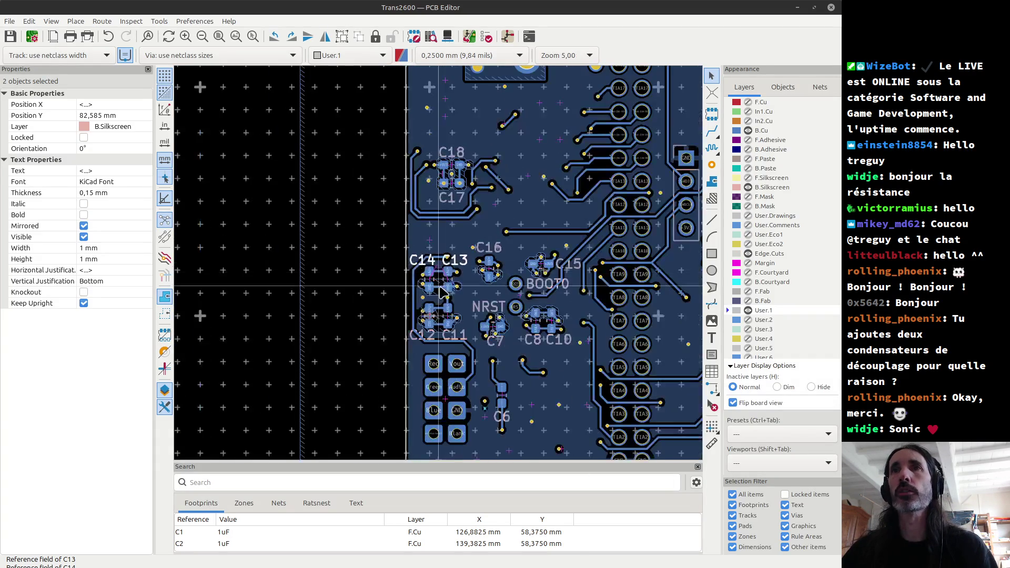
Deselect the labels, show the front copper layer and turn off board view mirroring.
{"action": "key", "text": "Escape"}
{"action": "scroll", "coordinate": [441, 290], "scroll_direction": "down", "scroll_amount": 5}
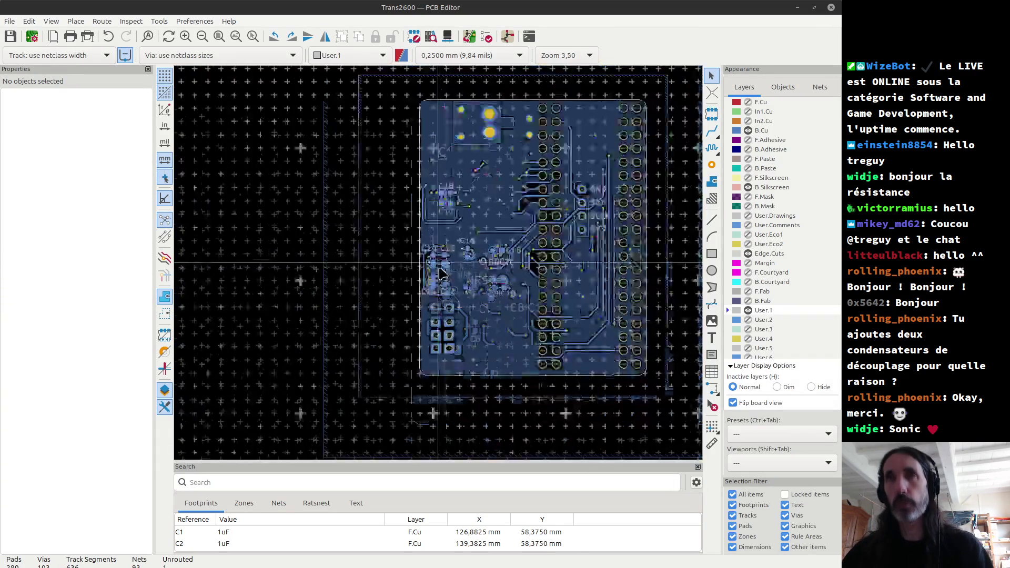
{"action": "scroll", "coordinate": [422, 208], "scroll_direction": "up", "scroll_amount": 5}
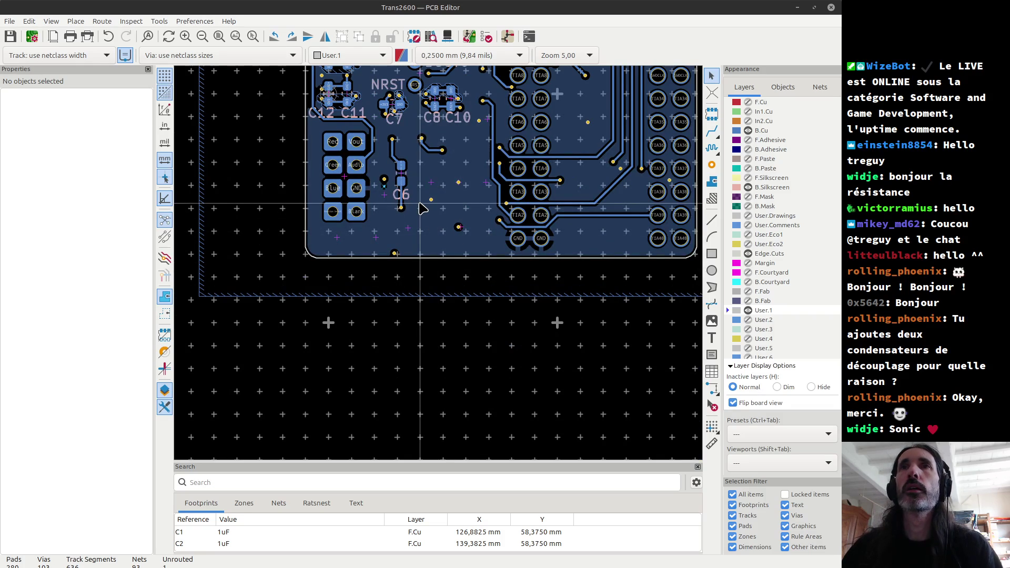
{"action": "left_click", "coordinate": [748, 102]}
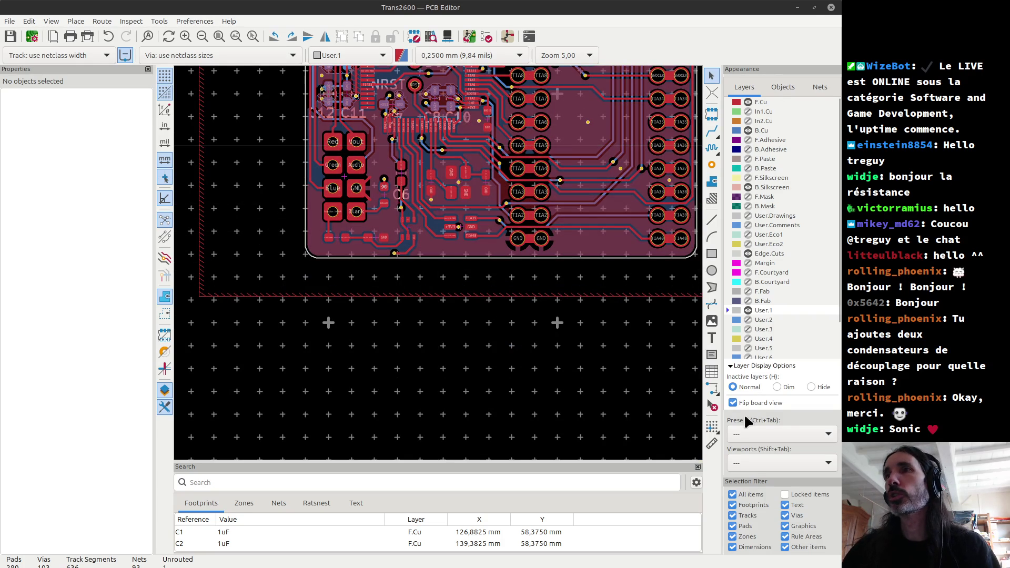
{"action": "left_click", "coordinate": [732, 402]}
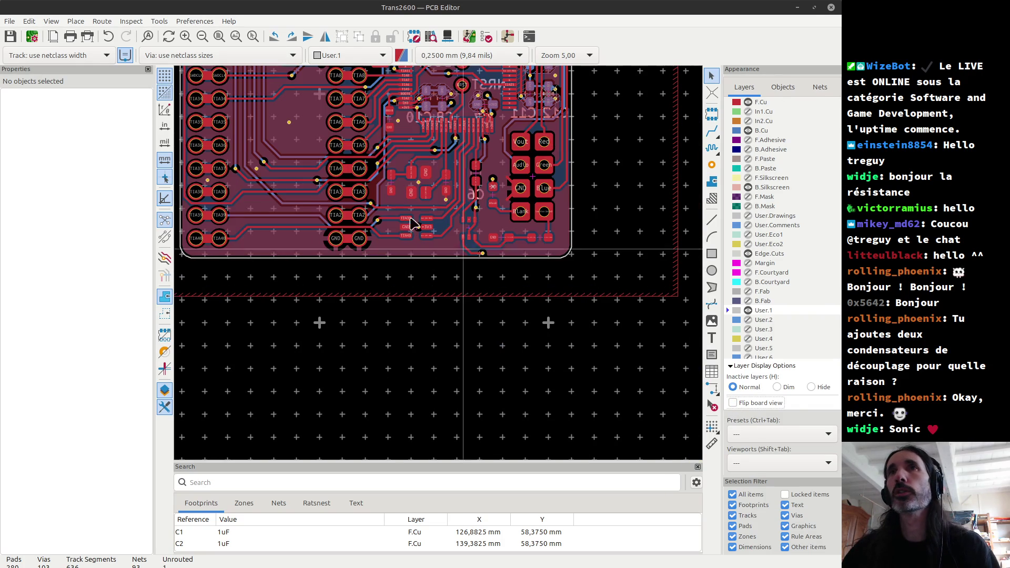
Select footprint U3 and cross-probe to its symbol in the Schematic Editor.
{"action": "scroll", "coordinate": [444, 261], "scroll_direction": "up", "scroll_amount": 5}
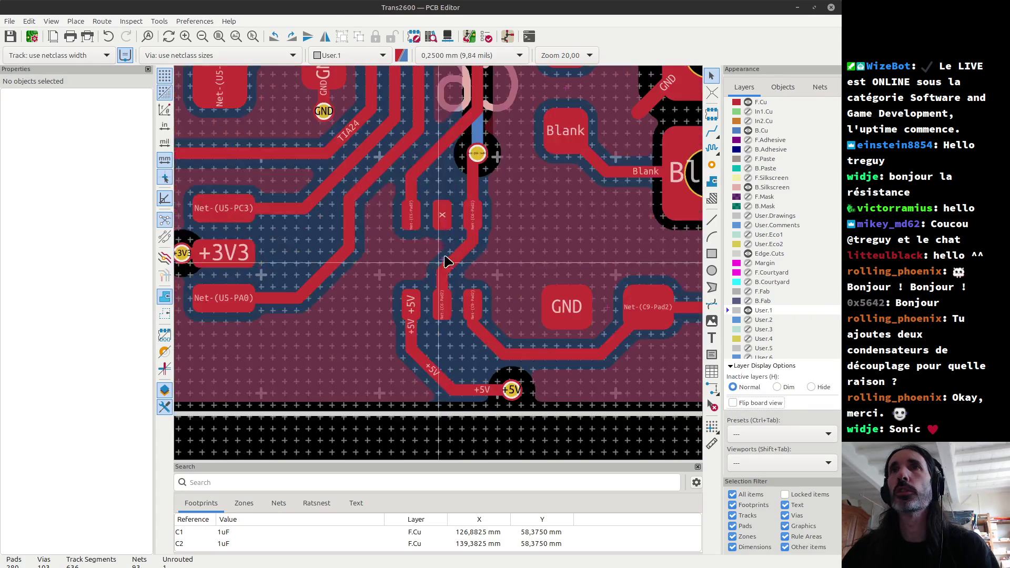
{"action": "left_click", "coordinate": [440, 263]}
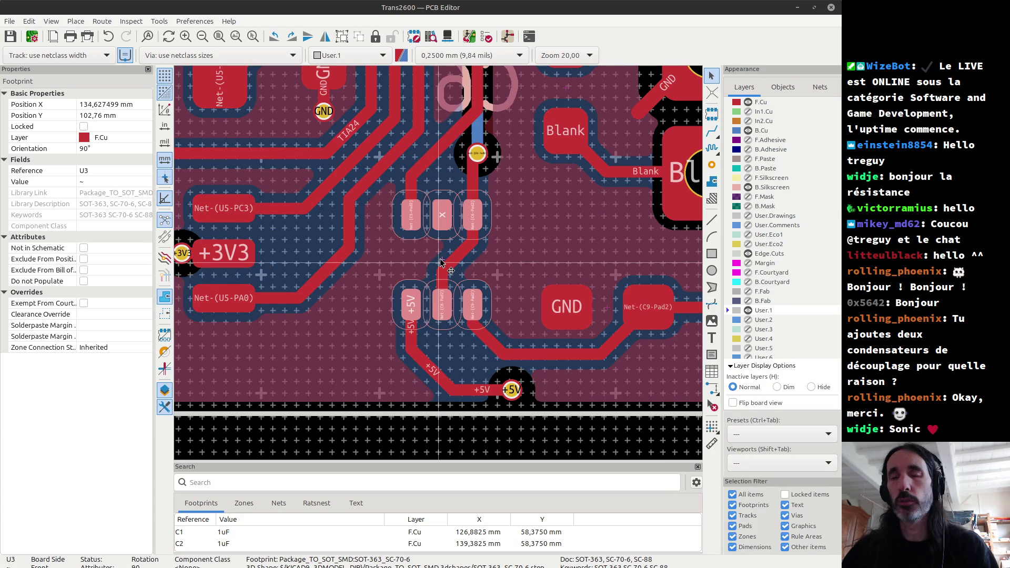
{"action": "left_click", "coordinate": [506, 38]}
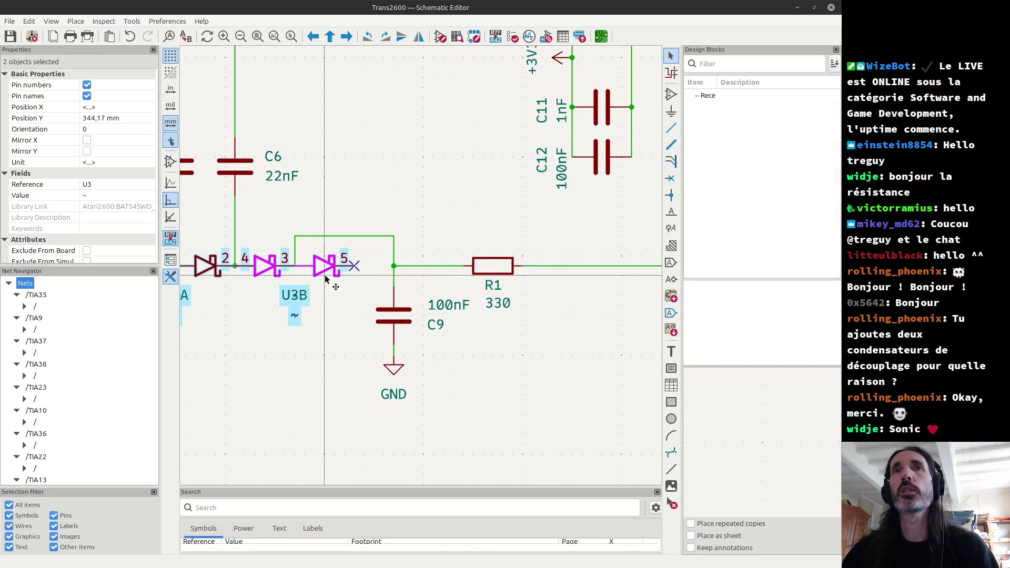
Select only U3's unit B symbol and open its Symbol Properties.
{"action": "left_click", "coordinate": [290, 267]}
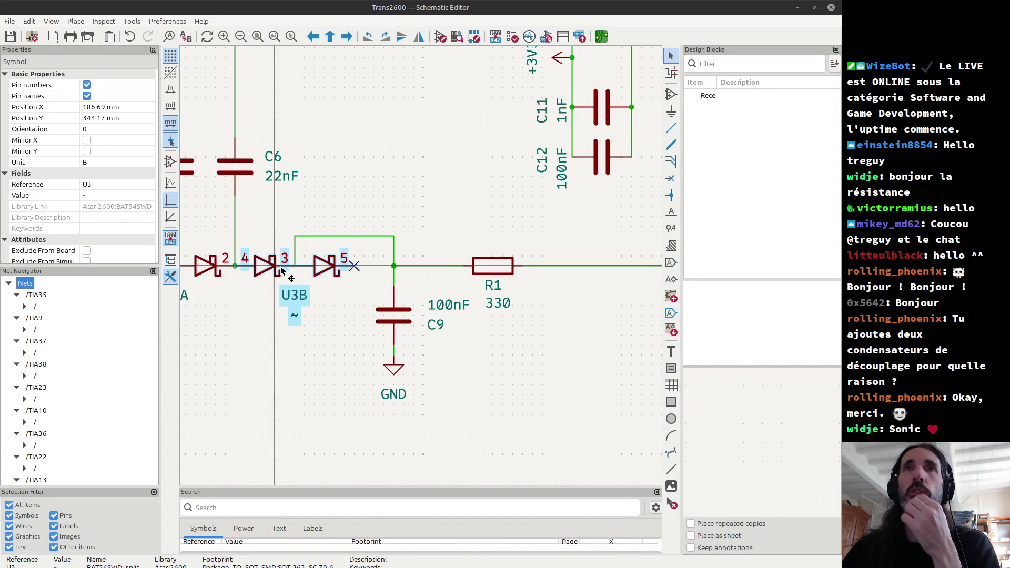
{"action": "double_click", "coordinate": [316, 266]}
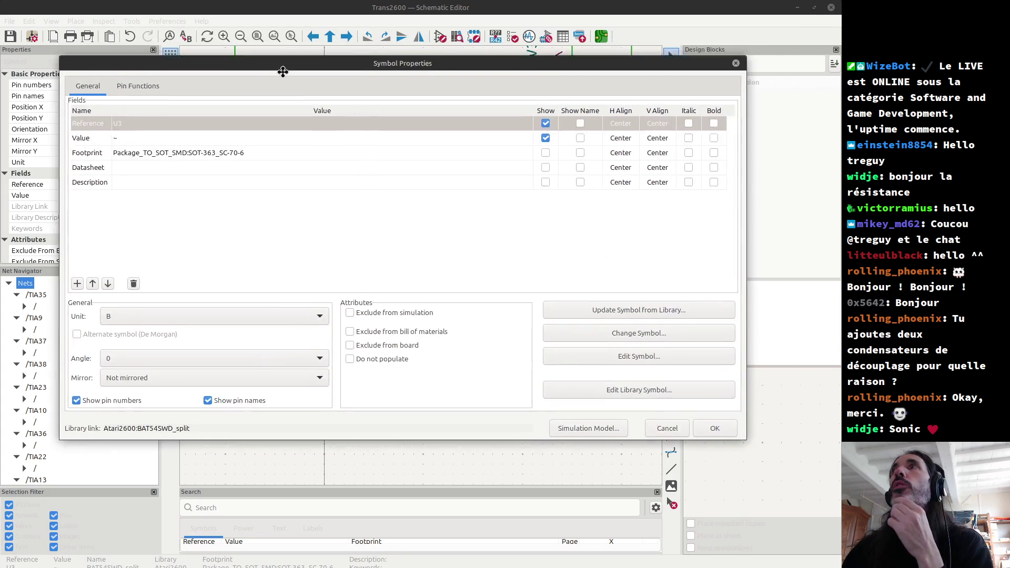
Dismiss the symbol-swap options without changes and reopen U3's Symbol Properties.
{"action": "left_click", "coordinate": [306, 157]}
{"action": "left_click", "coordinate": [305, 157]}
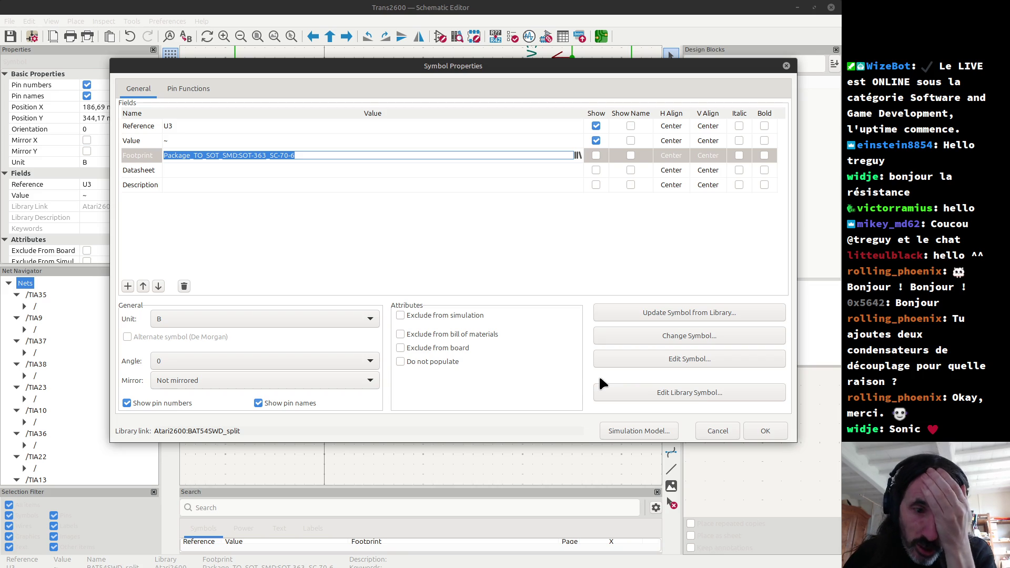
{"action": "left_click", "coordinate": [689, 337]}
{"action": "left_click_drag", "start_coordinate": [559, 26], "coordinate": [362, 68]}
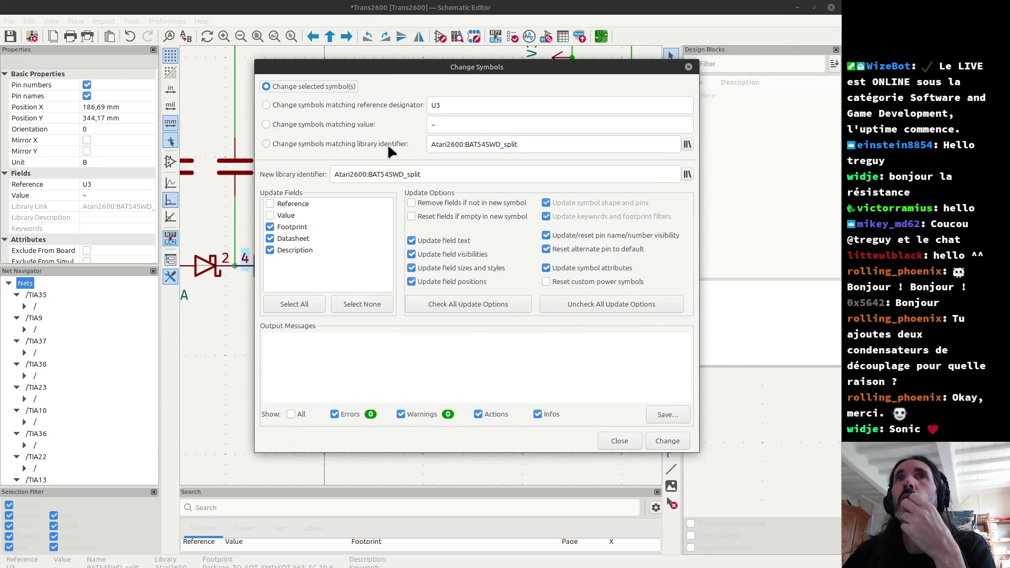
{"action": "left_click", "coordinate": [624, 441]}
{"action": "double_click", "coordinate": [321, 255]}
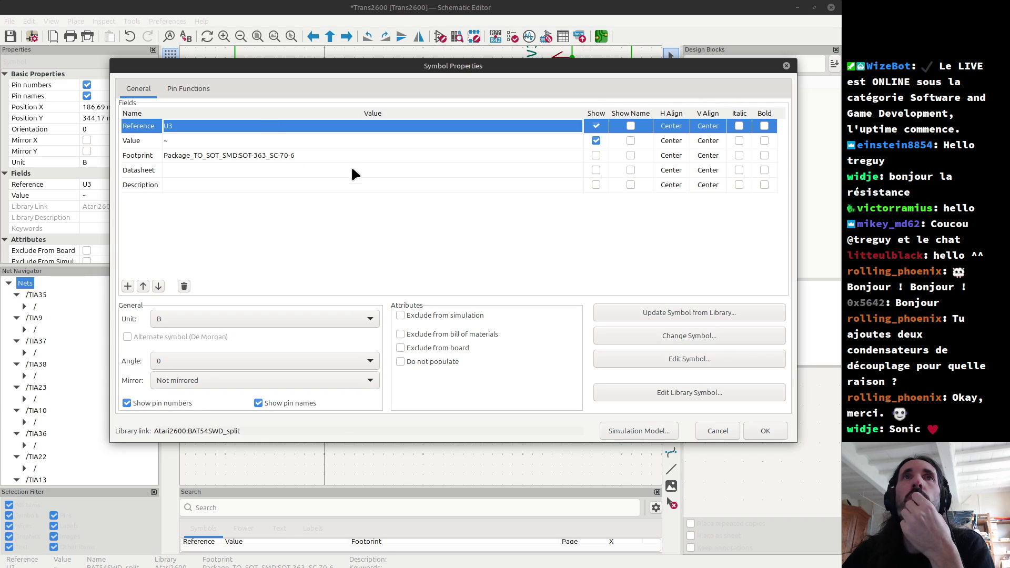
Assign U3 the SOT-363_SC-70-6_Handsoldering footprint from the Footprint Chooser and apply it.
{"action": "left_click", "coordinate": [343, 154]}
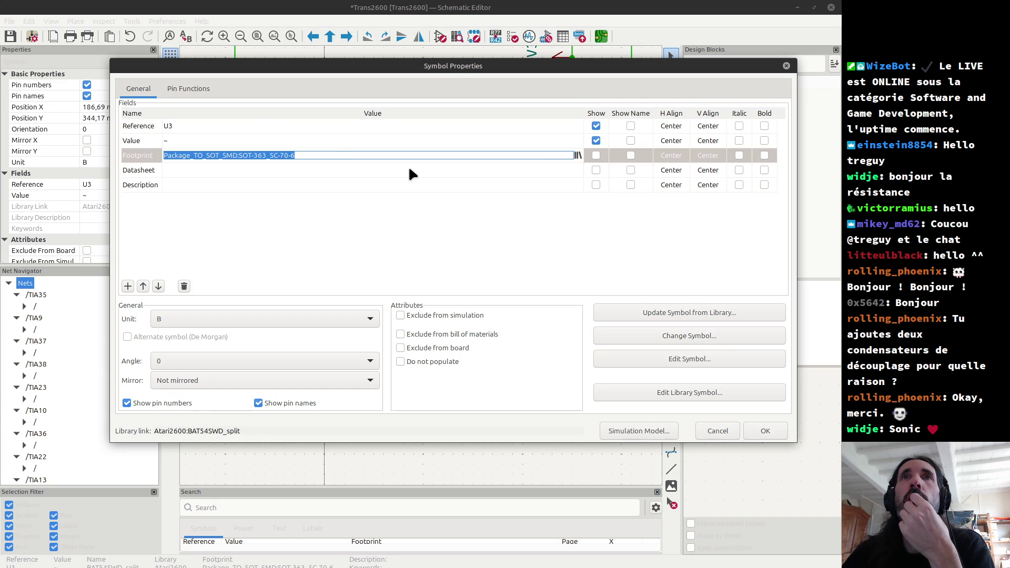
{"action": "left_click", "coordinate": [577, 155]}
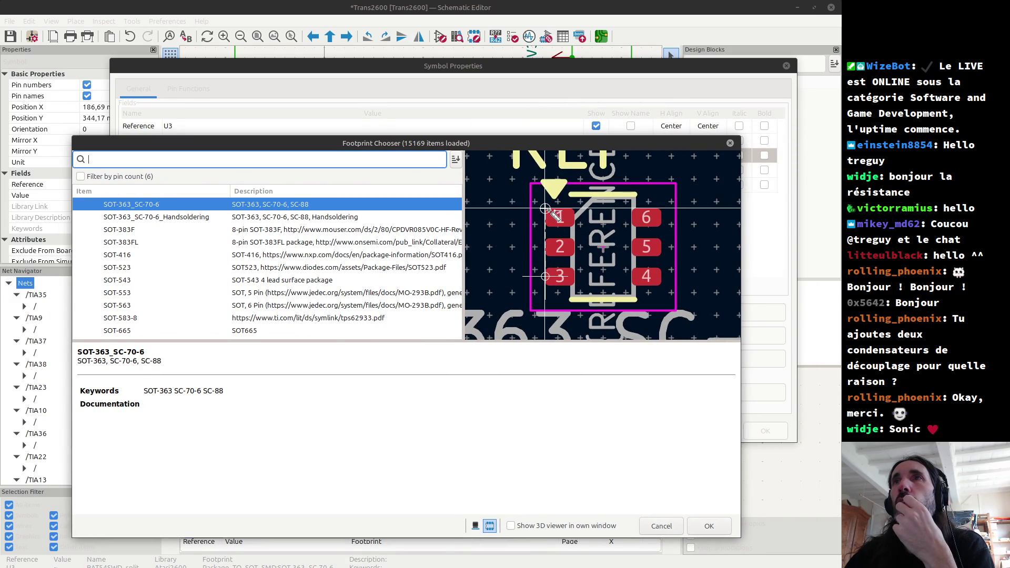
{"action": "left_click", "coordinate": [190, 217]}
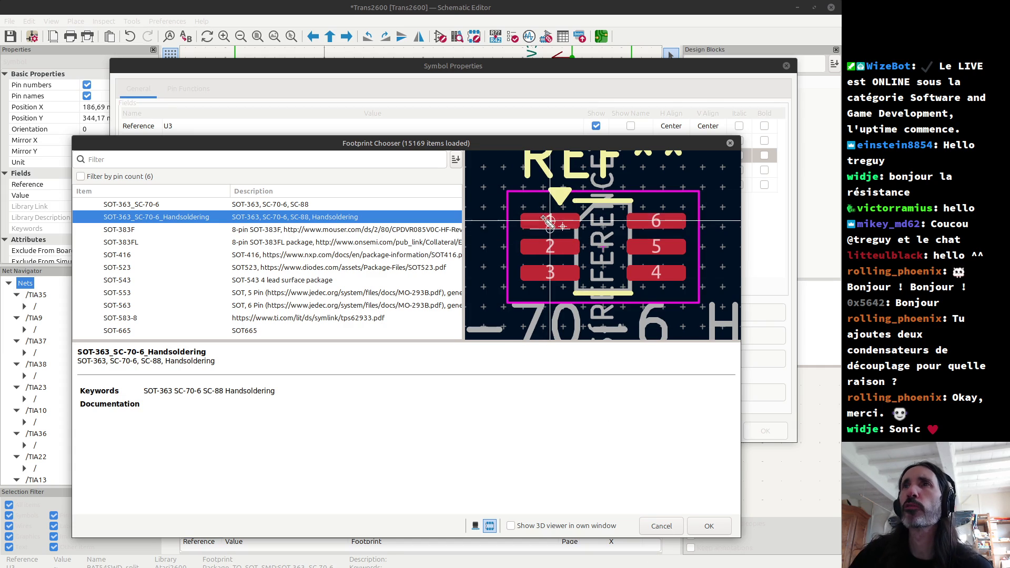
{"action": "left_click", "coordinate": [713, 525]}
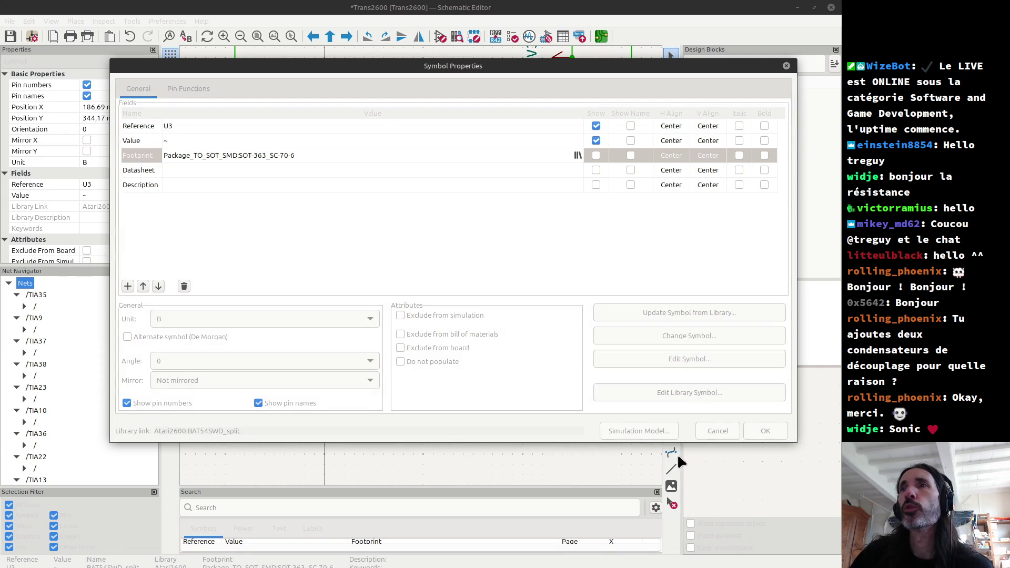
{"action": "left_click", "coordinate": [764, 431]}
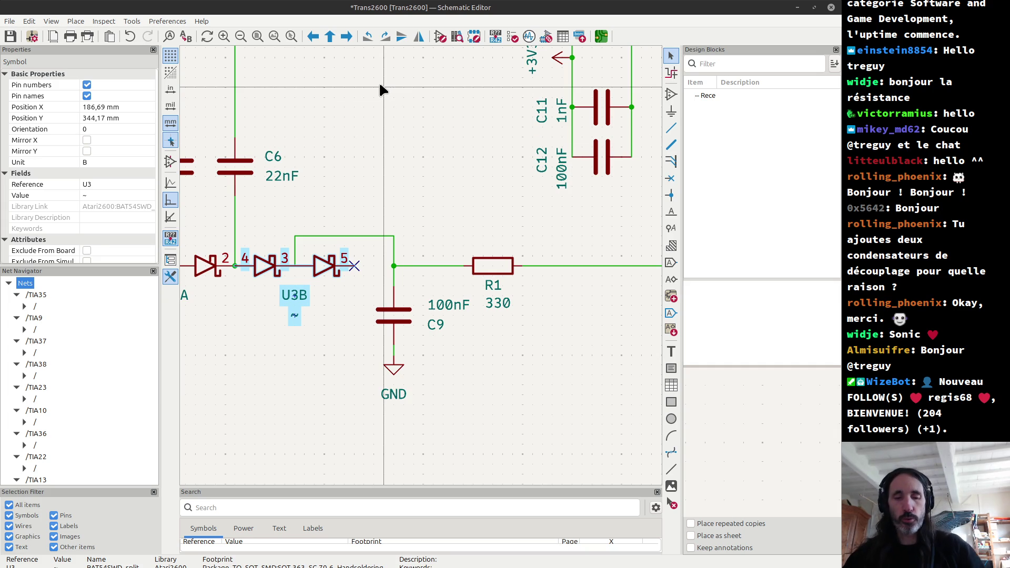
Save the schematic with U3 on the SOT-363_SC-70-6_Handsoldering footprint.
{"action": "key", "text": "ctrl+s"}
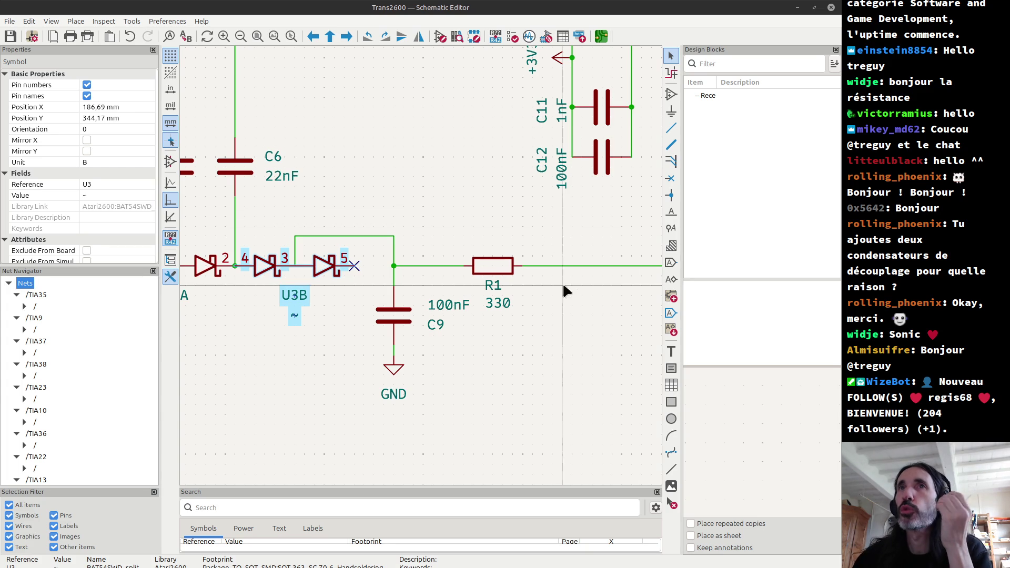
{"action": "scroll", "coordinate": [422, 267], "scroll_direction": "down", "scroll_amount": 5}
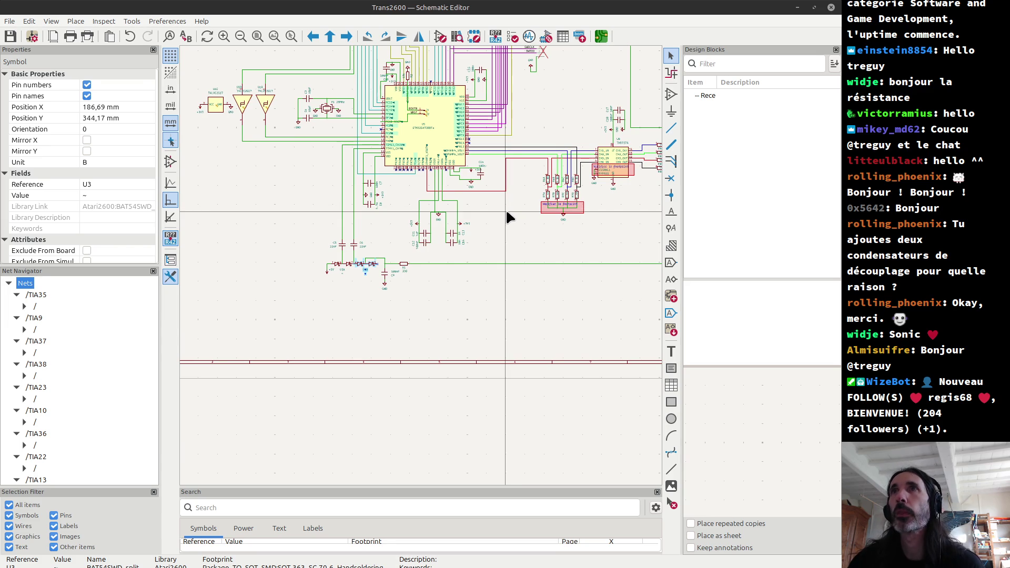
{"action": "scroll", "coordinate": [508, 216], "scroll_direction": "down", "scroll_amount": 3}
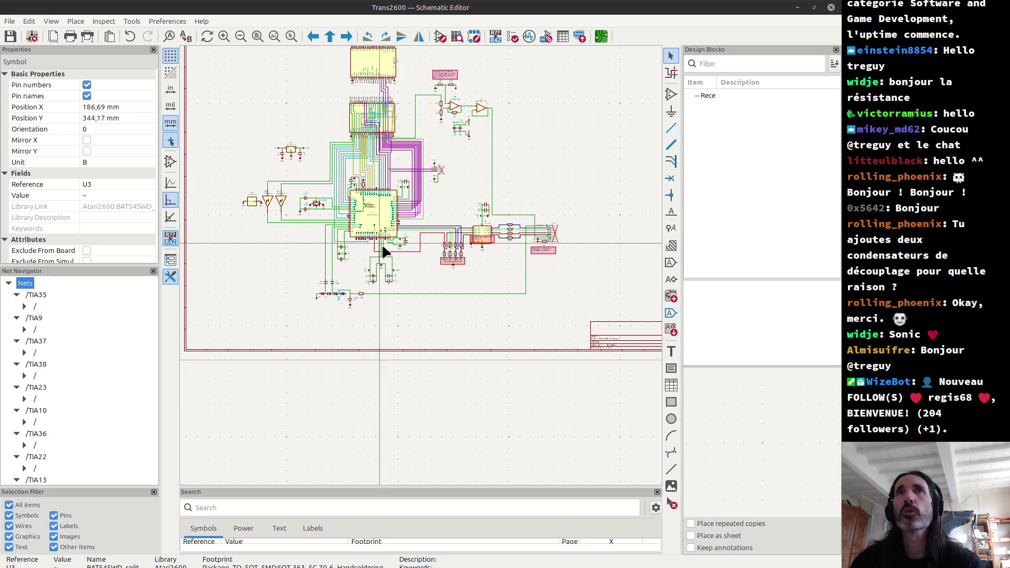
{"action": "scroll", "coordinate": [383, 250], "scroll_direction": "down", "scroll_amount": 2}
{"action": "scroll", "coordinate": [425, 271], "scroll_direction": "up", "scroll_amount": 2}
{"action": "scroll", "coordinate": [425, 271], "scroll_direction": "up", "scroll_amount": 3}
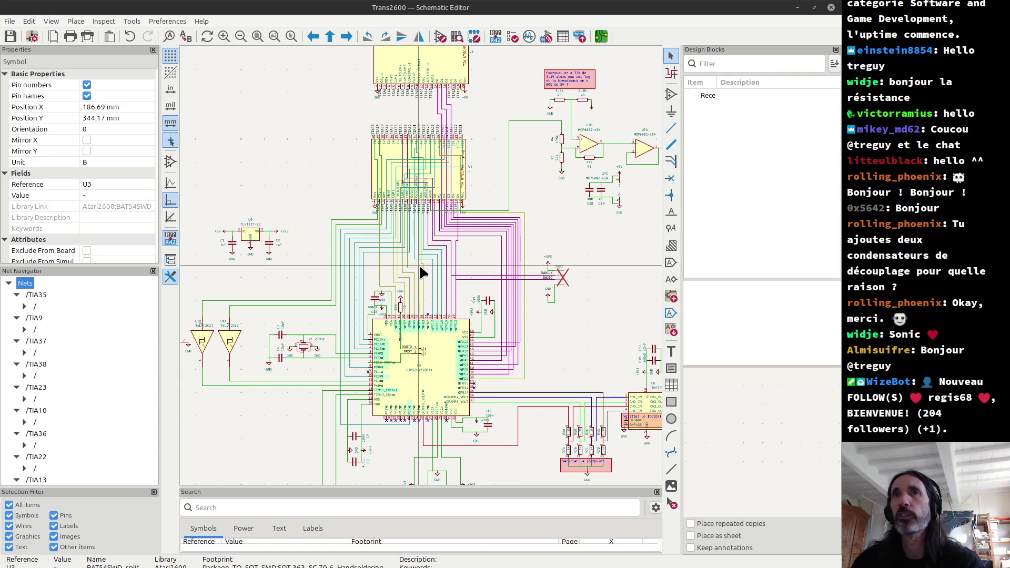
{"action": "key", "text": "alt+Tab"}
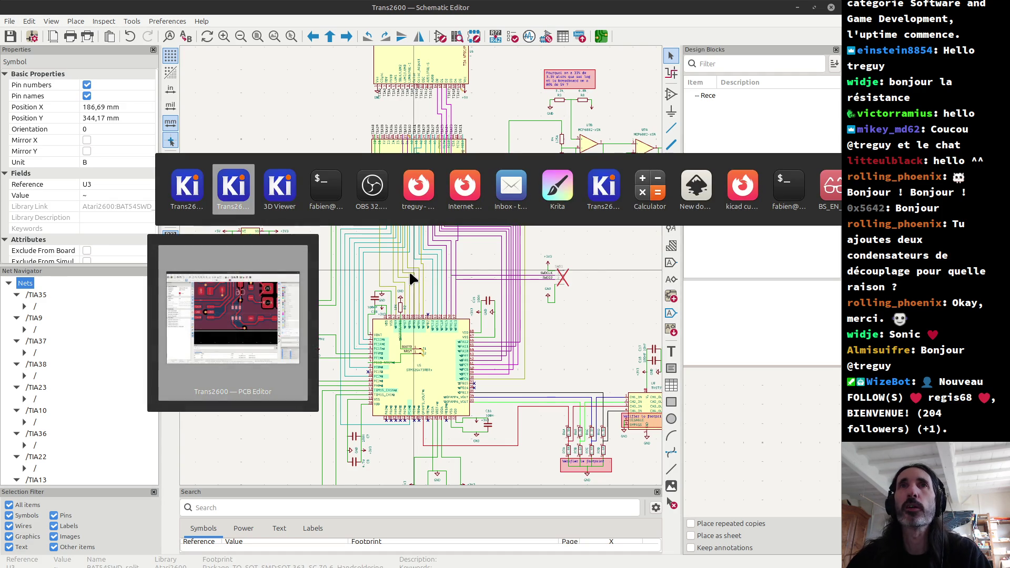
Orbit the Trans2600 board in 3D, fit it to a top-down view, then tilt it into perspective.
{"action": "scroll", "coordinate": [414, 251], "scroll_direction": "down", "scroll_amount": 8}
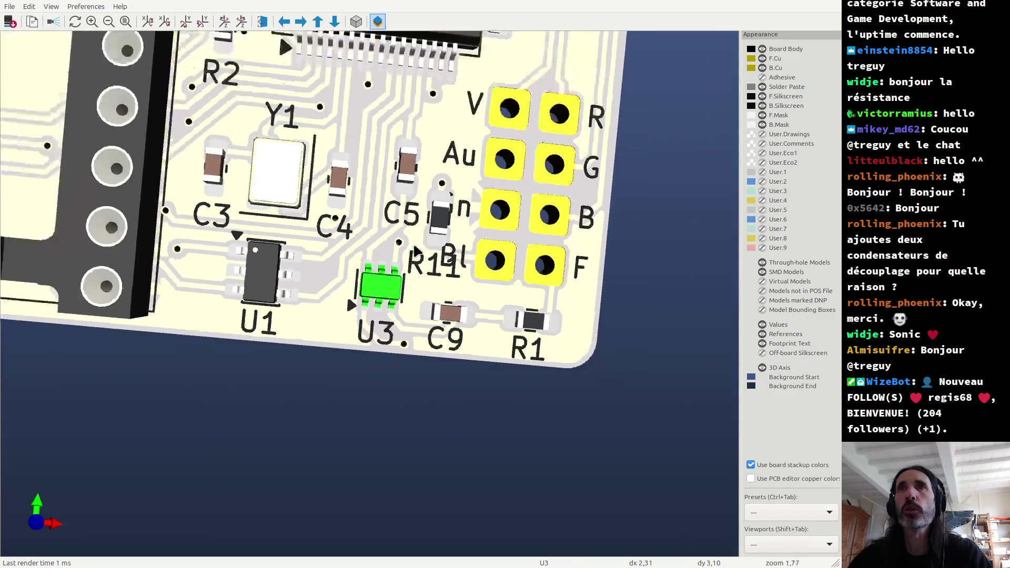
{"action": "scroll", "coordinate": [301, 306], "scroll_direction": "down", "scroll_amount": 3}
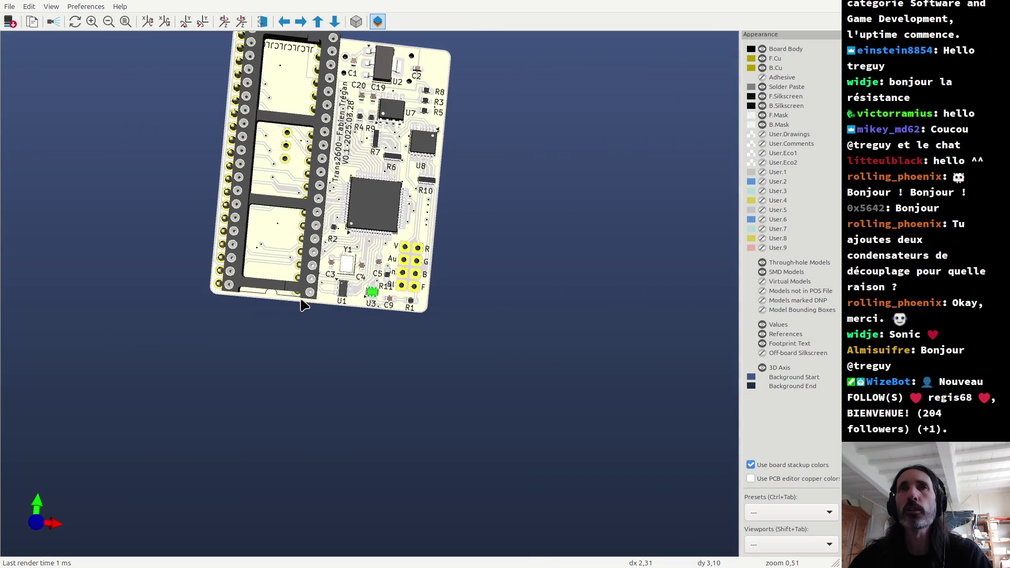
{"action": "mouse_move", "coordinate": [336, 281]}
{"action": "left_mouse_down"}
{"action": "mouse_move", "coordinate": [362, 263]}
{"action": "mouse_move", "coordinate": [364, 292]}
{"action": "mouse_move", "coordinate": [368, 283]}
{"action": "mouse_move", "coordinate": [389, 43]}
{"action": "left_mouse_up"}
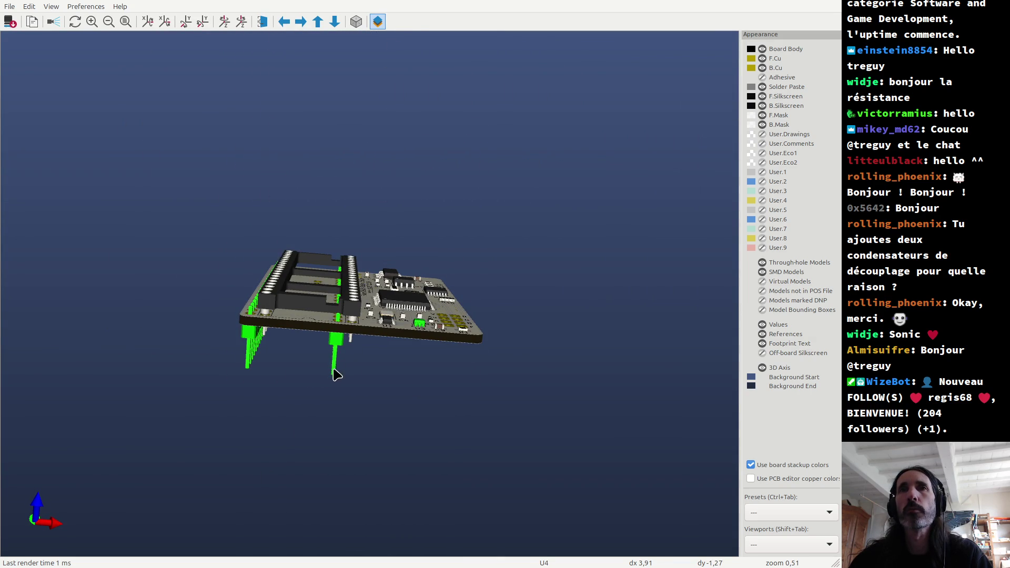
{"action": "mouse_move", "coordinate": [349, 279]}
{"action": "left_mouse_down"}
{"action": "mouse_move", "coordinate": [349, 303]}
{"action": "mouse_move", "coordinate": [293, 373]}
{"action": "left_mouse_up"}
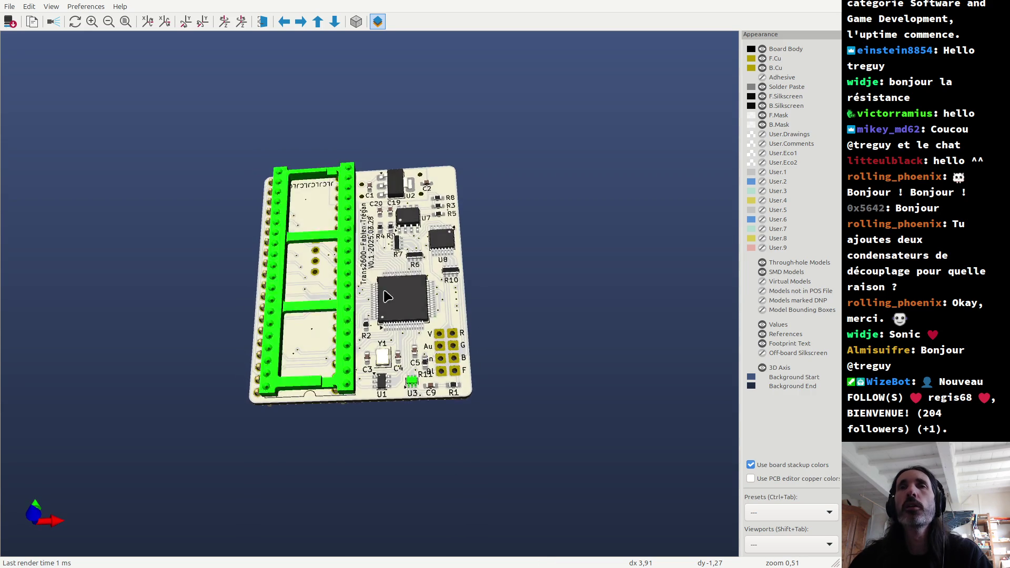
{"action": "mouse_move", "coordinate": [305, 316]}
{"action": "left_mouse_down"}
{"action": "mouse_move", "coordinate": [338, 196]}
{"action": "mouse_move", "coordinate": [473, 284]}
{"action": "mouse_move", "coordinate": [418, 246]}
{"action": "left_mouse_up"}
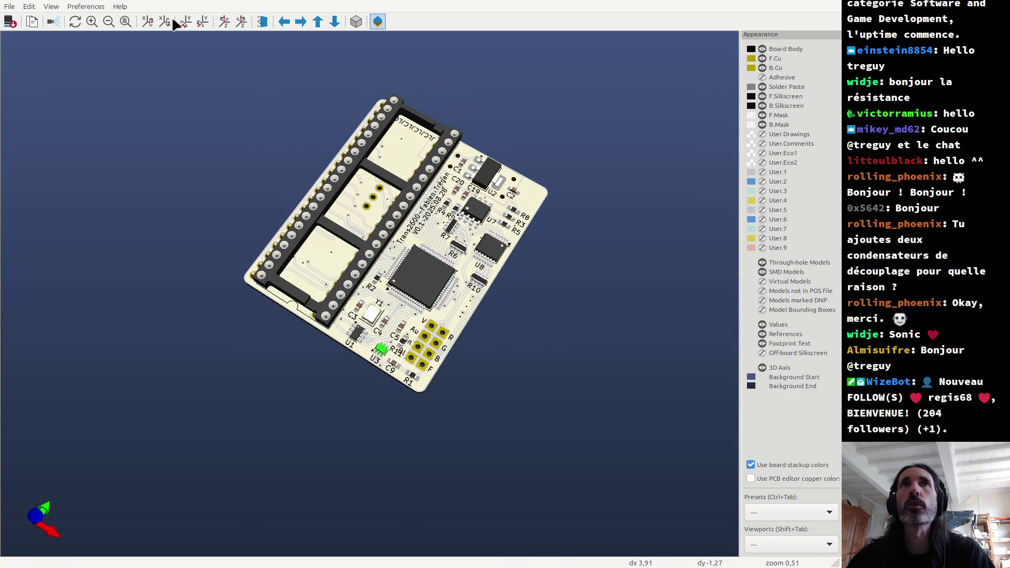
{"action": "left_click", "coordinate": [126, 21]}
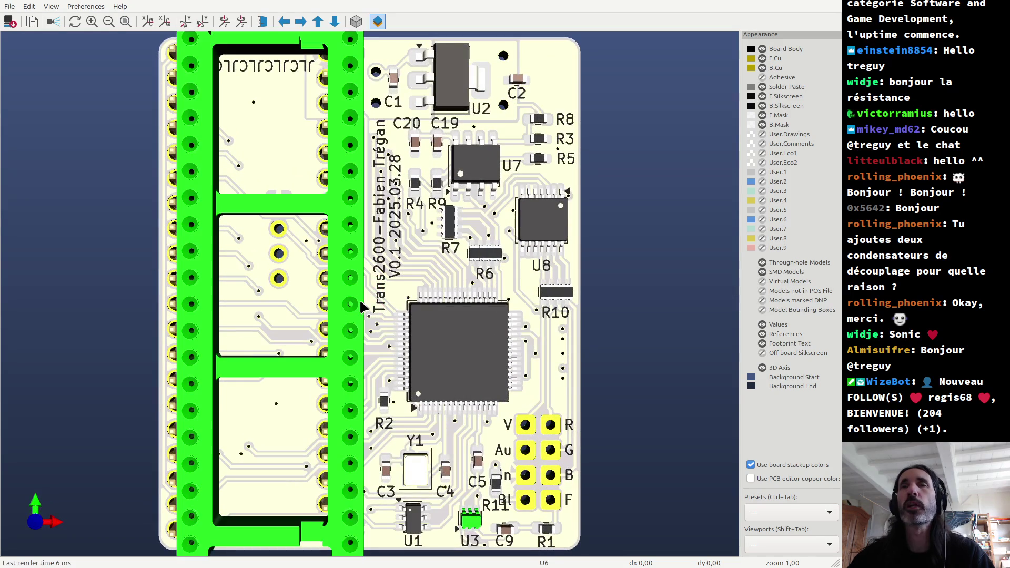
{"action": "scroll", "coordinate": [392, 297], "scroll_direction": "down", "scroll_amount": 3}
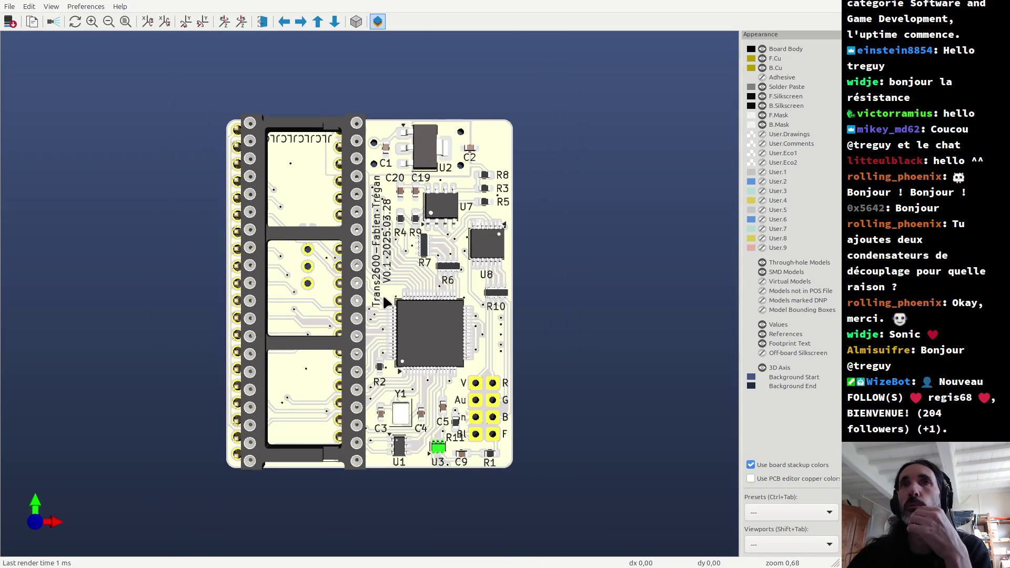
{"action": "mouse_move", "coordinate": [380, 291]}
{"action": "left_mouse_down"}
{"action": "mouse_move", "coordinate": [388, 243]}
{"action": "mouse_move", "coordinate": [442, 185]}
{"action": "mouse_move", "coordinate": [392, 177]}
{"action": "mouse_move", "coordinate": [388, 210]}
{"action": "mouse_move", "coordinate": [396, 185]}
{"action": "left_mouse_up"}
{"action": "mouse_move", "coordinate": [379, 320]}
{"action": "left_mouse_down"}
{"action": "mouse_move", "coordinate": [392, 247]}
{"action": "mouse_move", "coordinate": [405, 280]}
{"action": "mouse_move", "coordinate": [404, 187]}
{"action": "mouse_move", "coordinate": [401, 221]}
{"action": "mouse_move", "coordinate": [391, 226]}
{"action": "mouse_move", "coordinate": [387, 208]}
{"action": "mouse_move", "coordinate": [381, 221]}
{"action": "left_mouse_up"}
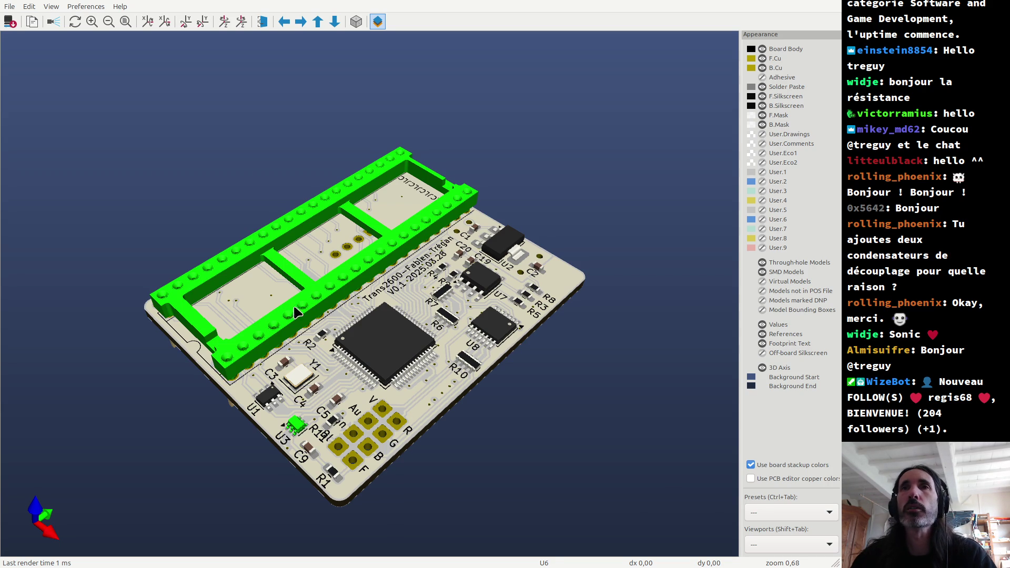
Orbit the 3D board through edge-on, overhead and perspective angles, then return to the PCB layout at U3.
{"action": "mouse_move", "coordinate": [415, 284]}
{"action": "left_mouse_down"}
{"action": "mouse_move", "coordinate": [334, 328]}
{"action": "mouse_move", "coordinate": [363, 289]}
{"action": "left_mouse_up"}
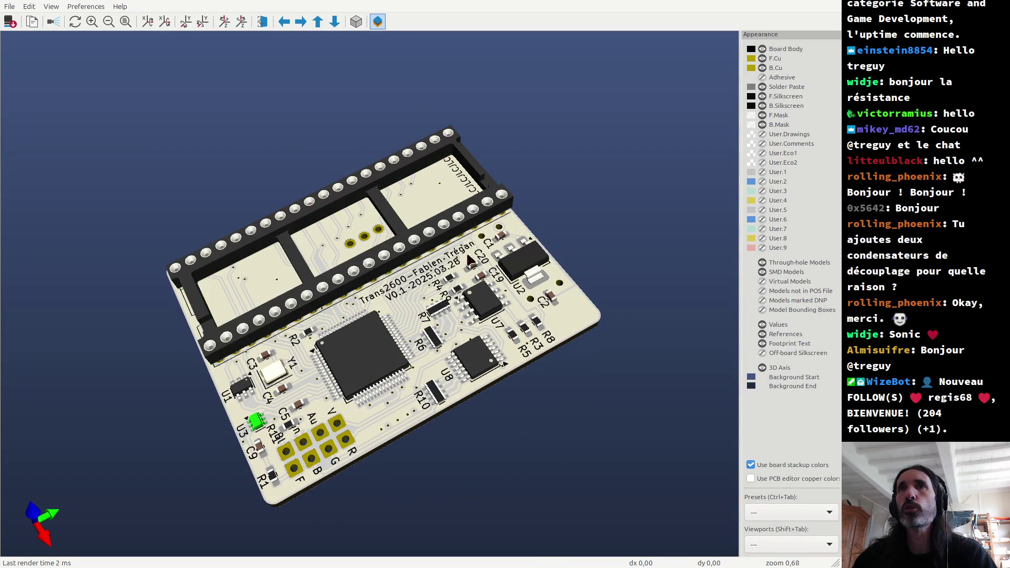
{"action": "mouse_move", "coordinate": [193, 380]}
{"action": "left_mouse_down"}
{"action": "mouse_move", "coordinate": [557, 273]}
{"action": "mouse_move", "coordinate": [255, 293]}
{"action": "left_mouse_up"}
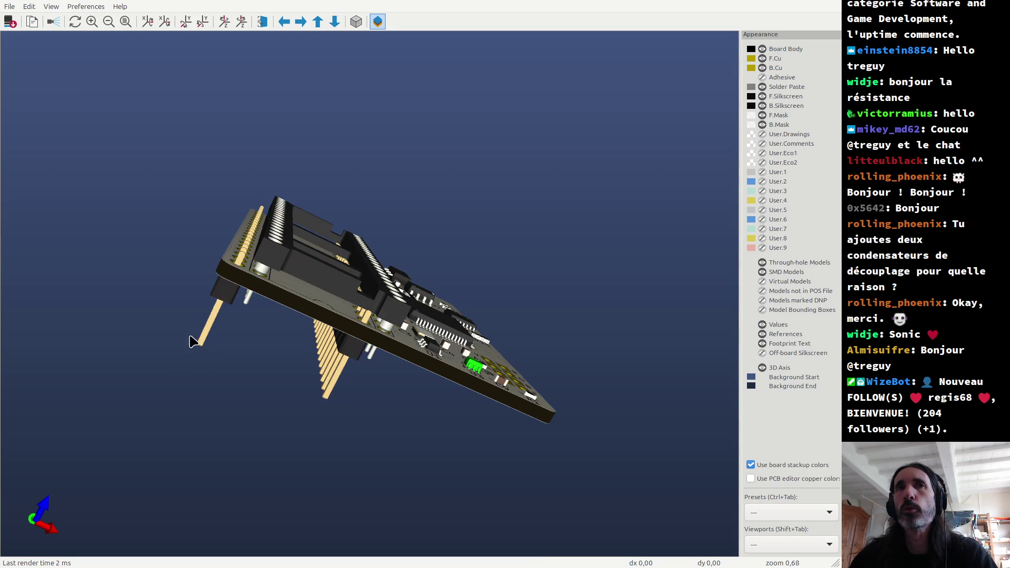
{"action": "left_click_drag", "start_coordinate": [368, 273], "coordinate": [97, 405]}
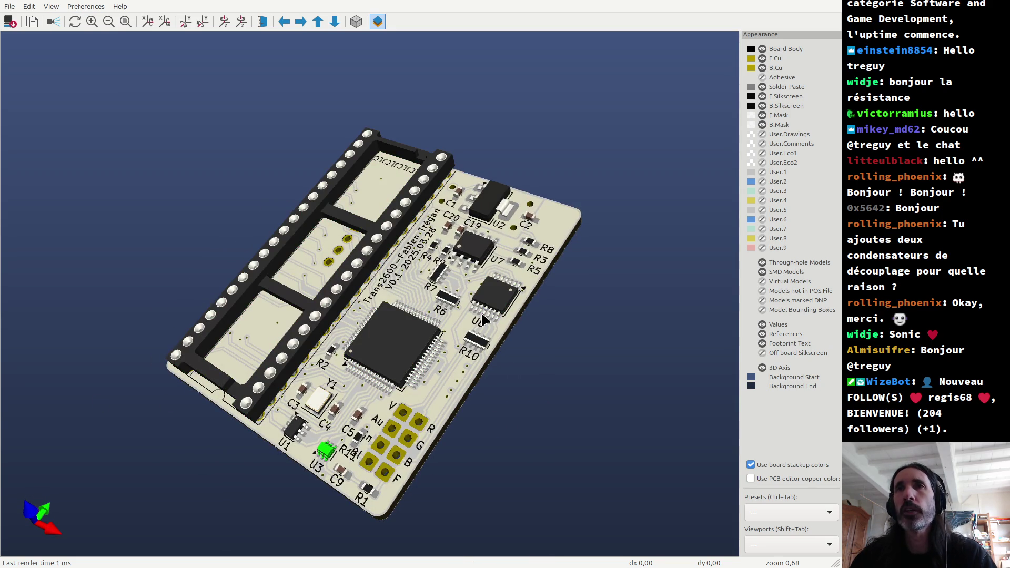
{"action": "mouse_move", "coordinate": [403, 310]}
{"action": "left_mouse_down"}
{"action": "mouse_move", "coordinate": [415, 279]}
{"action": "mouse_move", "coordinate": [483, 287]}
{"action": "mouse_move", "coordinate": [372, 315]}
{"action": "left_mouse_up"}
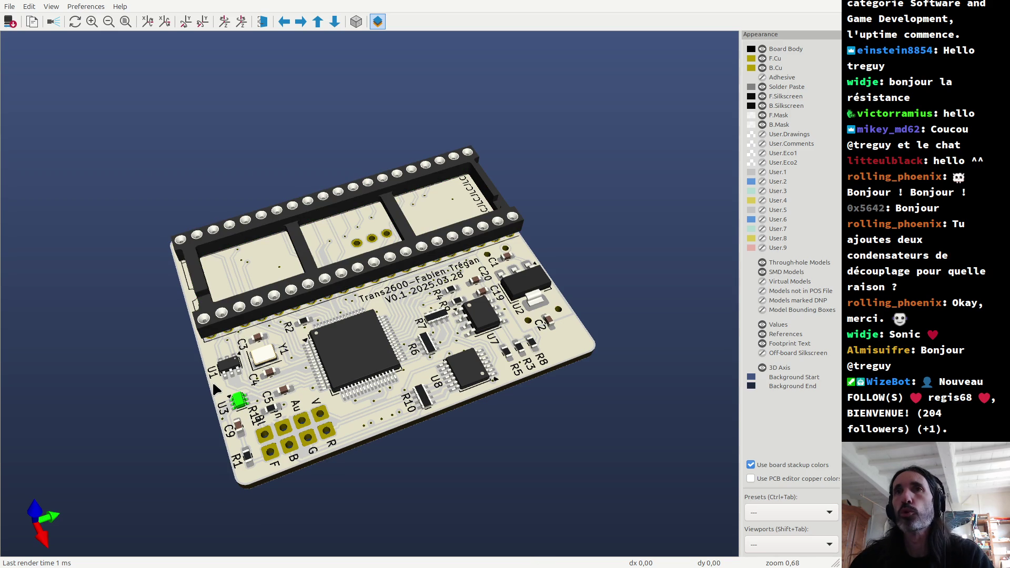
{"action": "mouse_move", "coordinate": [316, 366]}
{"action": "left_mouse_down"}
{"action": "mouse_move", "coordinate": [559, 332]}
{"action": "mouse_move", "coordinate": [476, 489]}
{"action": "mouse_move", "coordinate": [579, 473]}
{"action": "mouse_move", "coordinate": [495, 457]}
{"action": "mouse_move", "coordinate": [488, 435]}
{"action": "left_mouse_up"}
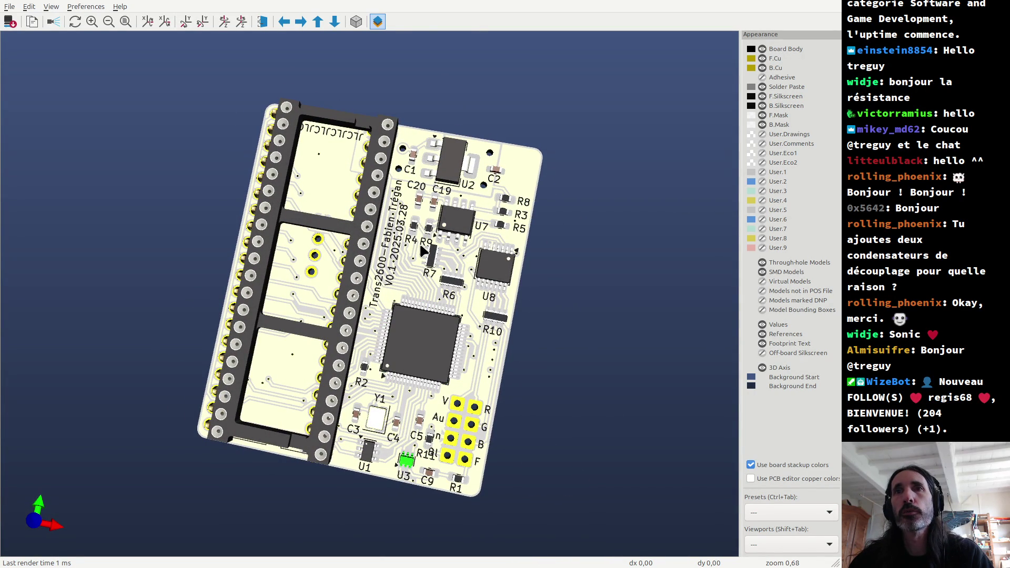
{"action": "left_click", "coordinate": [409, 459]}
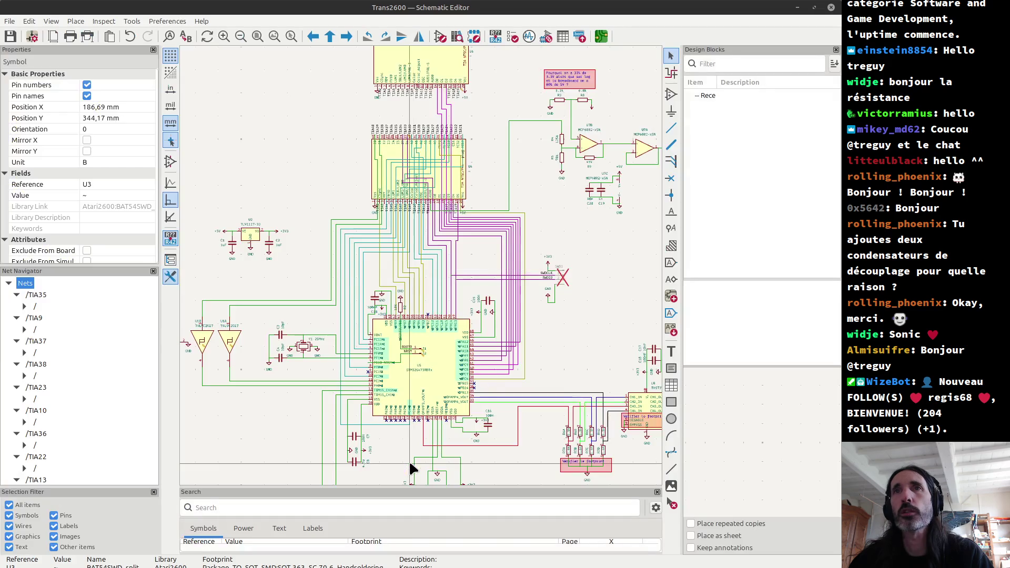
{"action": "key", "text": "alt+Tab"}
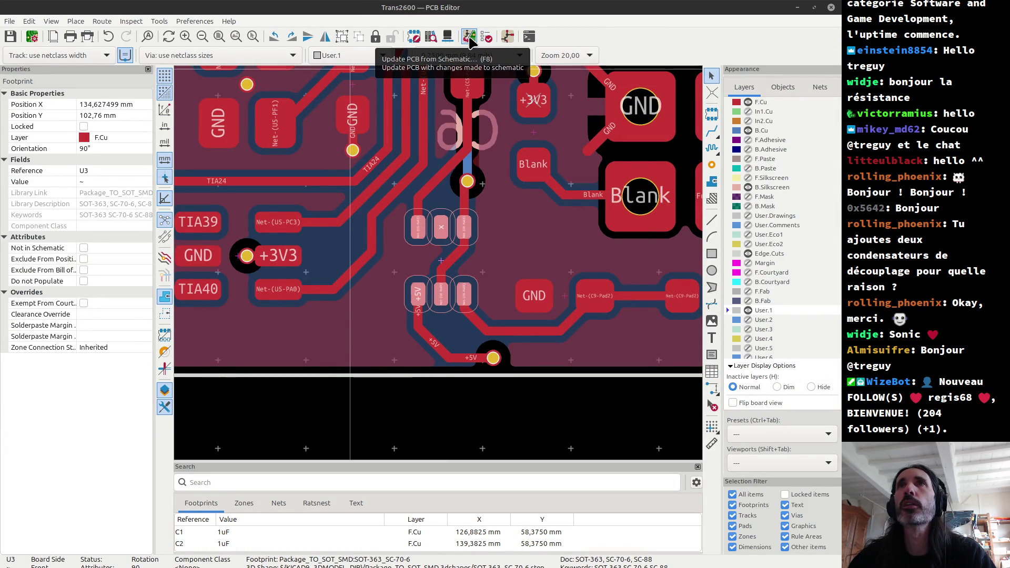
Update the PCB from the schematic so U3 takes the hand-soldering SOT-363_SC-70-6 footprint.
{"action": "left_click", "coordinate": [471, 40]}
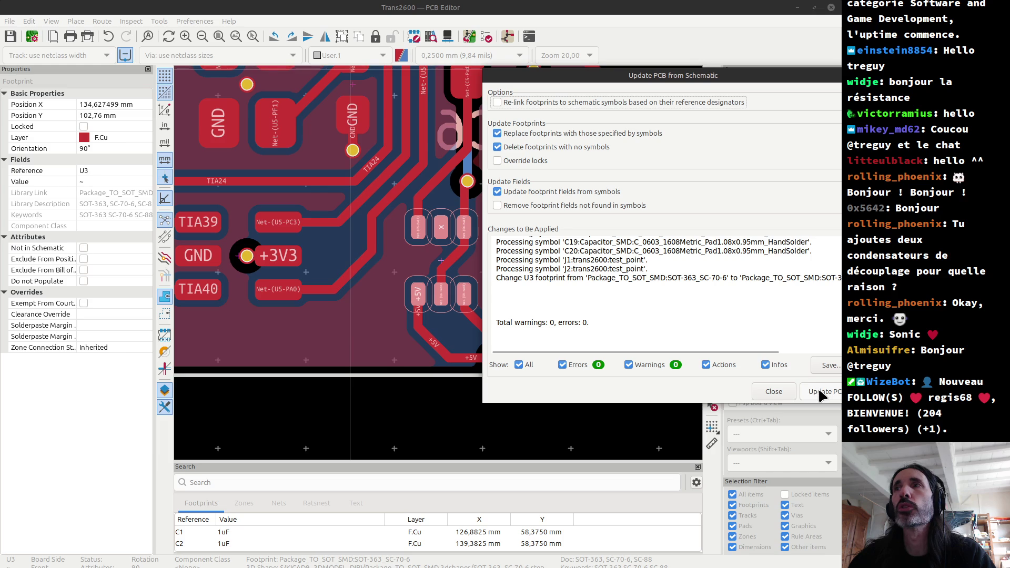
{"action": "left_click", "coordinate": [819, 391]}
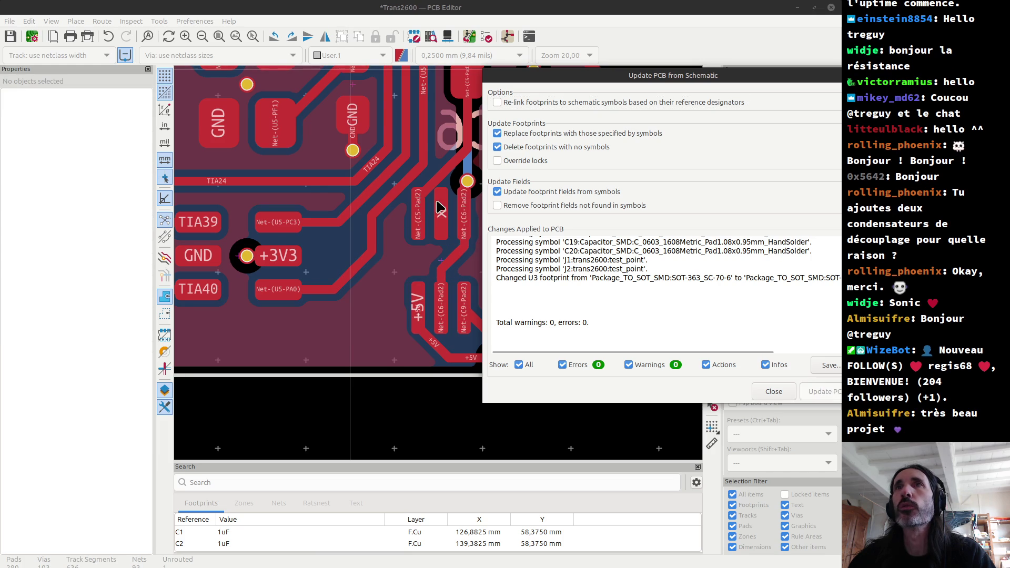
{"action": "left_click", "coordinate": [771, 398]}
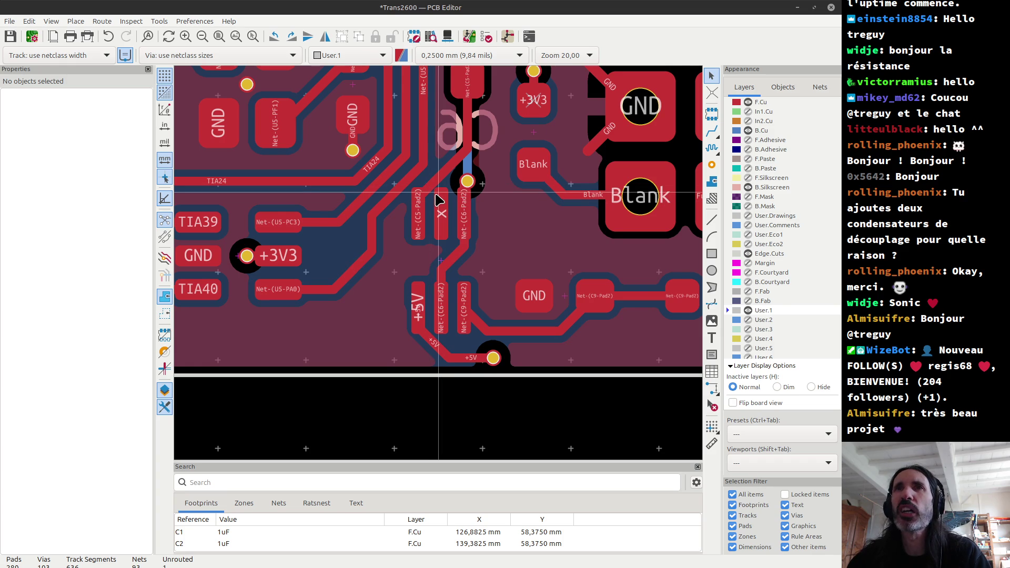
Delete the diagonal front-copper track running from the C5 pad to the via.
{"action": "scroll", "coordinate": [435, 199], "scroll_direction": "up", "scroll_amount": 5}
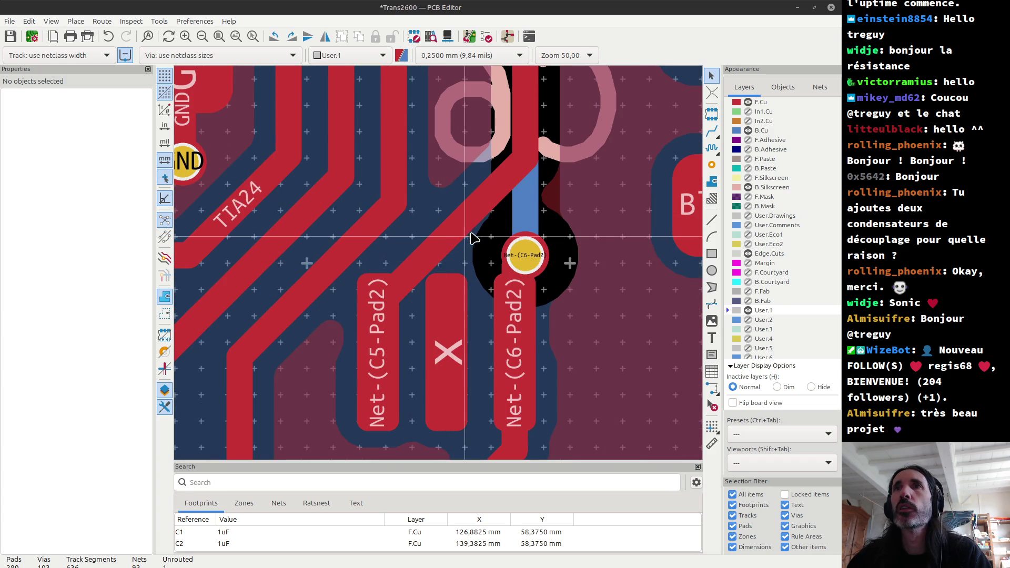
{"action": "left_click", "coordinate": [457, 237]}
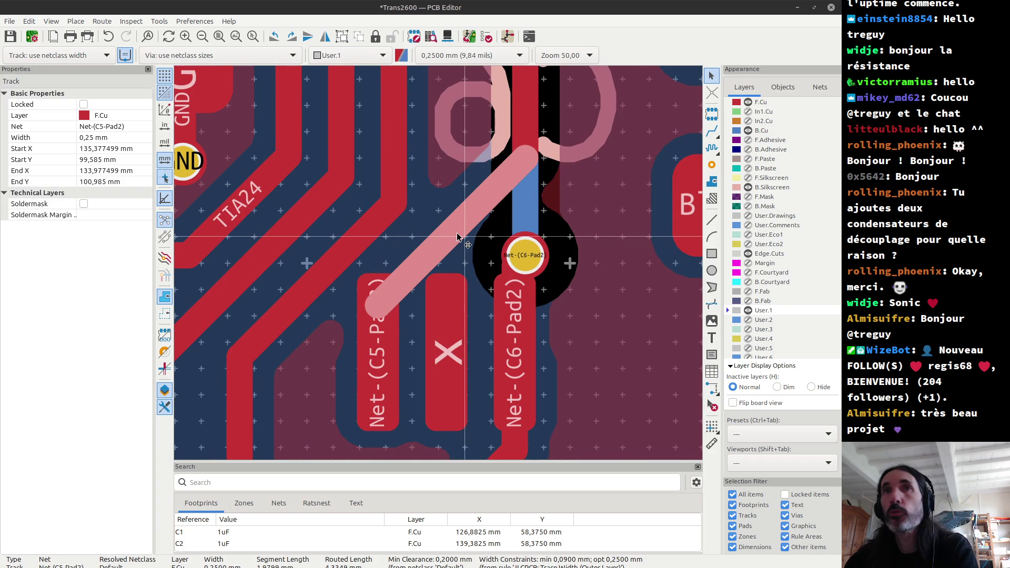
{"action": "key", "text": "Delete"}
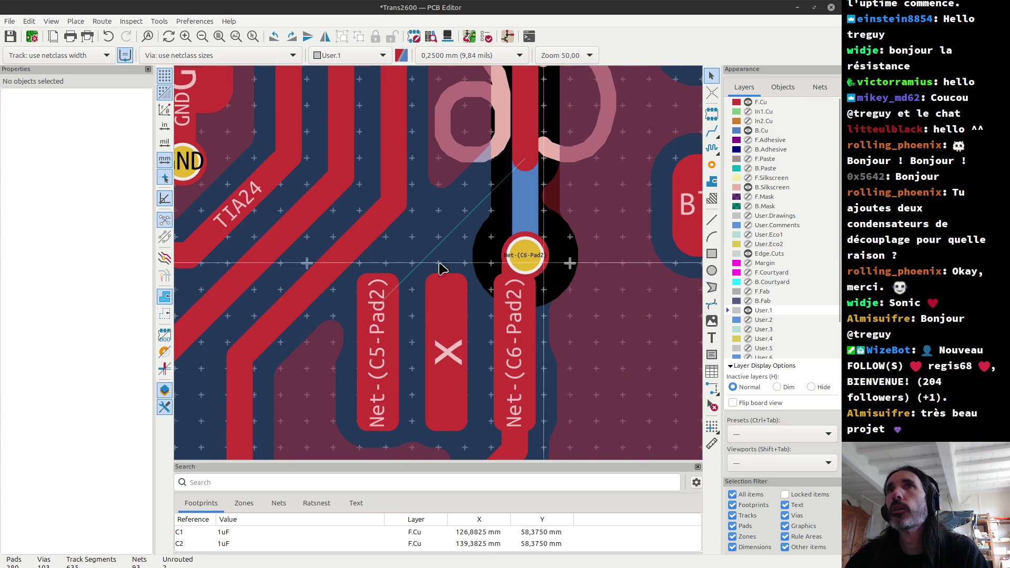
{"action": "scroll", "coordinate": [342, 263], "scroll_direction": "down", "scroll_amount": 3}
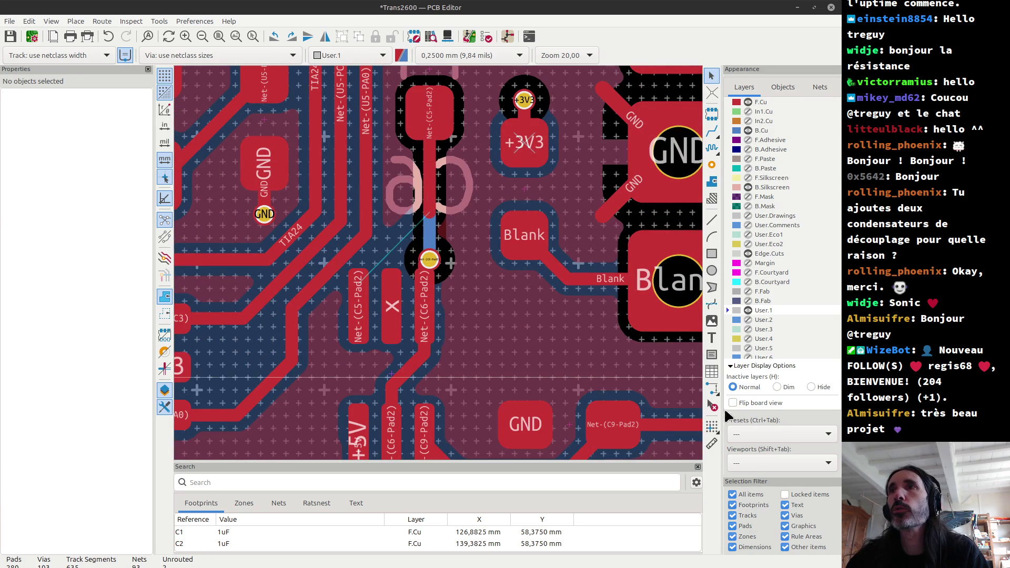
Place the grid origin on a pad near U3.
{"action": "left_click", "coordinate": [712, 426]}
{"action": "scroll", "coordinate": [300, 270], "scroll_direction": "down", "scroll_amount": 1}
{"action": "left_click", "coordinate": [392, 134]}
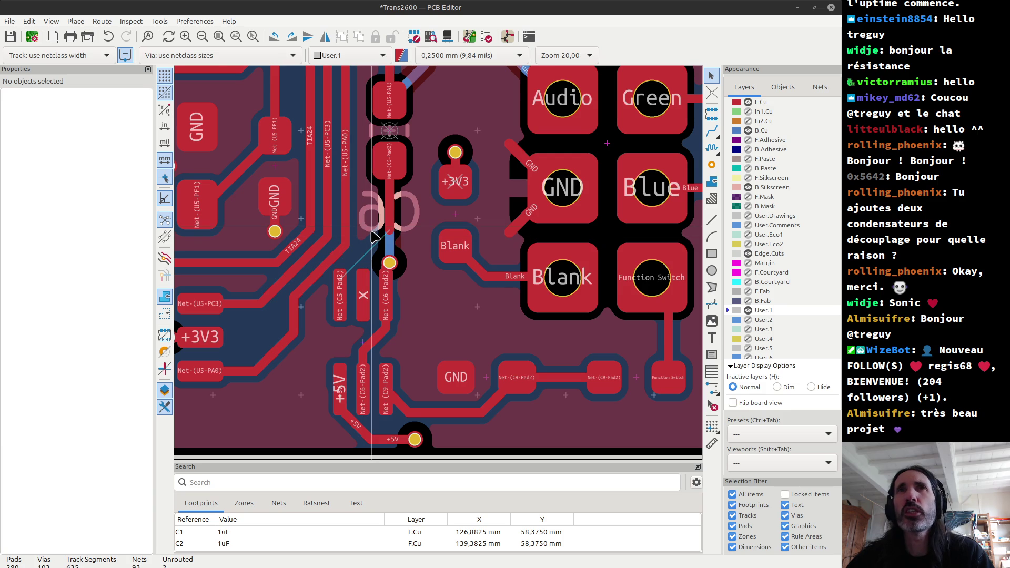
Start a track route from the C5 pad, then cancel it.
{"action": "scroll", "coordinate": [374, 215], "scroll_direction": "up", "scroll_amount": 3}
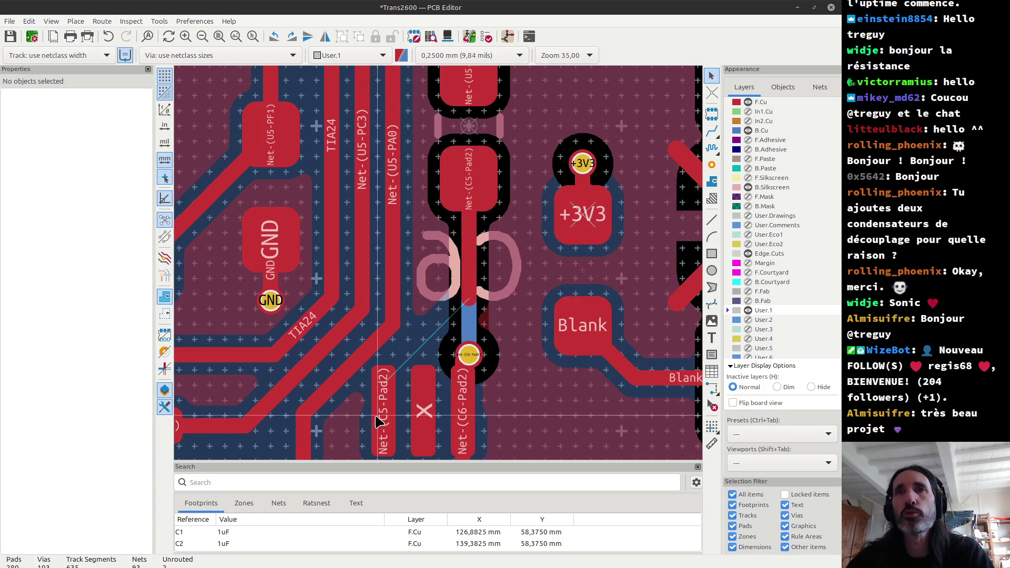
{"action": "key", "text": "x"}
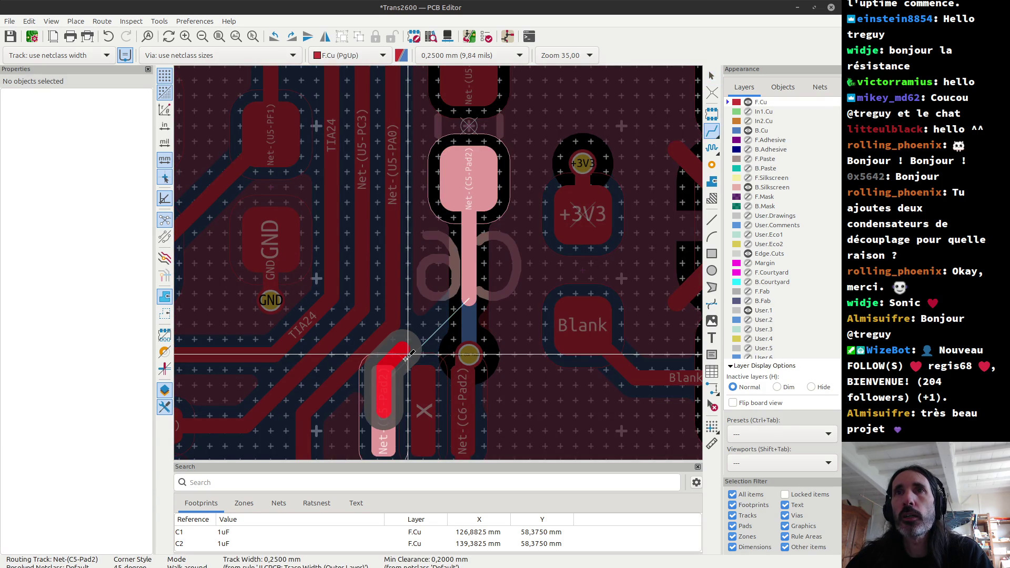
{"action": "key", "text": "Escape"}
{"action": "scroll", "coordinate": [439, 288], "scroll_direction": "down", "scroll_amount": 4}
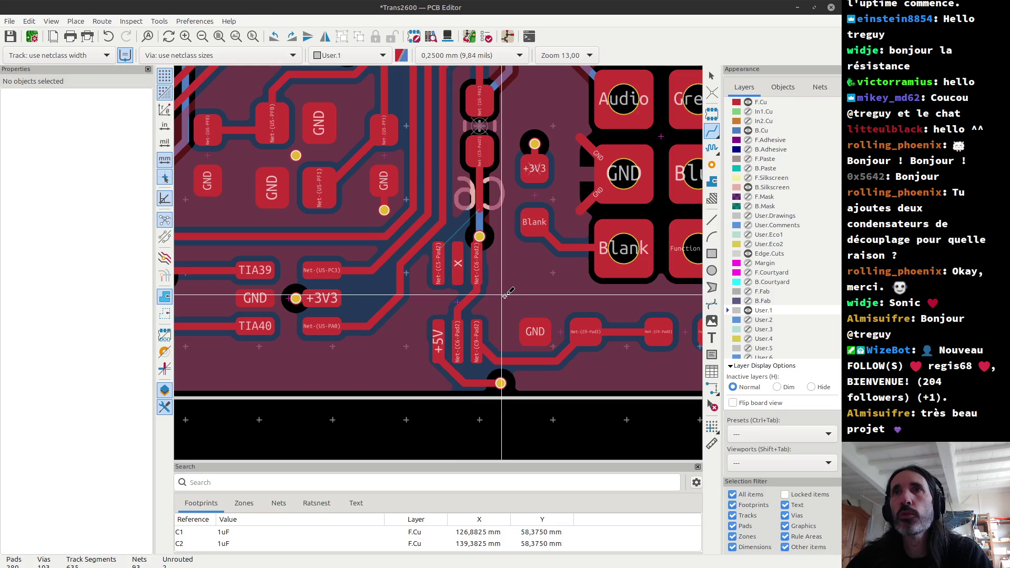
{"action": "scroll", "coordinate": [457, 301], "scroll_direction": "up", "scroll_amount": 4}
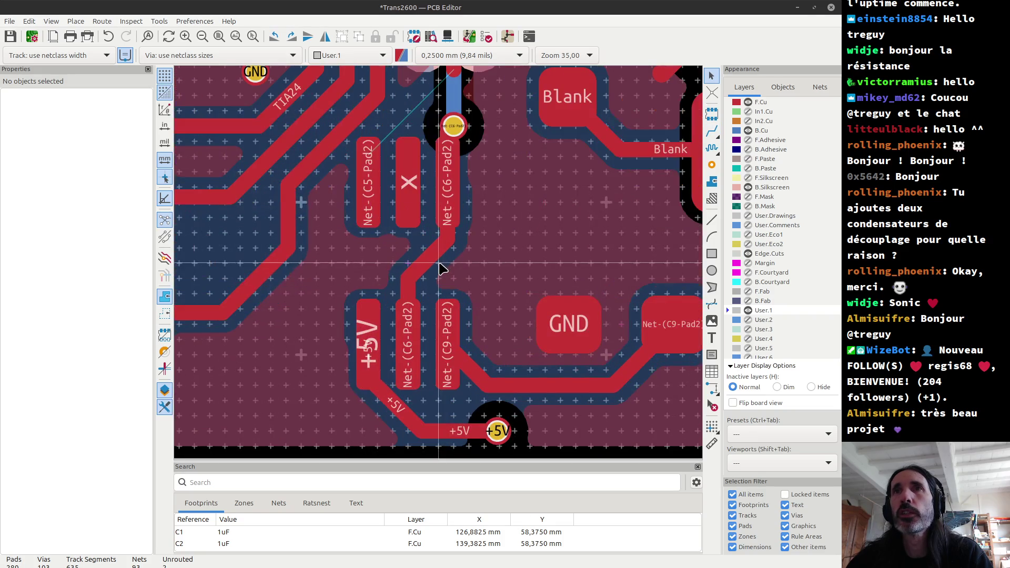
Select U3 and try shifting it slightly right, then cancel the move.
{"action": "left_click", "coordinate": [409, 264]}
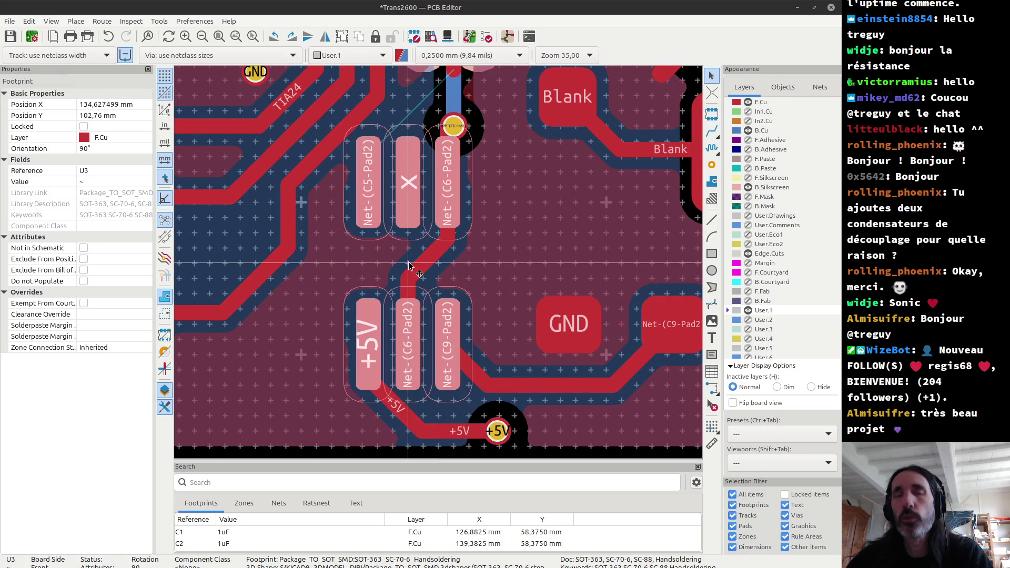
{"action": "scroll", "coordinate": [409, 264], "scroll_direction": "down", "scroll_amount": 2}
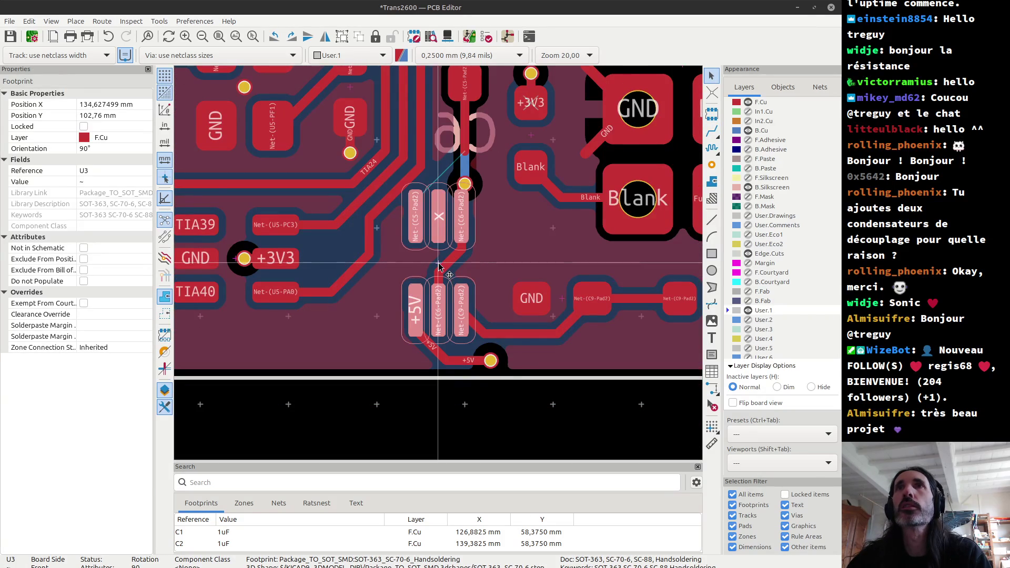
{"action": "scroll", "coordinate": [439, 266], "scroll_direction": "up", "scroll_amount": 2}
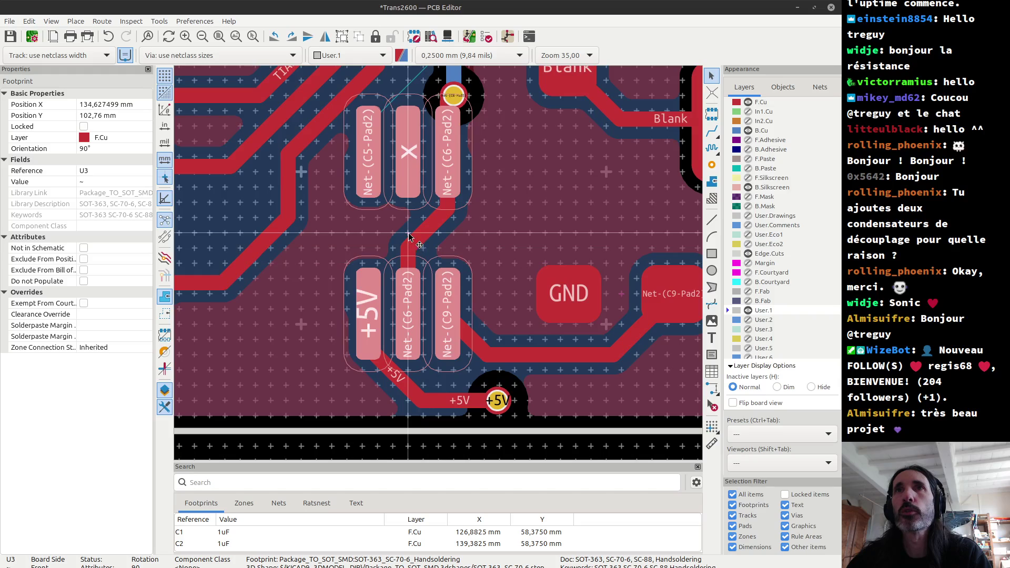
{"action": "key", "text": "x"}
{"action": "left_click_drag", "start_coordinate": [409, 237], "coordinate": [425, 238]}
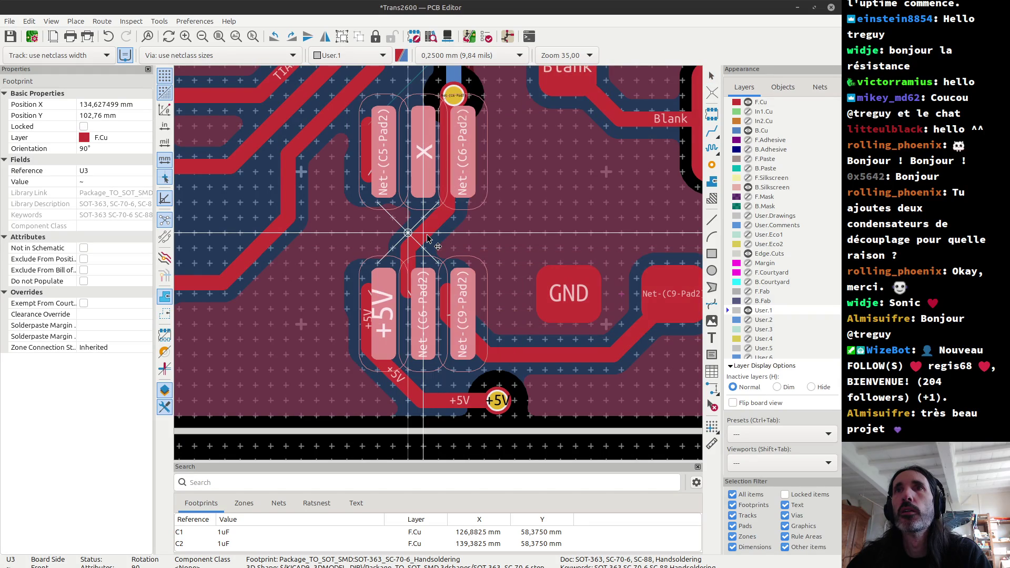
{"action": "key", "text": "Escape"}
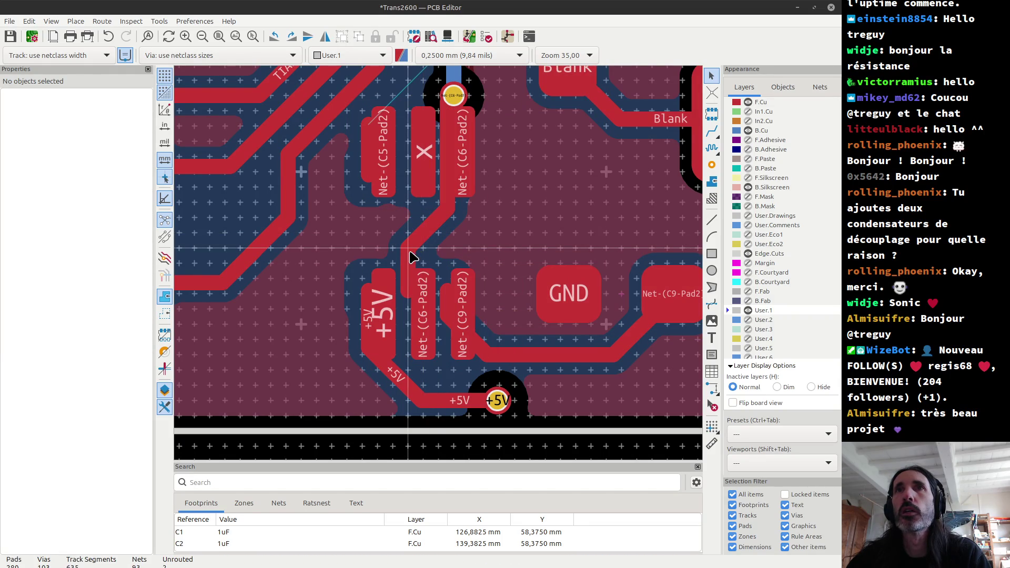
Delete the whole connected Net-(C6-Pad2) track beside the U3 pads.
{"action": "left_click", "coordinate": [425, 260]}
{"action": "key", "text": "1"}
{"action": "key", "text": "u"}
{"action": "key", "text": "Delete"}
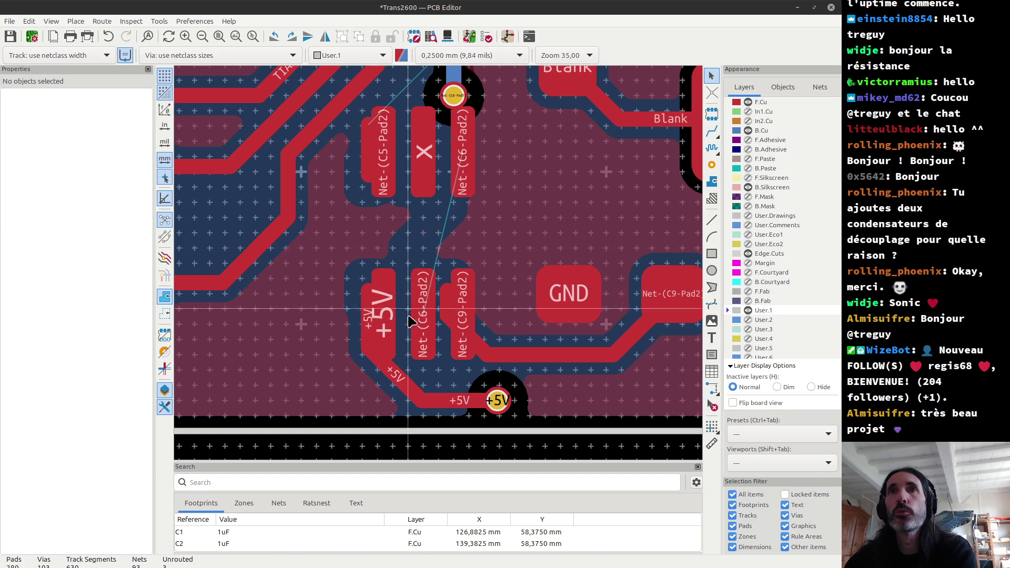
Delete the +5V diagonal track, its short pad segment and the horizontal run to the via.
{"action": "left_click", "coordinate": [397, 379]}
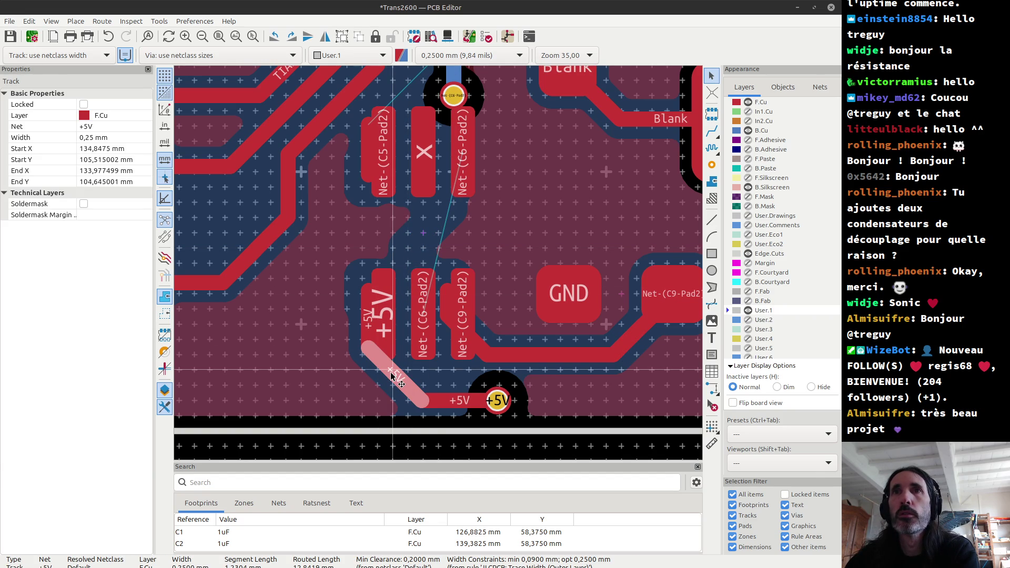
{"action": "key", "text": "Delete"}
{"action": "left_click", "coordinate": [368, 337]}
{"action": "key", "text": "Delete"}
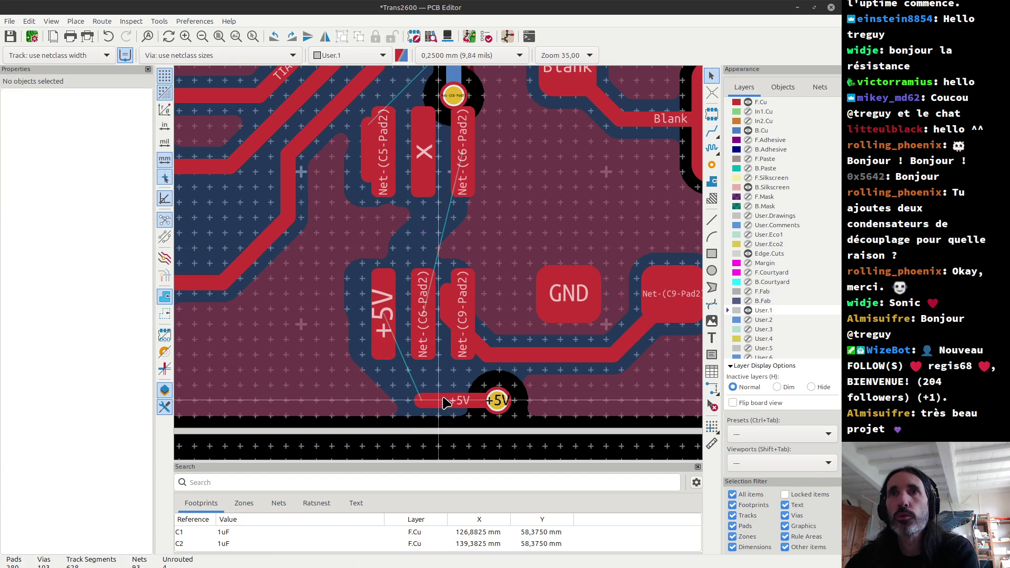
{"action": "left_click", "coordinate": [447, 401]}
{"action": "key", "text": "Delete"}
Delete the short C9 pad track, its neighbouring horizontal track and the short C5 pad track.
{"action": "left_click", "coordinate": [465, 329]}
{"action": "key", "text": "Delete"}
{"action": "left_click", "coordinate": [495, 357]}
{"action": "key", "text": "Delete"}
{"action": "scroll", "coordinate": [424, 353], "scroll_direction": "up", "scroll_amount": 2}
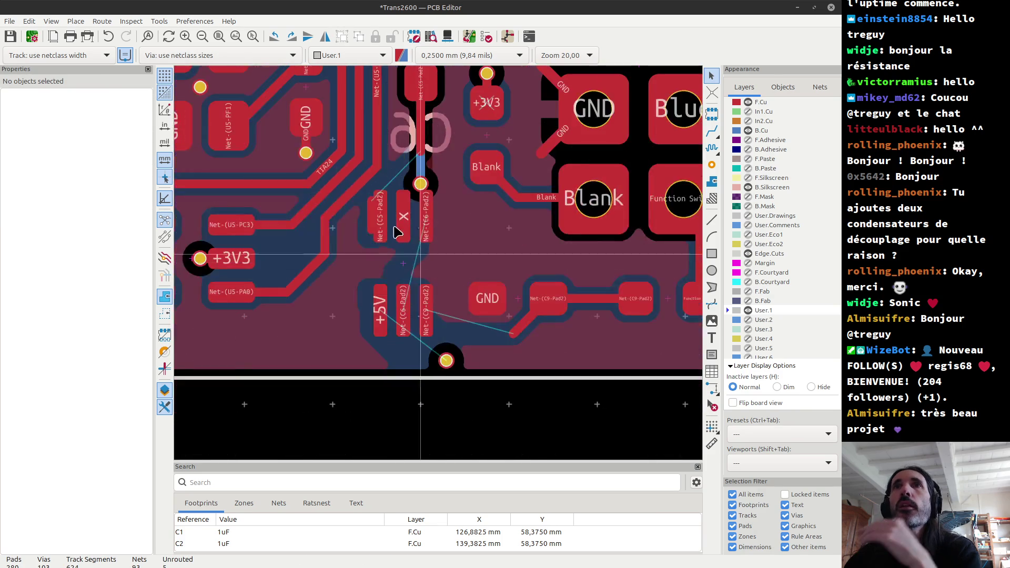
{"action": "left_click", "coordinate": [441, 346]}
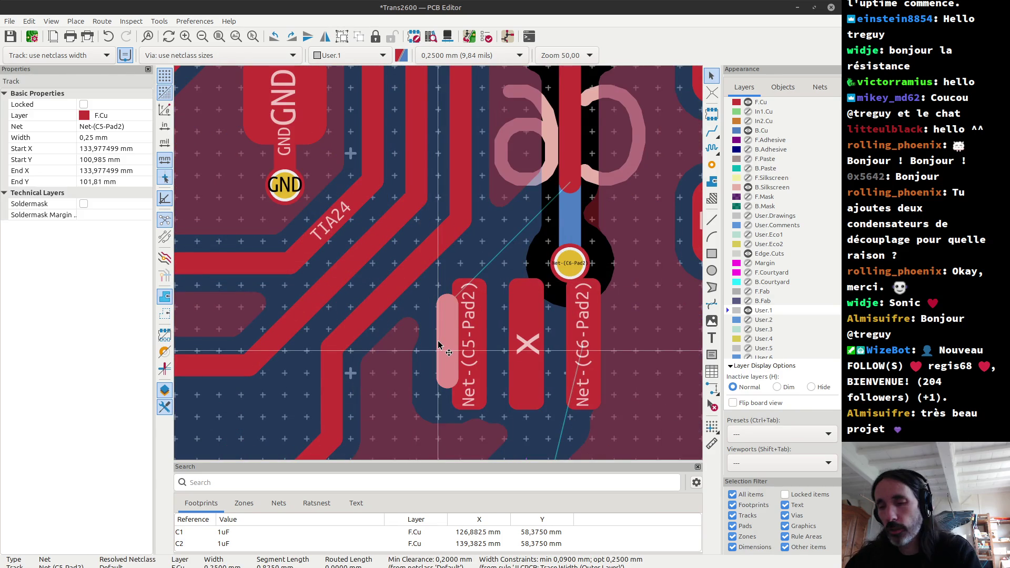
{"action": "key", "text": "Delete"}
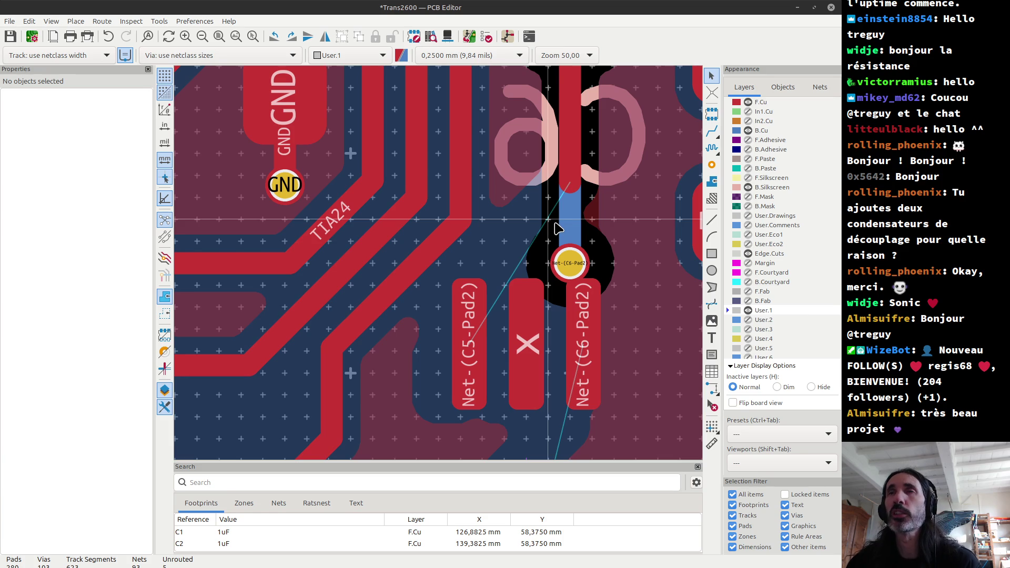
{"action": "scroll", "coordinate": [557, 227], "scroll_direction": "down", "scroll_amount": 3}
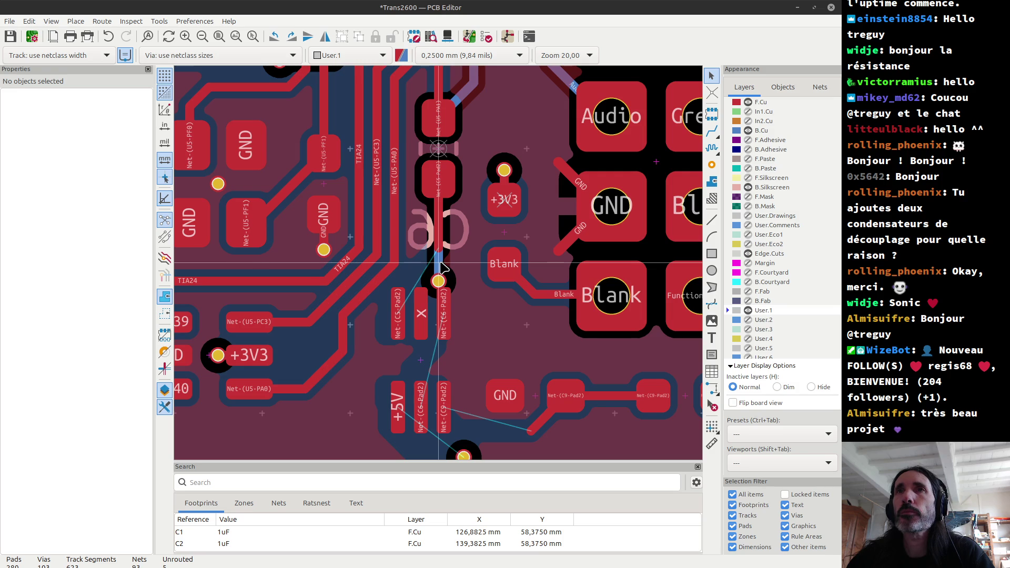
Move the grid origin to a spot near the U7 pads.
{"action": "scroll", "coordinate": [442, 268], "scroll_direction": "down", "scroll_amount": 8}
{"action": "scroll", "coordinate": [442, 268], "scroll_direction": "up", "scroll_amount": 3}
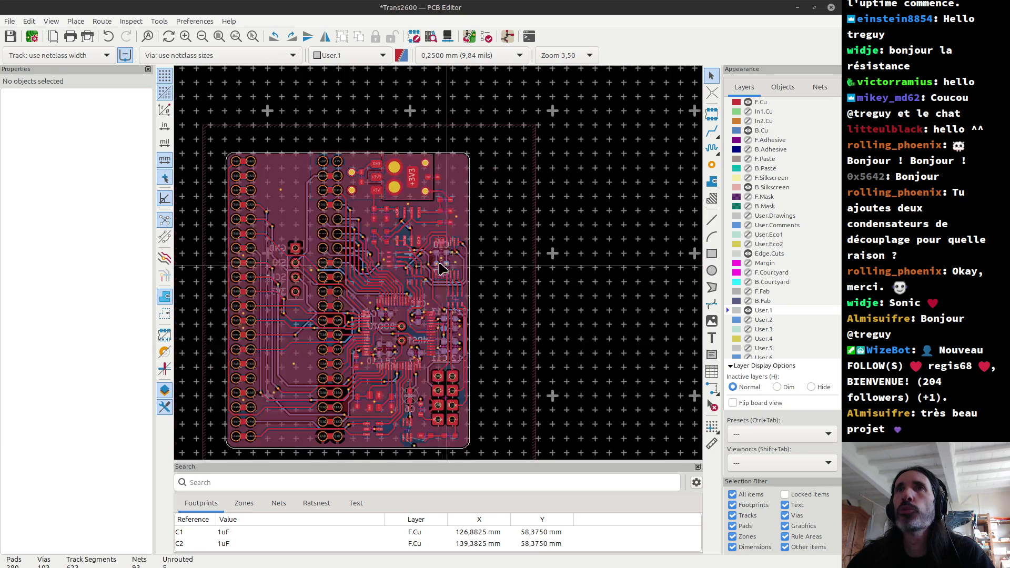
{"action": "scroll", "coordinate": [441, 269], "scroll_direction": "up", "scroll_amount": 2}
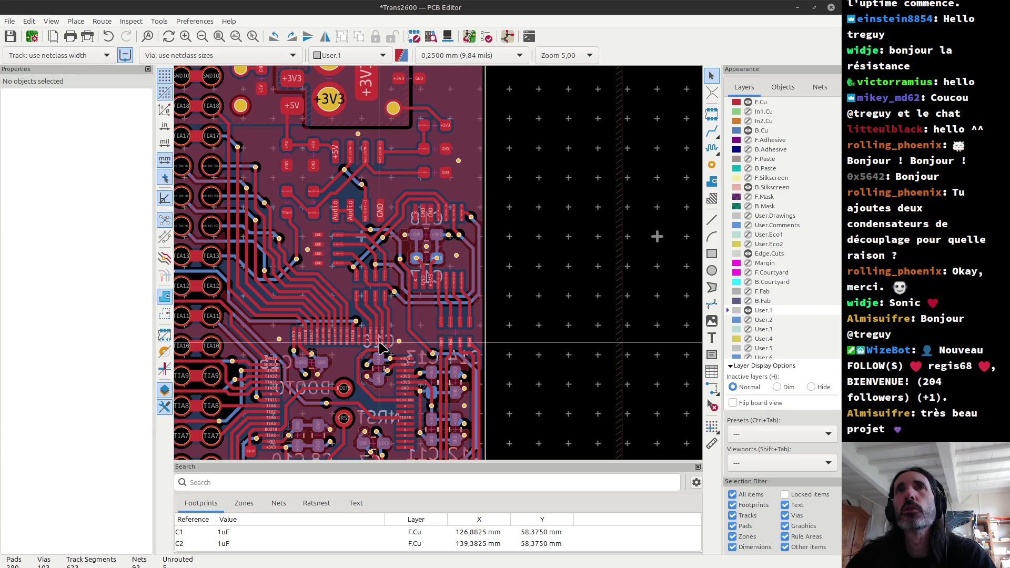
{"action": "scroll", "coordinate": [382, 251], "scroll_direction": "up", "scroll_amount": 8}
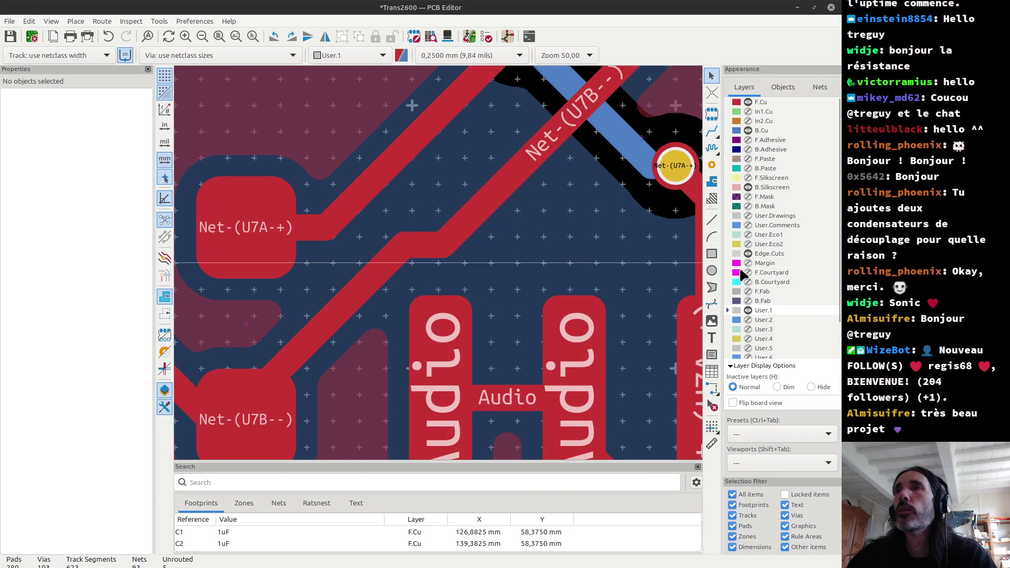
{"action": "left_click", "coordinate": [711, 426]}
{"action": "scroll", "coordinate": [399, 326], "scroll_direction": "down", "scroll_amount": 3}
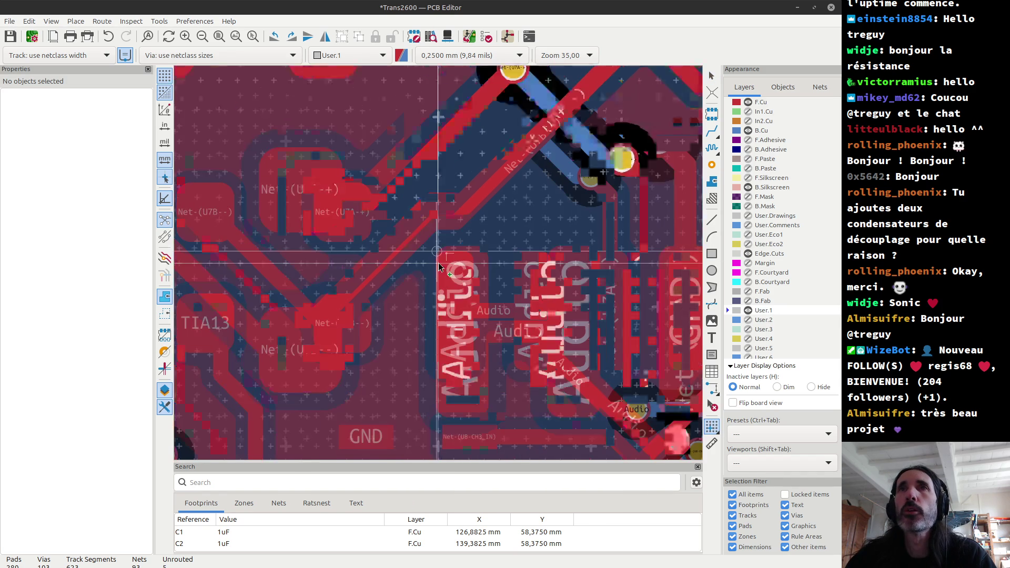
{"action": "scroll", "coordinate": [352, 271], "scroll_direction": "up", "scroll_amount": 2}
{"action": "left_click", "coordinate": [342, 269]}
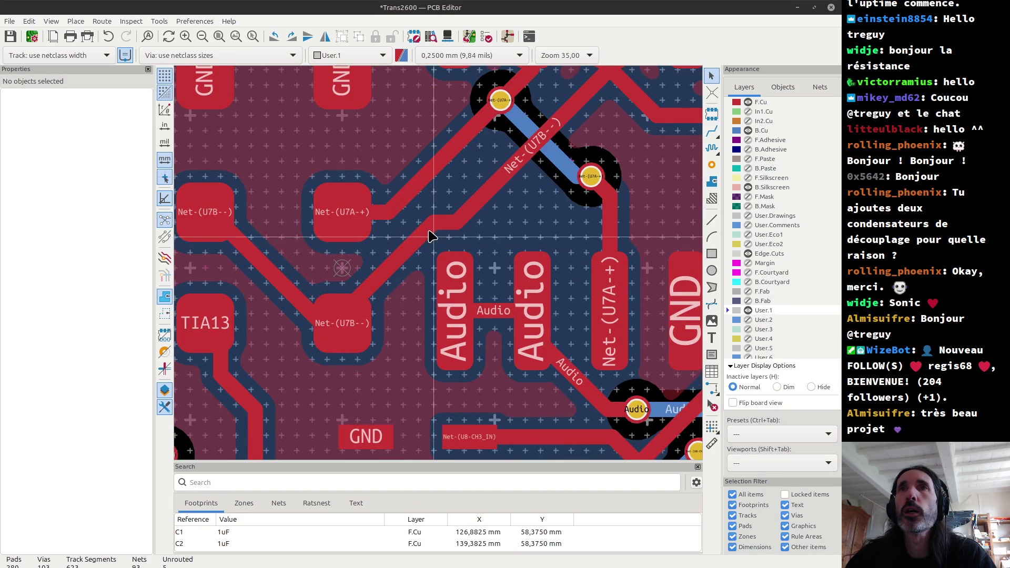
Abandon the unfinished Net-(U7B-) track routes and save the Trans2600 board.
{"action": "key", "text": "x"}
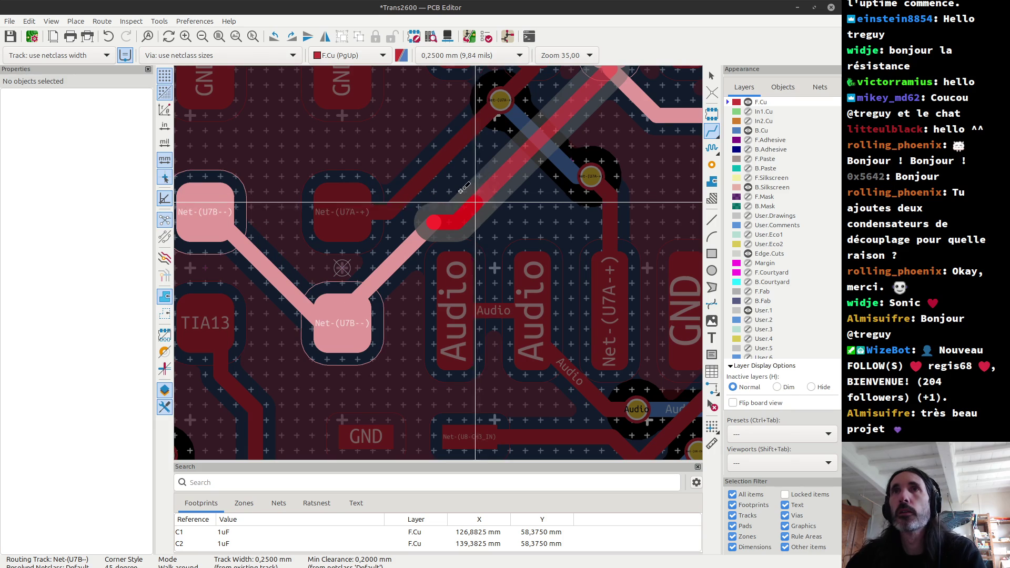
{"action": "key", "text": "Escape"}
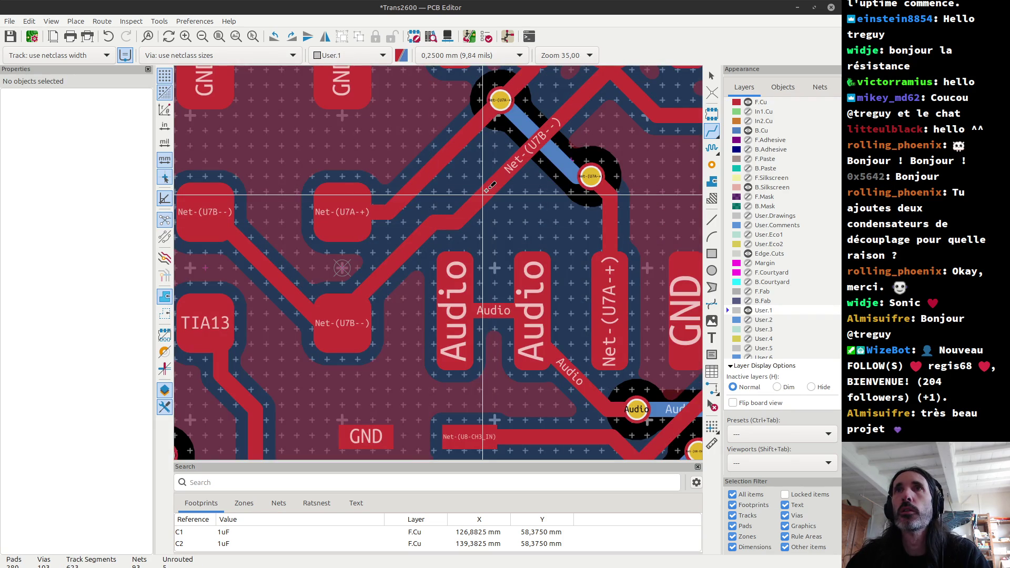
{"action": "left_click", "coordinate": [456, 223]}
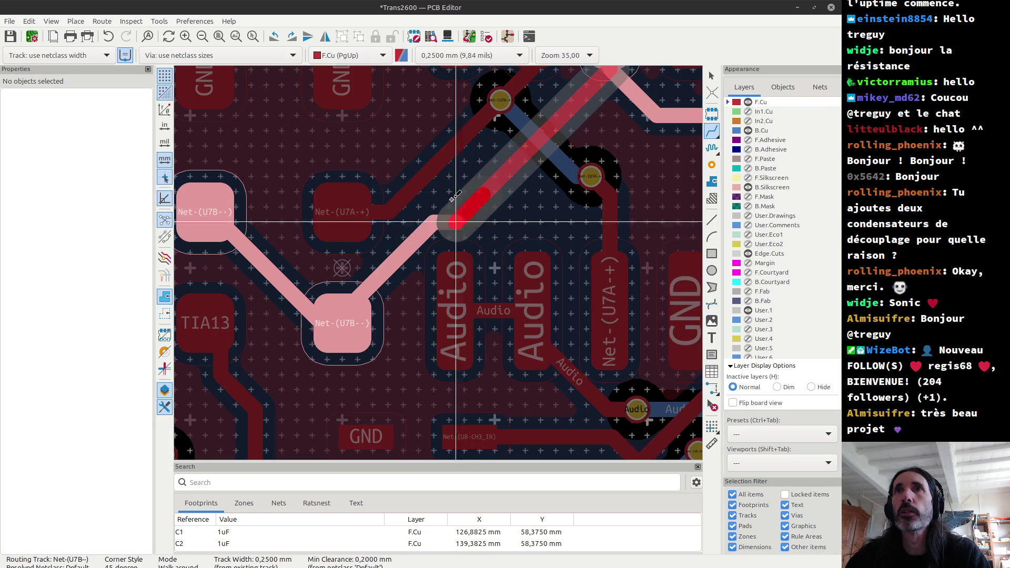
{"action": "key", "text": "Escape"}
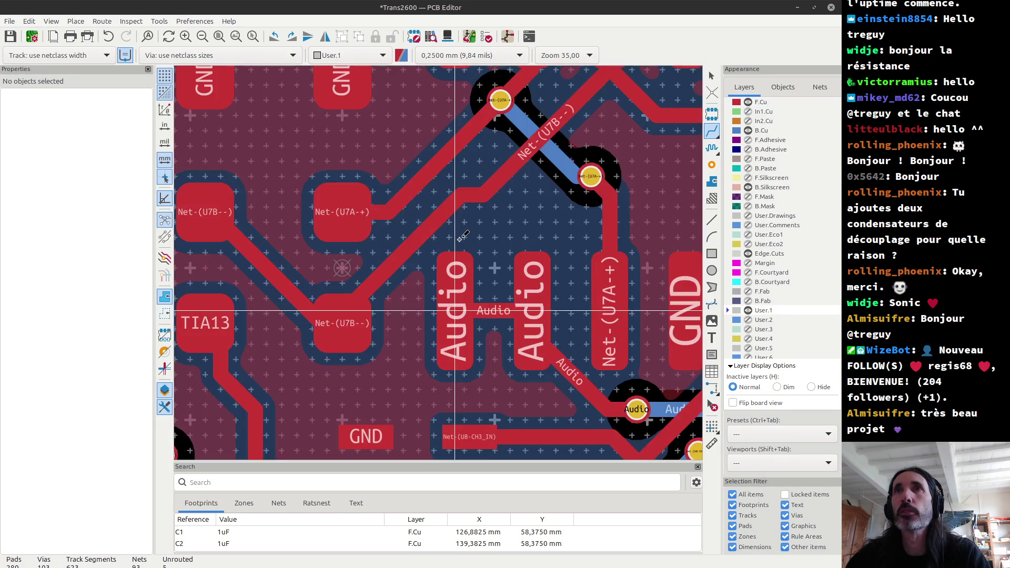
{"action": "key", "text": "ctrl+s"}
{"action": "scroll", "coordinate": [457, 239], "scroll_direction": "down", "scroll_amount": 10}
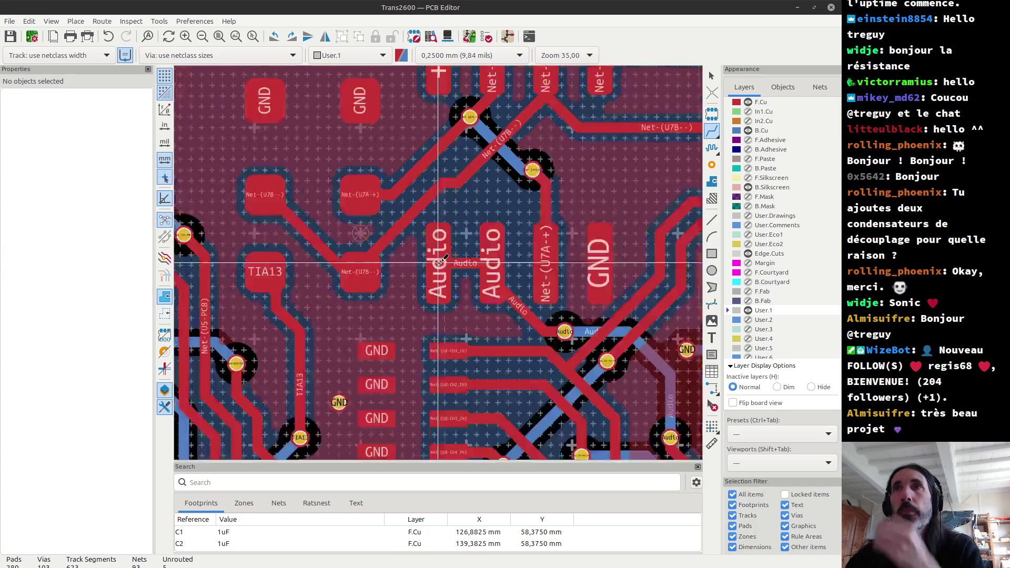
Delete the back-copper track and its via on the C6 net.
{"action": "scroll", "coordinate": [373, 237], "scroll_direction": "up", "scroll_amount": 4}
{"action": "scroll", "coordinate": [373, 238], "scroll_direction": "up", "scroll_amount": 3}
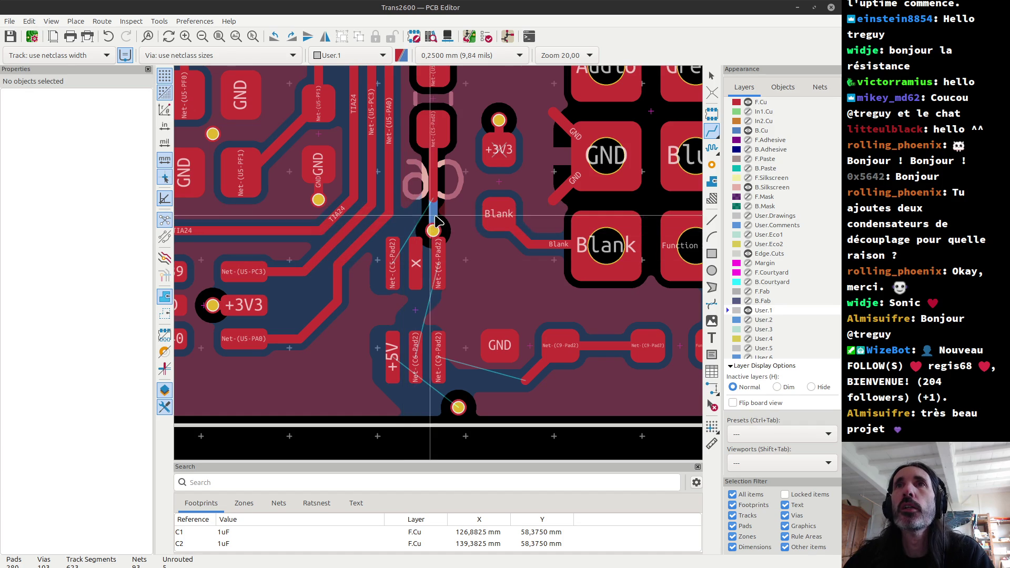
{"action": "key", "text": "Escape"}
{"action": "scroll", "coordinate": [436, 221], "scroll_direction": "up", "scroll_amount": 4}
{"action": "left_click", "coordinate": [438, 260]}
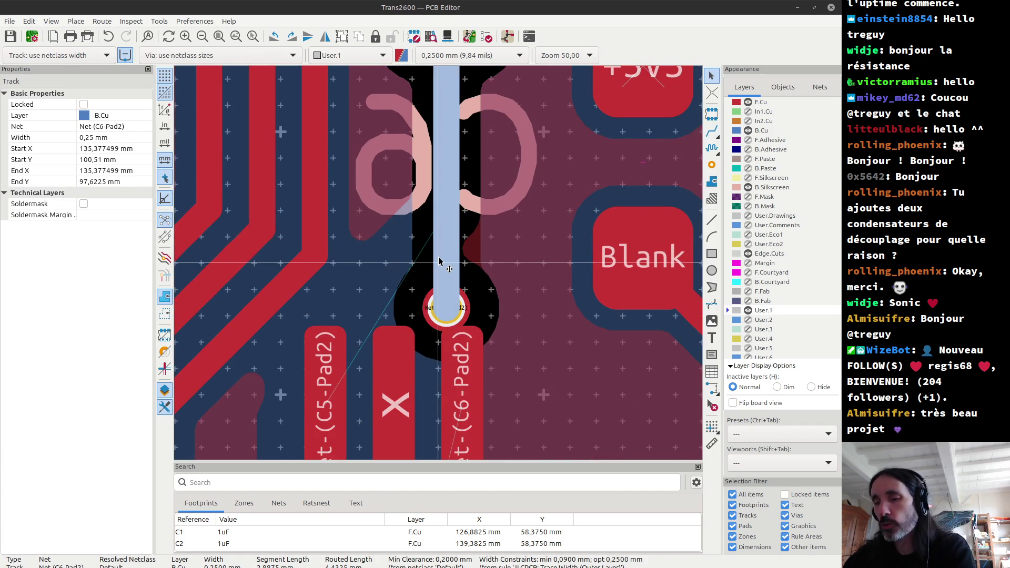
{"action": "key", "text": "Delete"}
{"action": "key", "text": "Delete"}
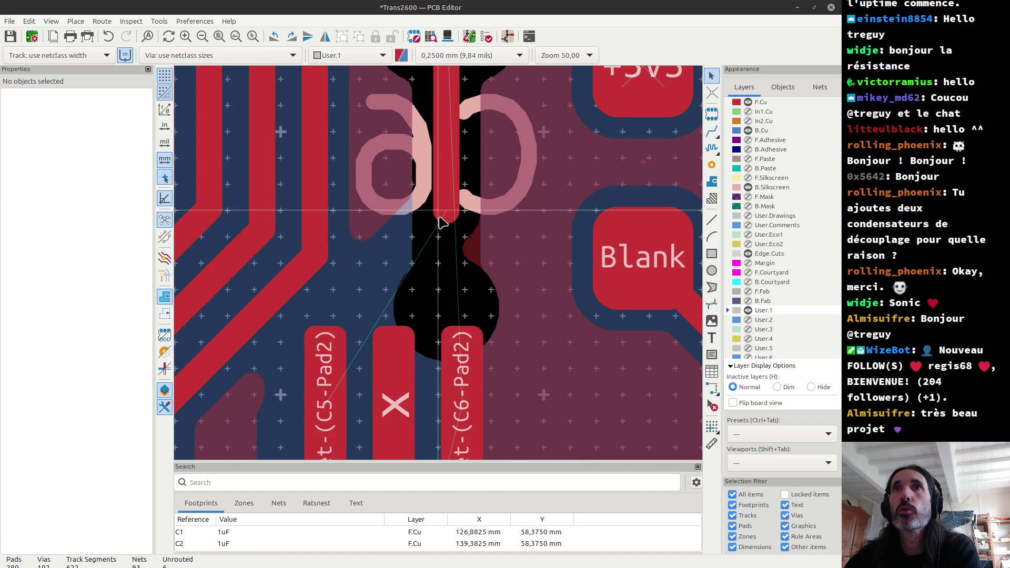
{"action": "scroll", "coordinate": [442, 268], "scroll_direction": "down", "scroll_amount": 1}
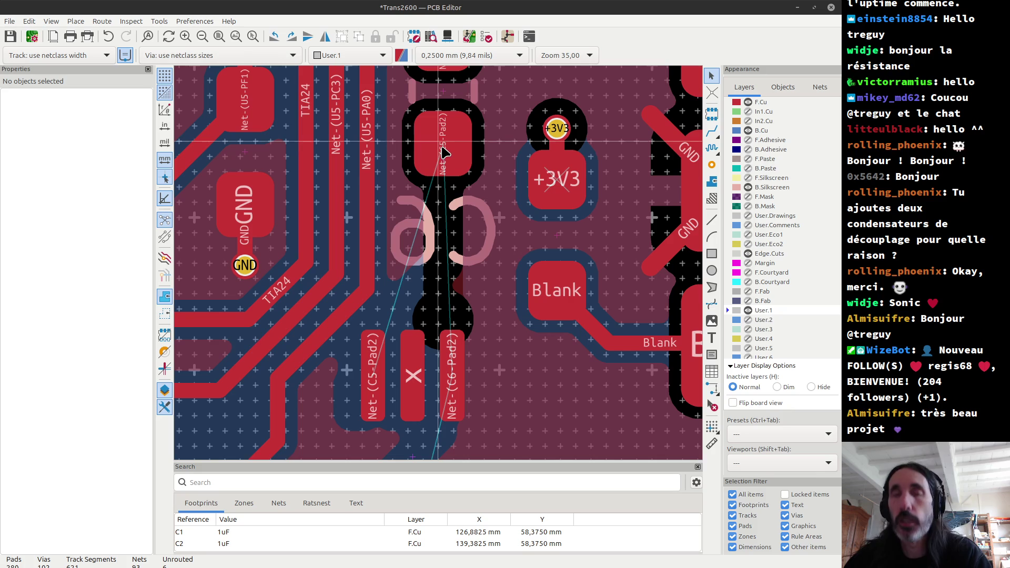
Route a track from the C5 pad ending in a via, then delete that via.
{"action": "key", "text": "x"}
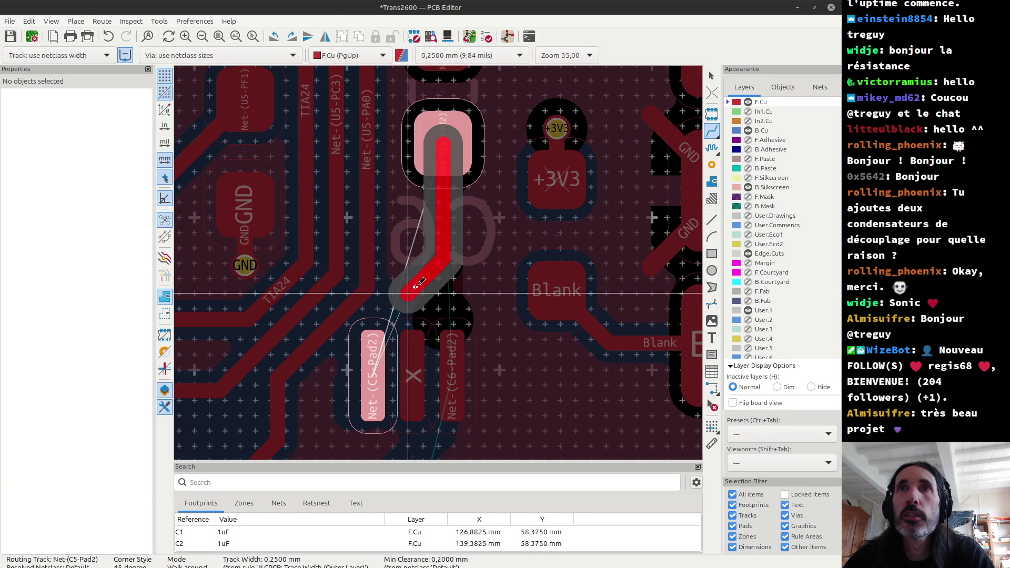
{"action": "key", "text": "v"}
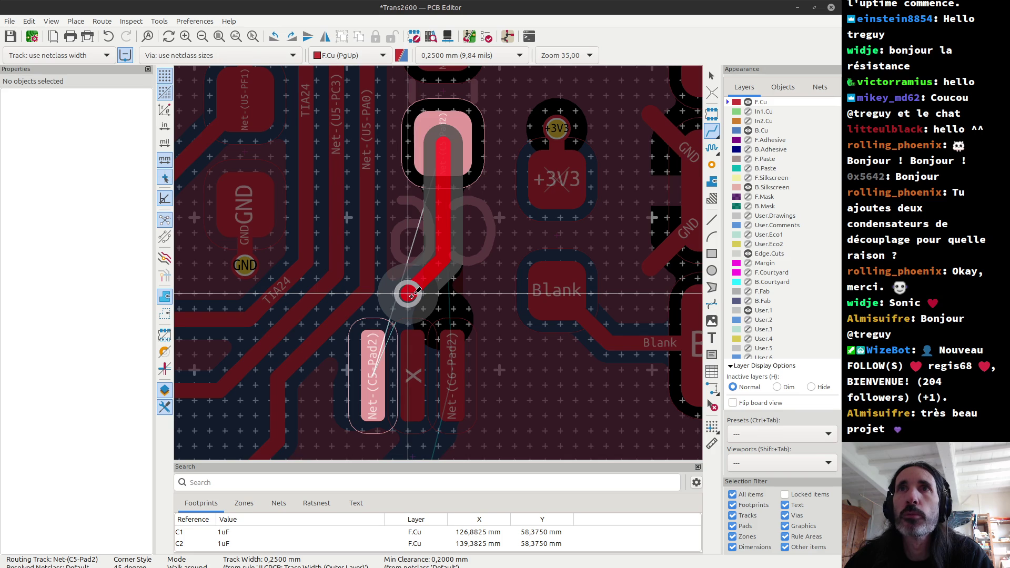
{"action": "left_click", "coordinate": [409, 294]}
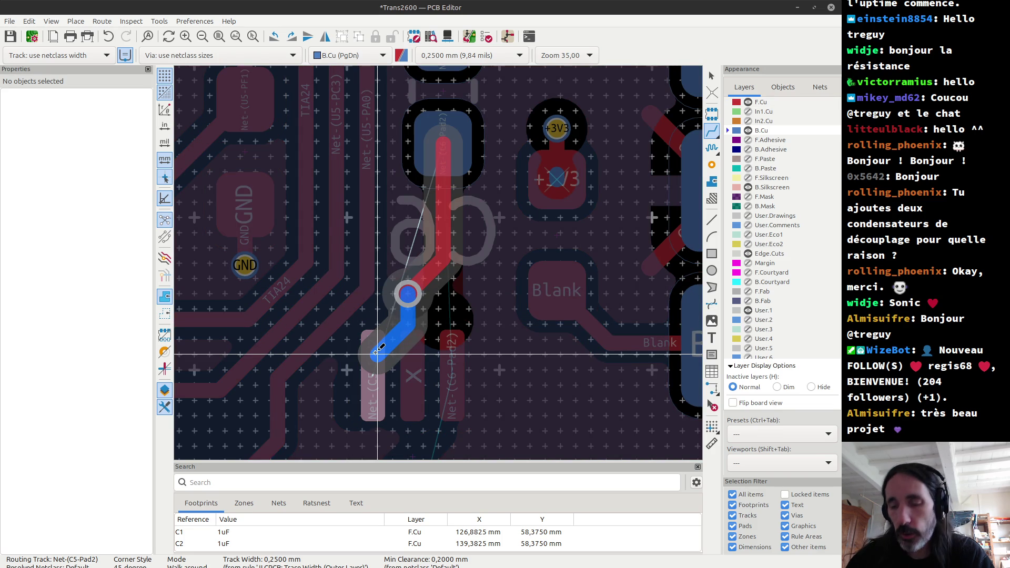
{"action": "key", "text": "Escape"}
{"action": "key", "text": "Escape"}
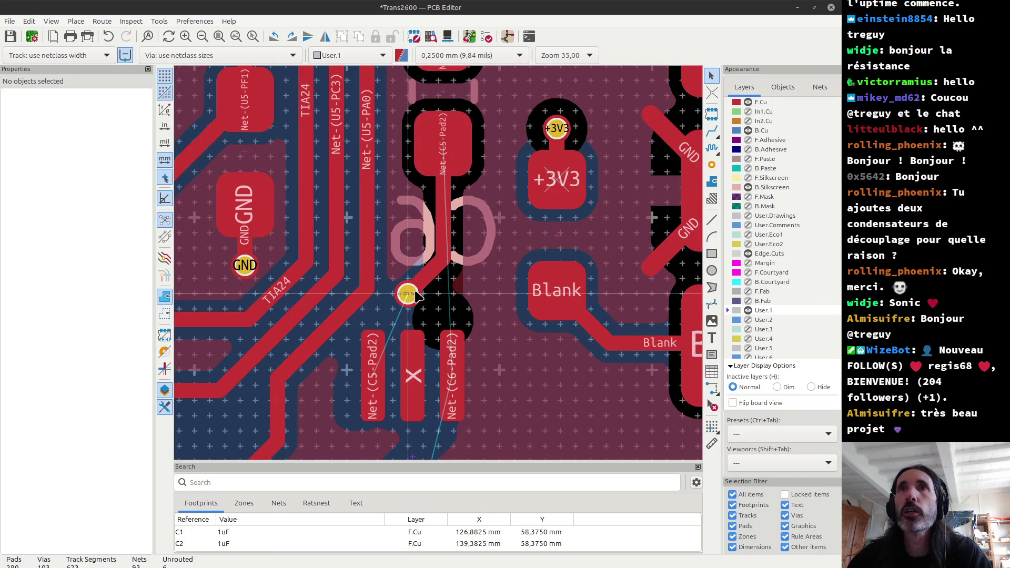
{"action": "left_click", "coordinate": [415, 296]}
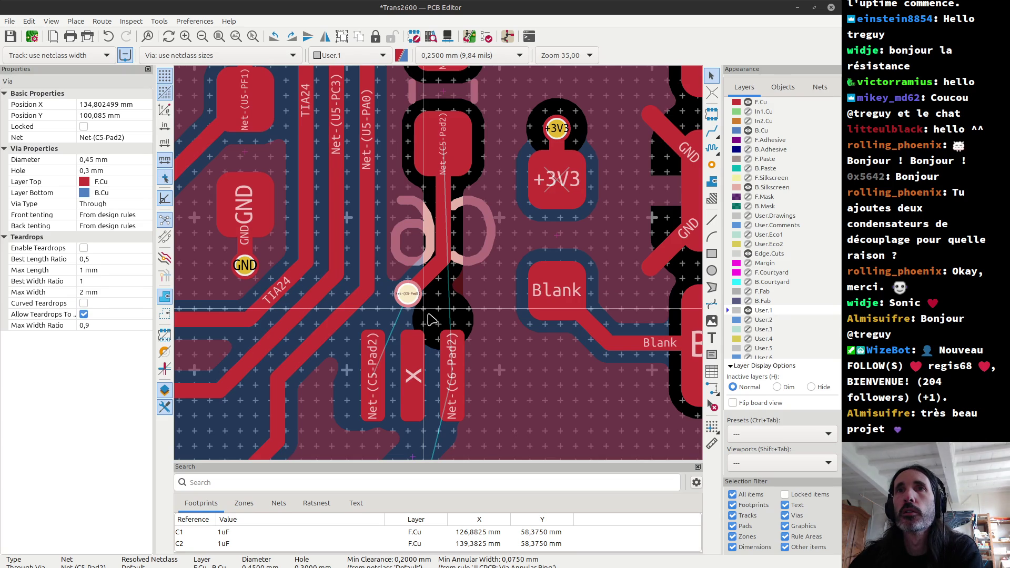
{"action": "key", "text": "Delete"}
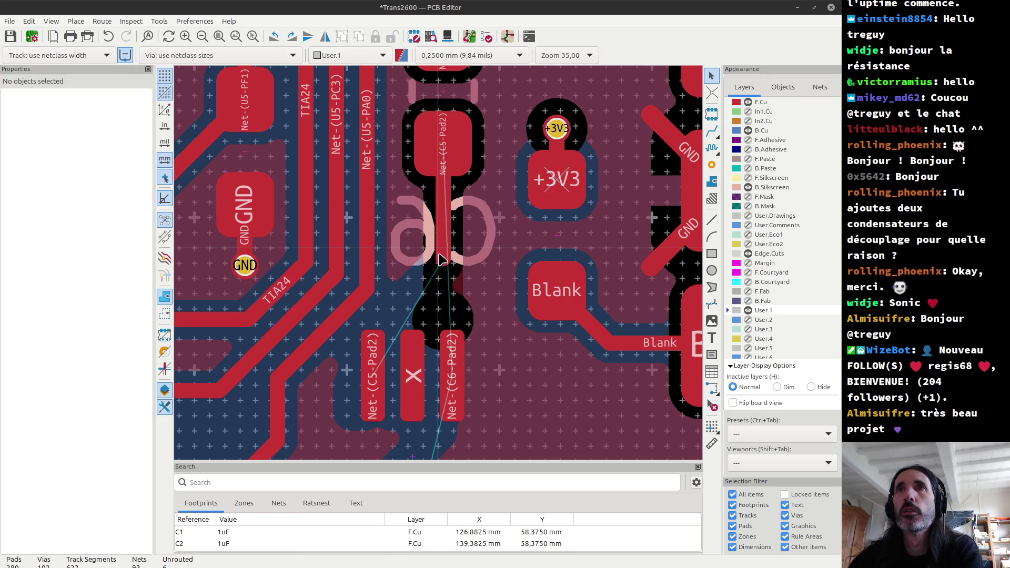
Delete the track near the C5 pad, then undo the last two changes.
{"action": "scroll", "coordinate": [443, 258], "scroll_direction": "down", "scroll_amount": 3}
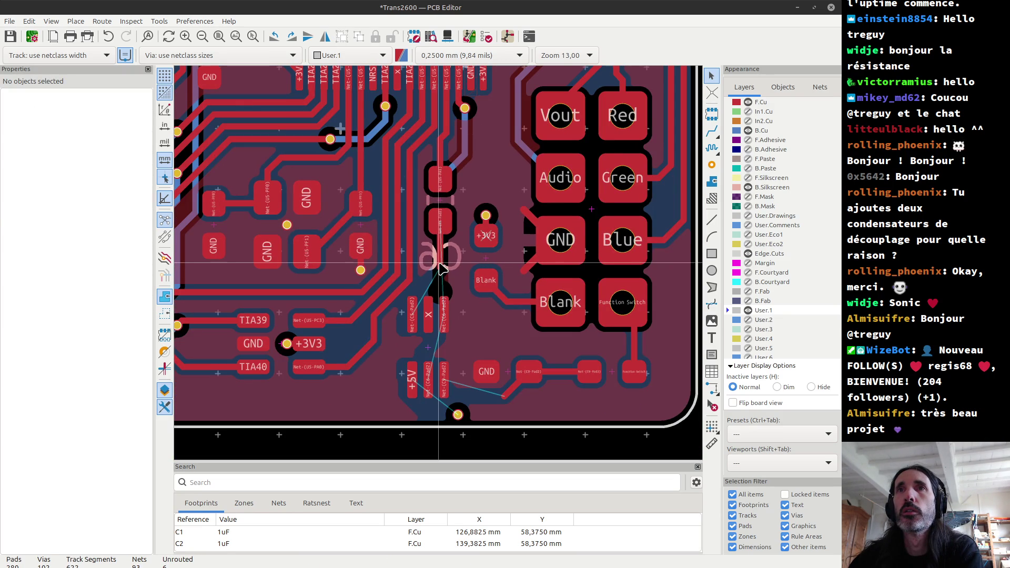
{"action": "left_click", "coordinate": [441, 269]}
{"action": "key", "text": "Delete"}
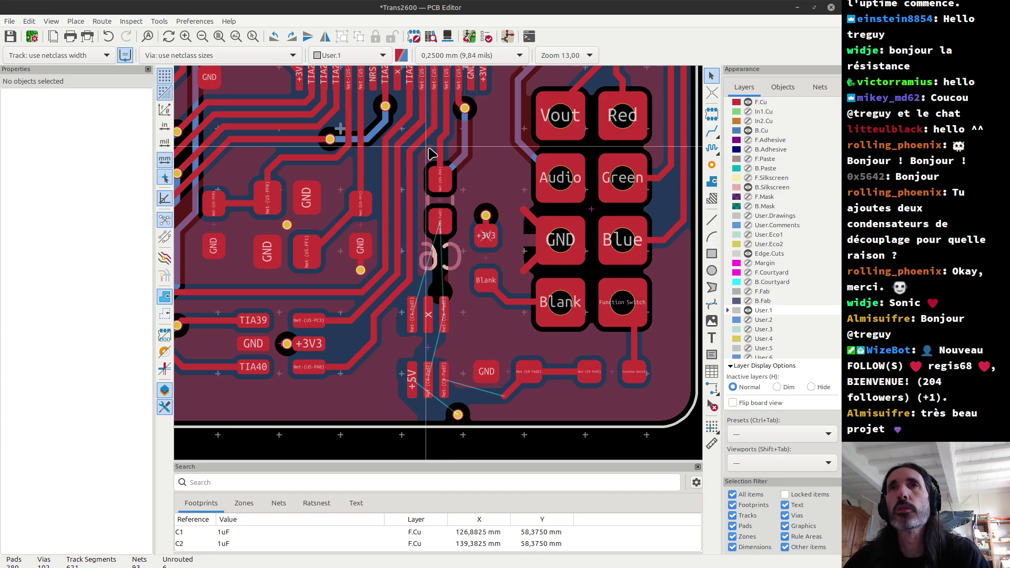
{"action": "key", "text": "ctrl+z"}
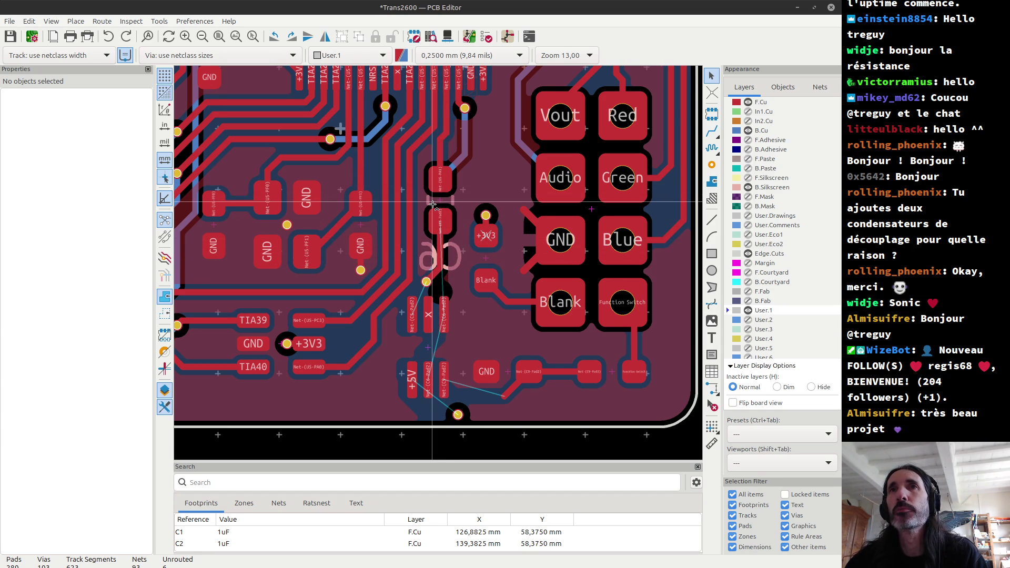
{"action": "key", "text": "ctrl+z"}
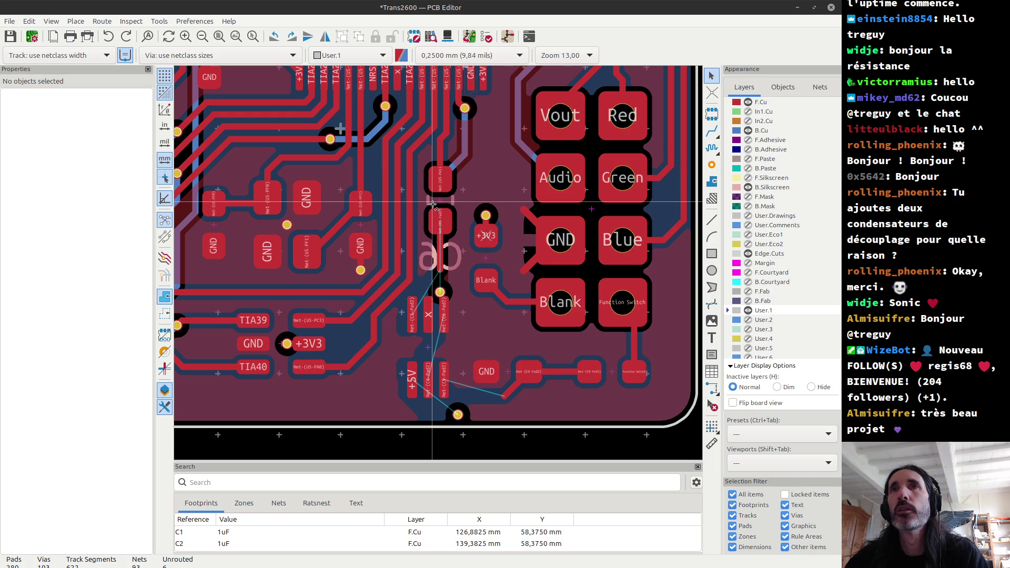
Replace the front-copper C5 track with a new one from the upper to the lower C5 pad.
{"action": "scroll", "coordinate": [447, 245], "scroll_direction": "up", "scroll_amount": 5}
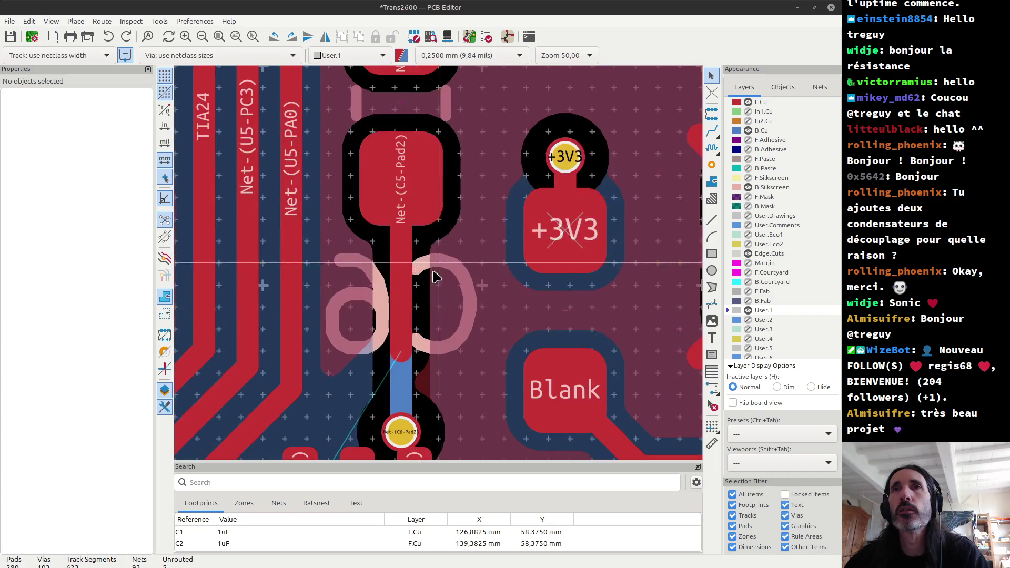
{"action": "left_click", "coordinate": [404, 354]}
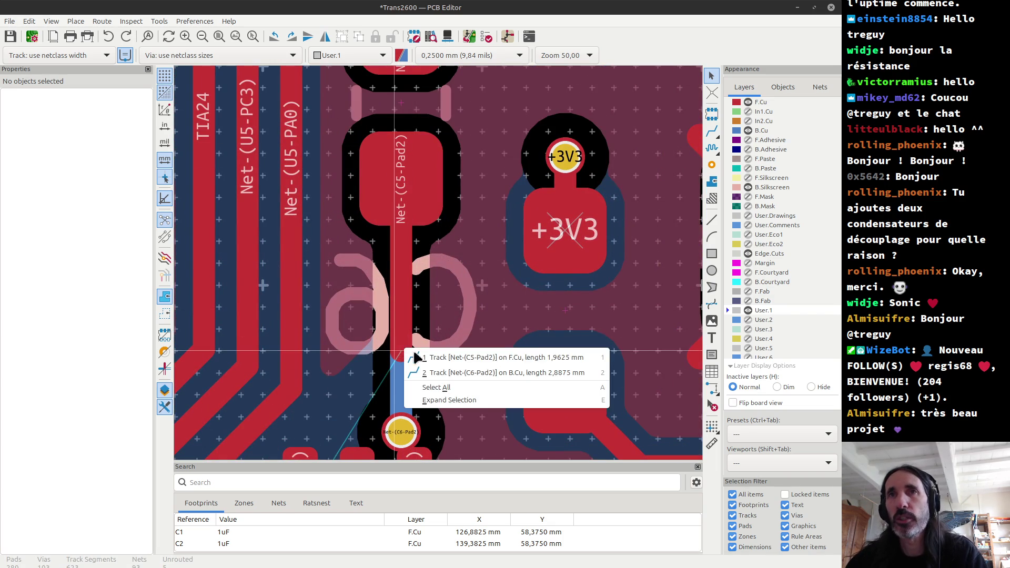
{"action": "left_click", "coordinate": [421, 359]}
{"action": "key", "text": "Delete"}
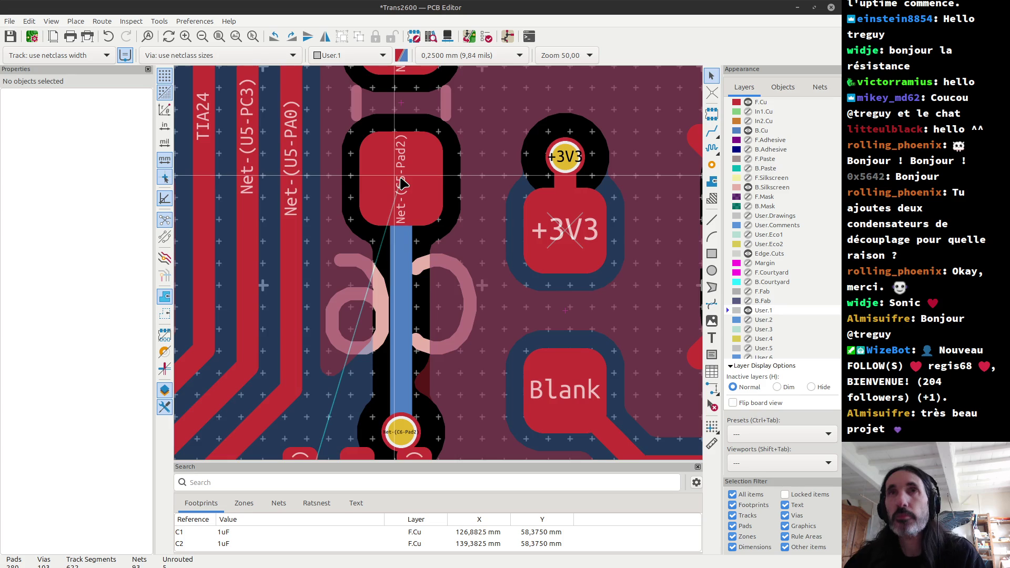
{"action": "key", "text": "x"}
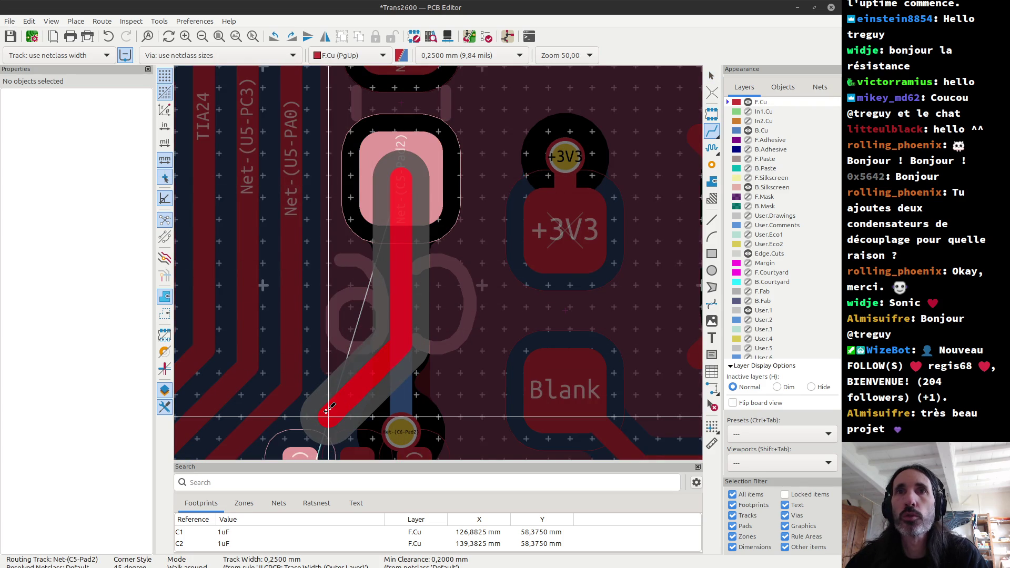
{"action": "scroll", "coordinate": [262, 284], "scroll_direction": "down", "scroll_amount": 2}
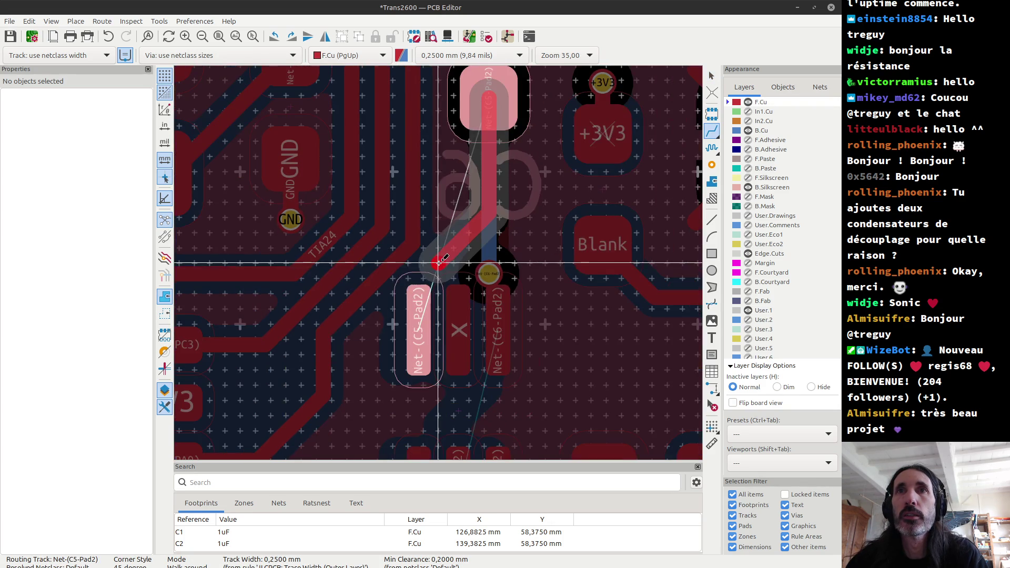
{"action": "left_click", "coordinate": [419, 314]}
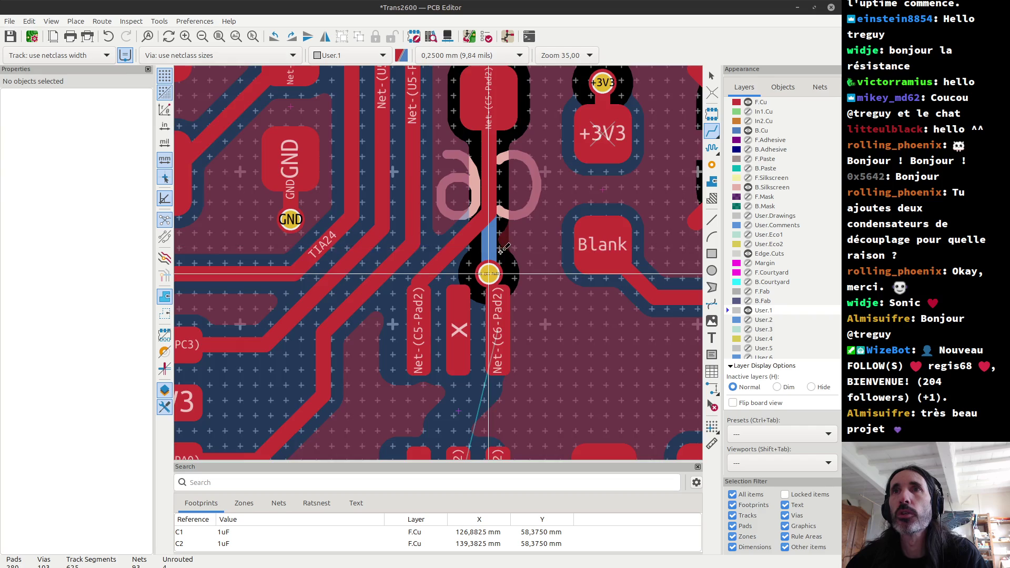
{"action": "scroll", "coordinate": [488, 273], "scroll_direction": "up", "scroll_amount": 3}
Delete the via on the C6 net and make front copper the working layer.
{"action": "key", "text": "Escape"}
{"action": "left_click", "coordinate": [438, 267]}
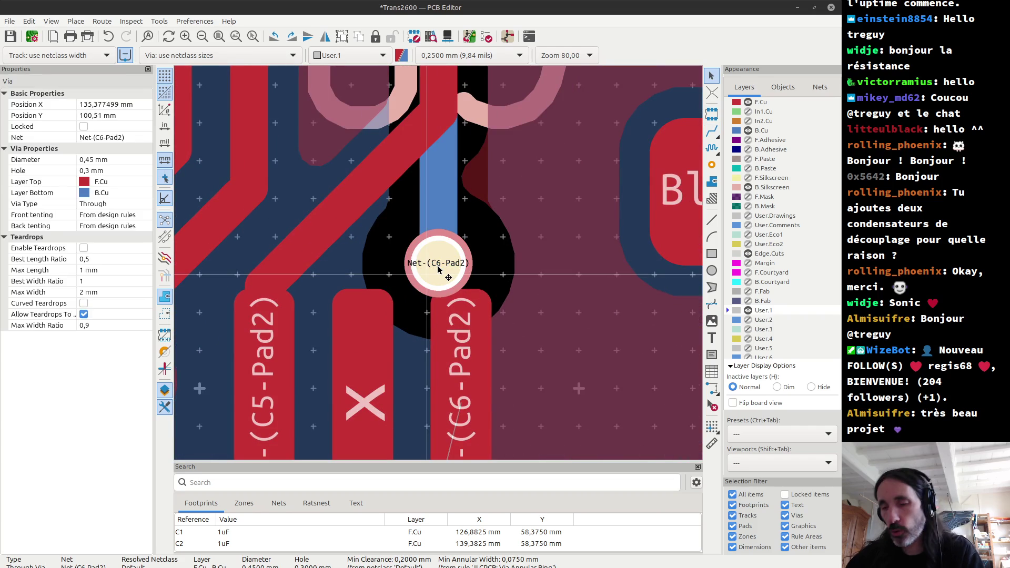
{"action": "key", "text": "Delete"}
{"action": "scroll", "coordinate": [439, 176], "scroll_direction": "up", "scroll_amount": 2}
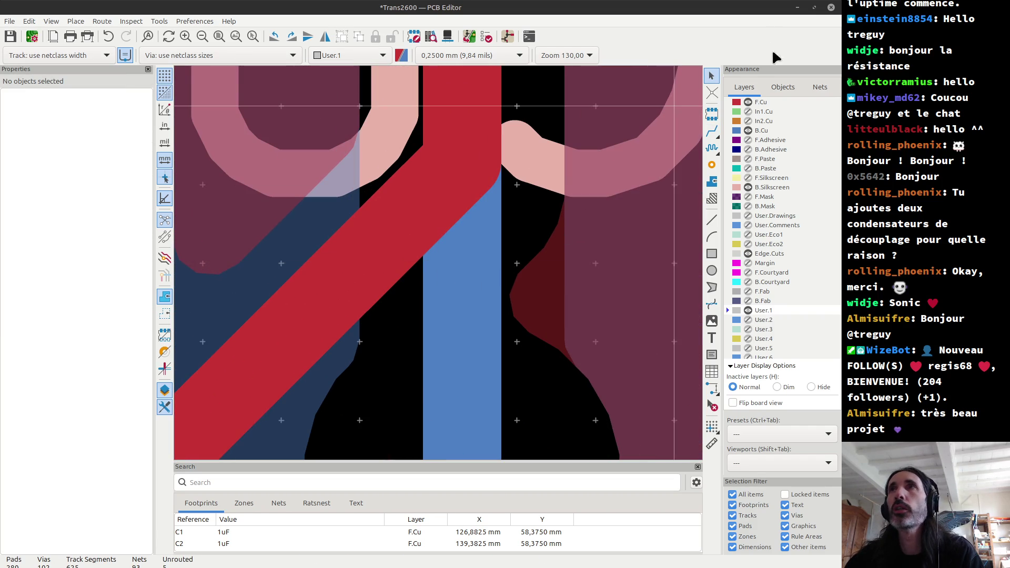
{"action": "key", "text": "Page_Up"}
{"action": "scroll", "coordinate": [441, 268], "scroll_direction": "down", "scroll_amount": 2}
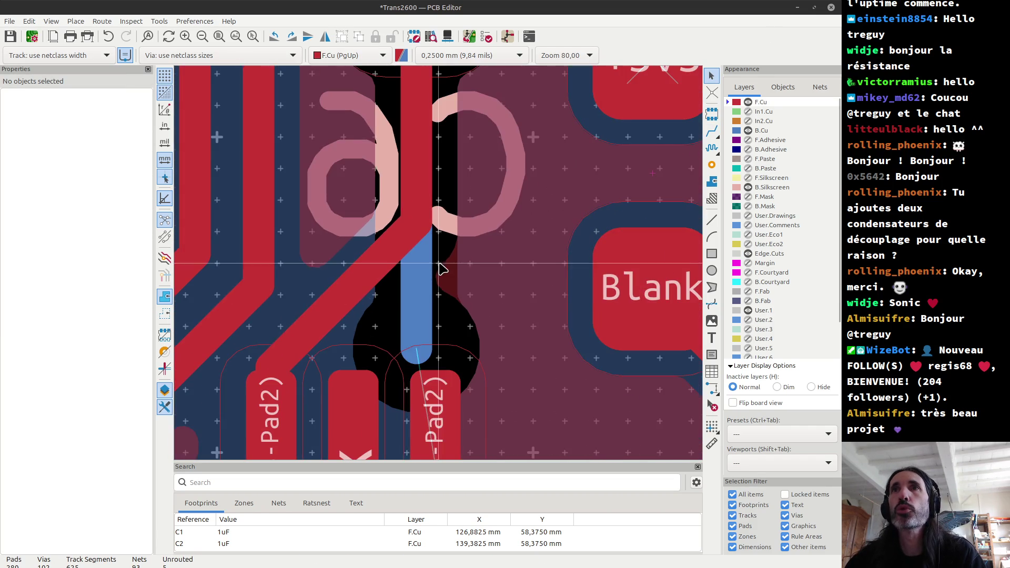
Check the GND zone, switch to back copper and delete the back-copper track from the C6 pad.
{"action": "left_click", "coordinate": [446, 277]}
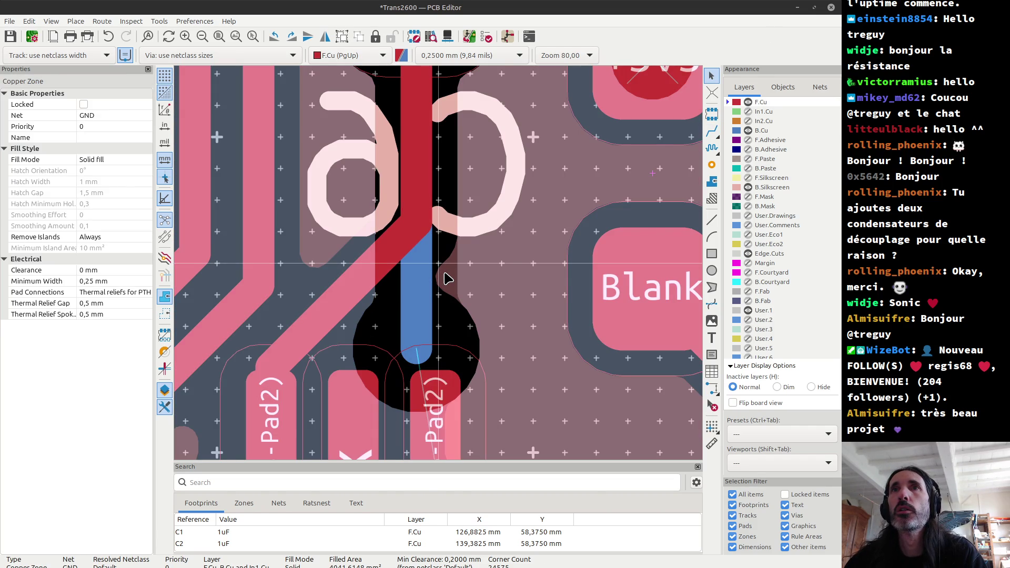
{"action": "key", "text": "Page_Down"}
{"action": "key", "text": "Escape"}
{"action": "scroll", "coordinate": [440, 268], "scroll_direction": "down", "scroll_amount": 2}
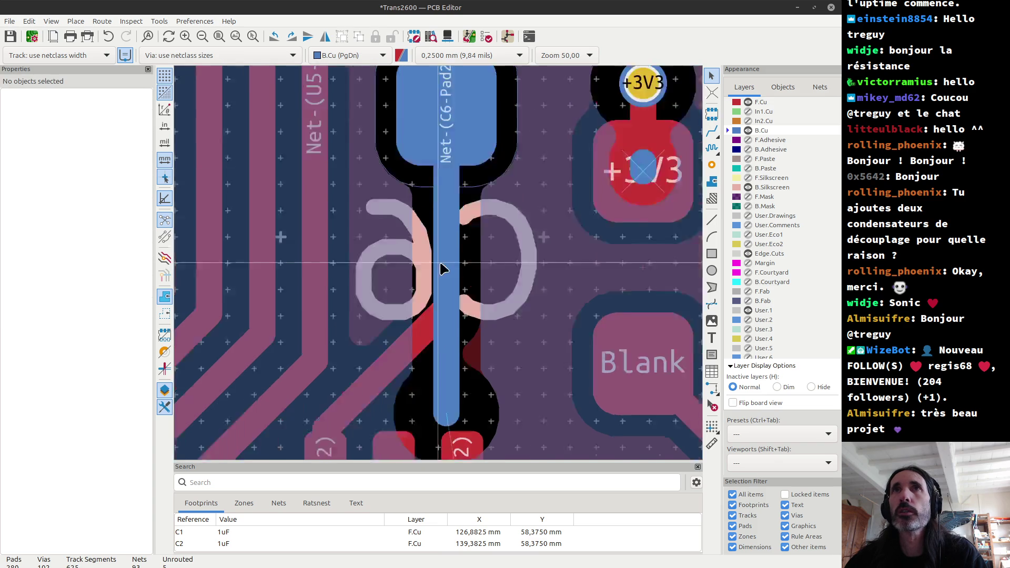
{"action": "scroll", "coordinate": [441, 269], "scroll_direction": "down", "scroll_amount": 1}
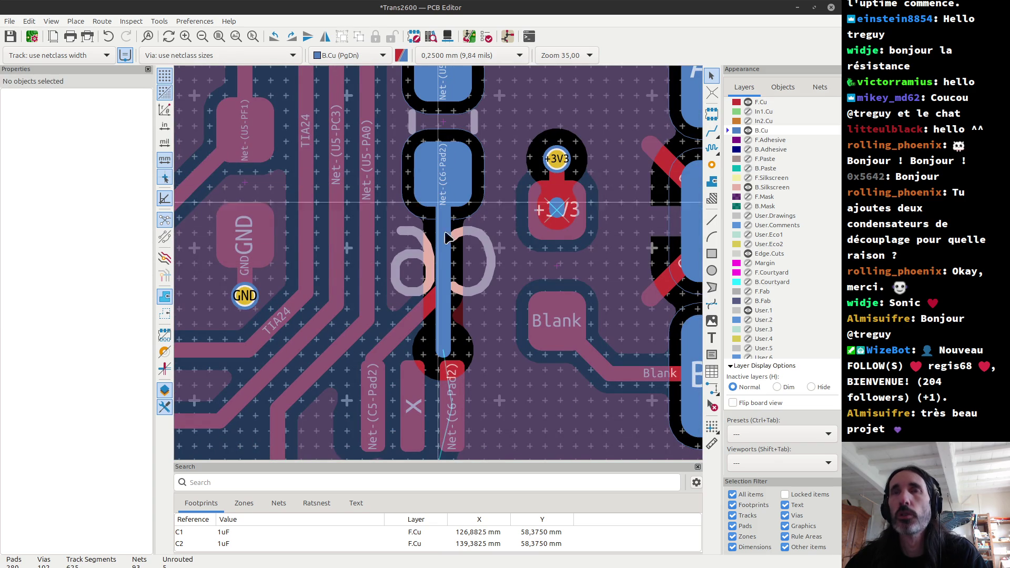
{"action": "left_click", "coordinate": [448, 337]}
{"action": "key", "text": "Delete"}
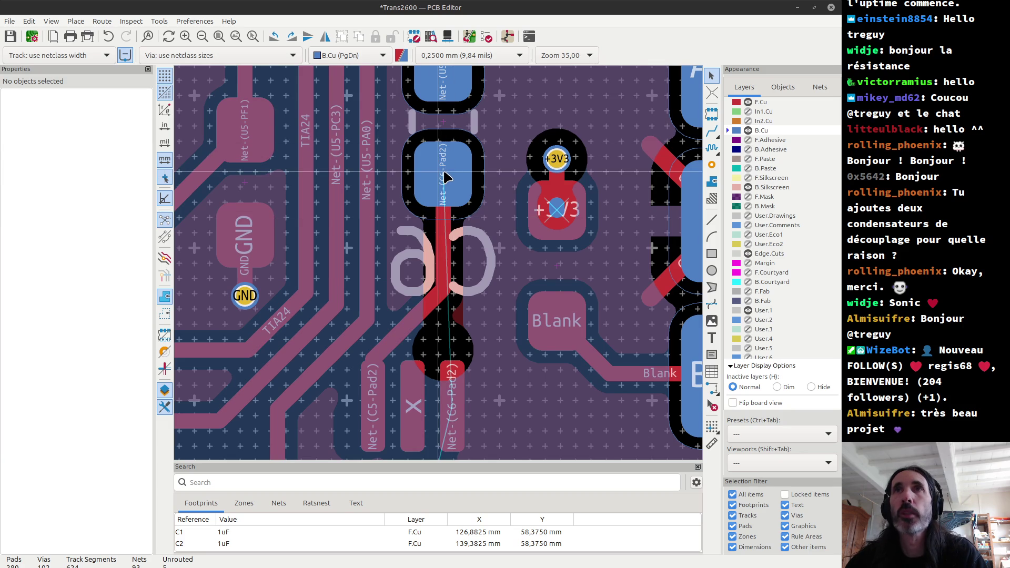
Start a via-ended back-copper route from the C6 pad, then cancel it.
{"action": "key", "text": "x"}
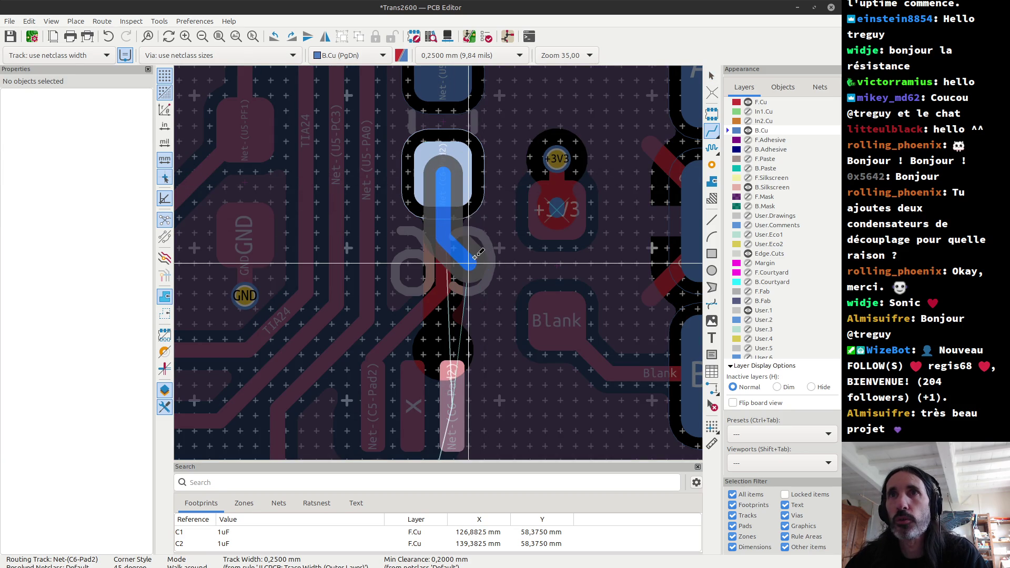
{"action": "key", "text": "v"}
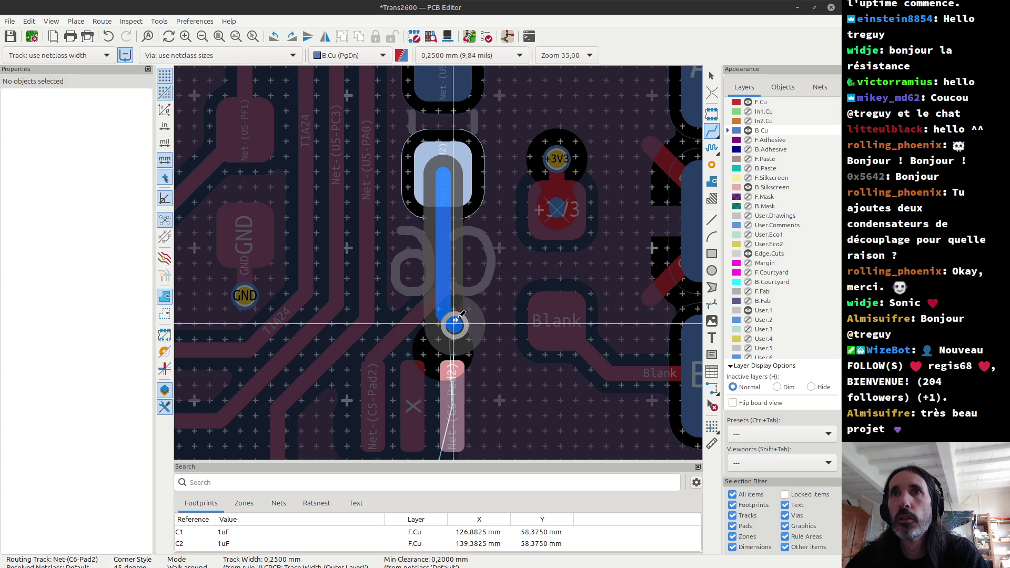
{"action": "scroll", "coordinate": [455, 320], "scroll_direction": "up", "scroll_amount": 3}
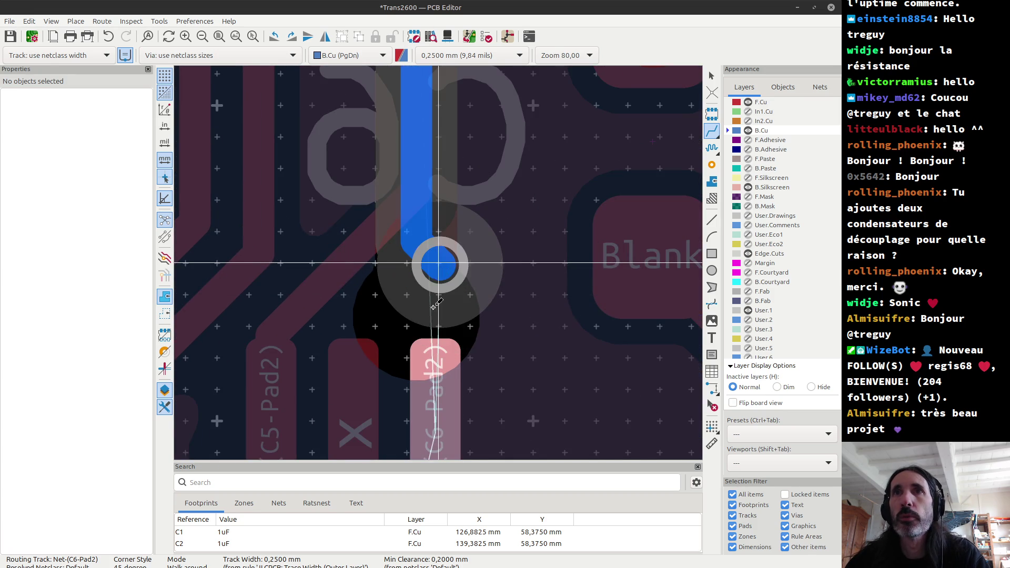
{"action": "key", "text": "Escape"}
Set the grid origin on the C6 pad.
{"action": "left_click", "coordinate": [712, 426]}
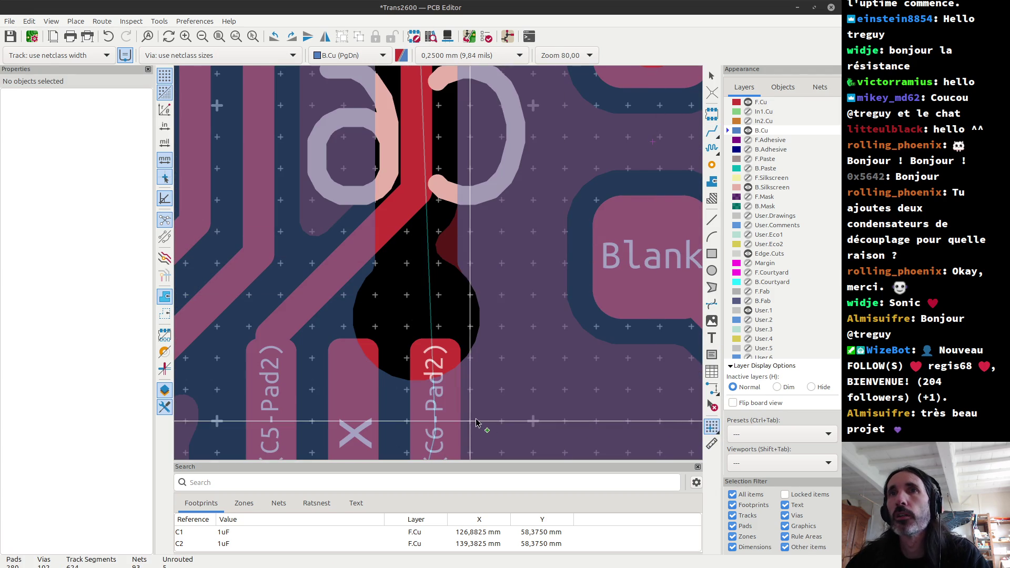
{"action": "left_click", "coordinate": [436, 434]}
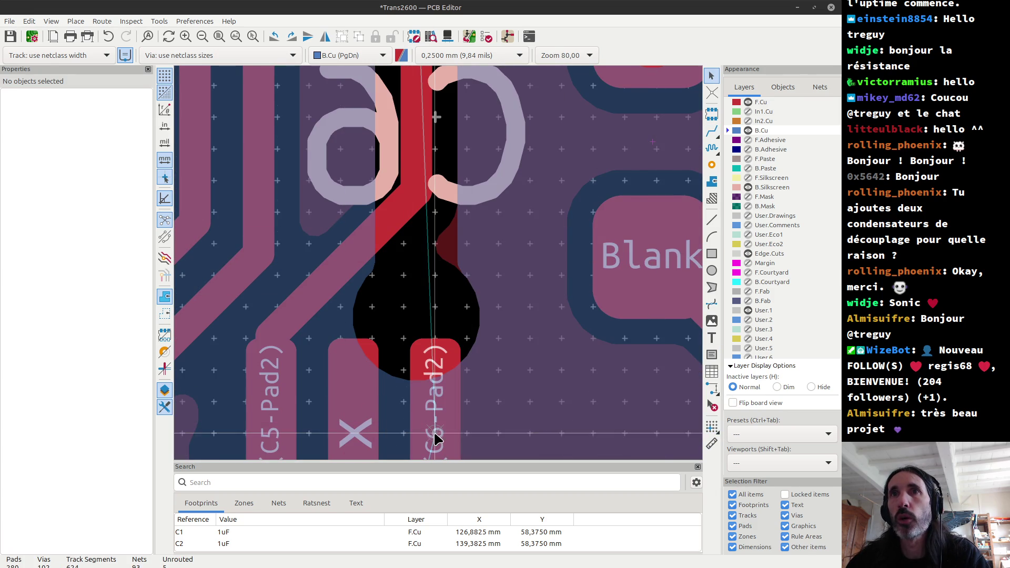
{"action": "scroll", "coordinate": [436, 261], "scroll_direction": "down", "scroll_amount": 3}
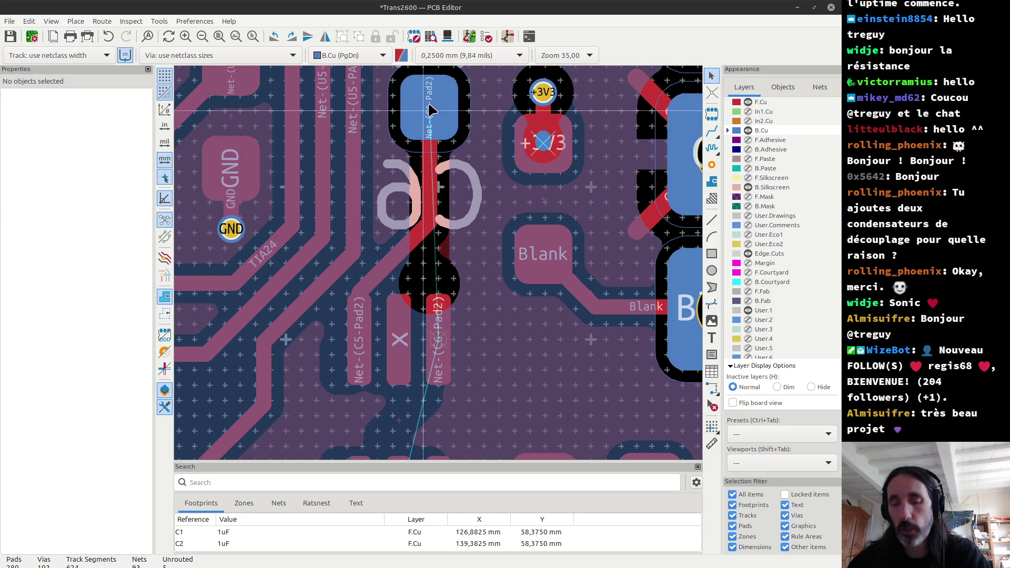
Route a back-copper track down from the upper C6 pad into a new via, then refill zones.
{"action": "key", "text": "x"}
{"action": "scroll", "coordinate": [447, 274], "scroll_direction": "up", "scroll_amount": 3}
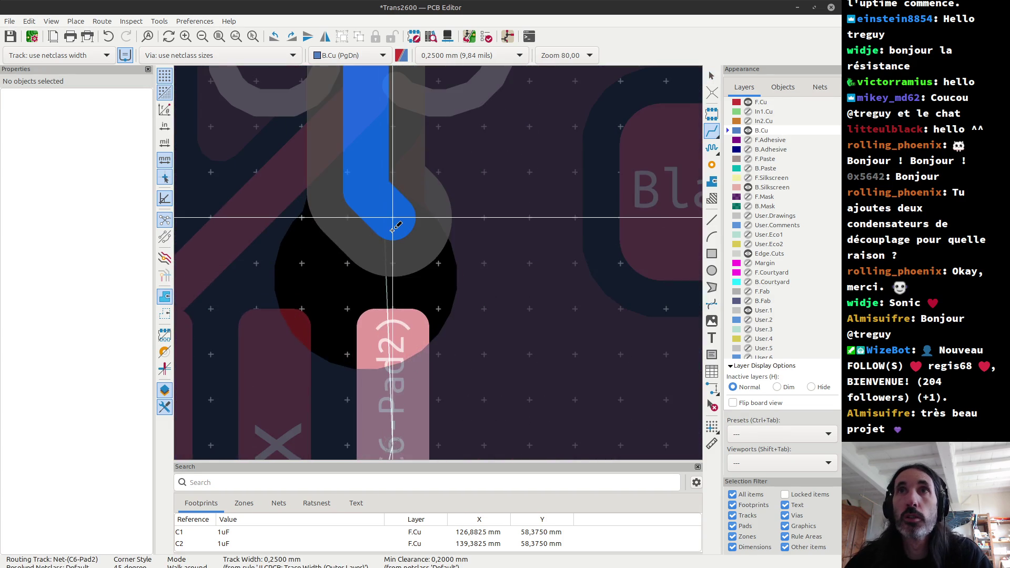
{"action": "key", "text": "v"}
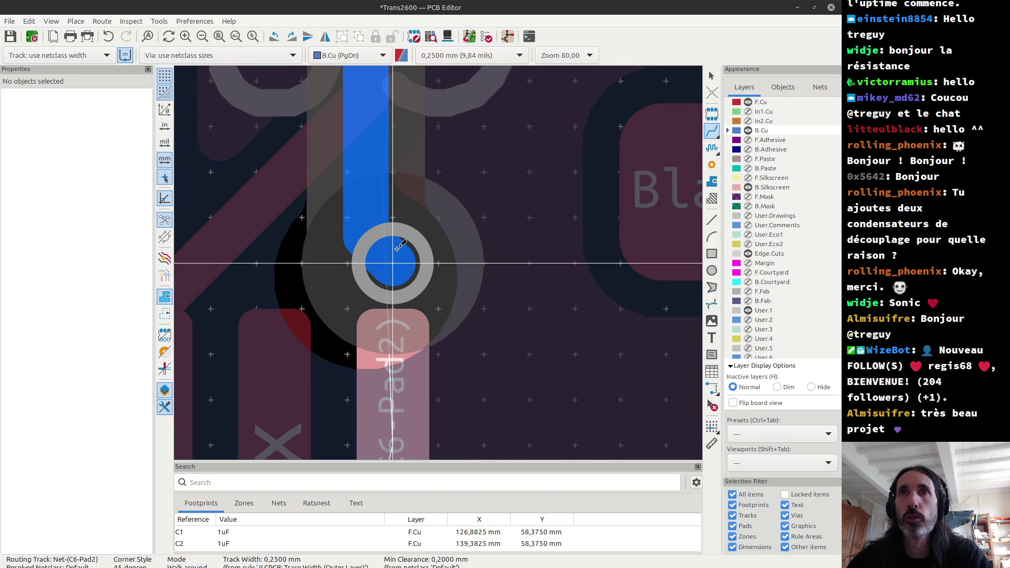
{"action": "left_click", "coordinate": [397, 247]}
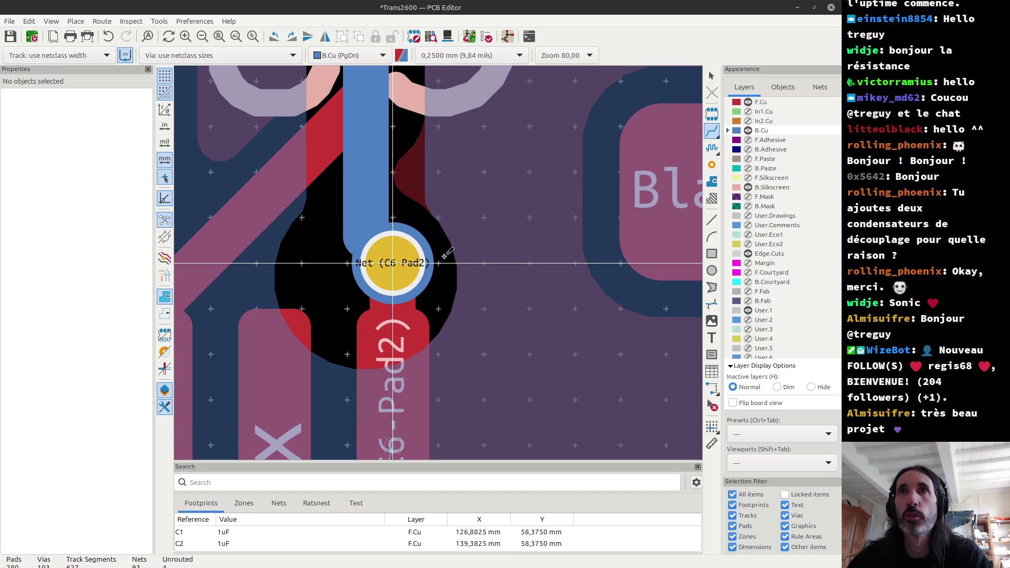
{"action": "key", "text": "b"}
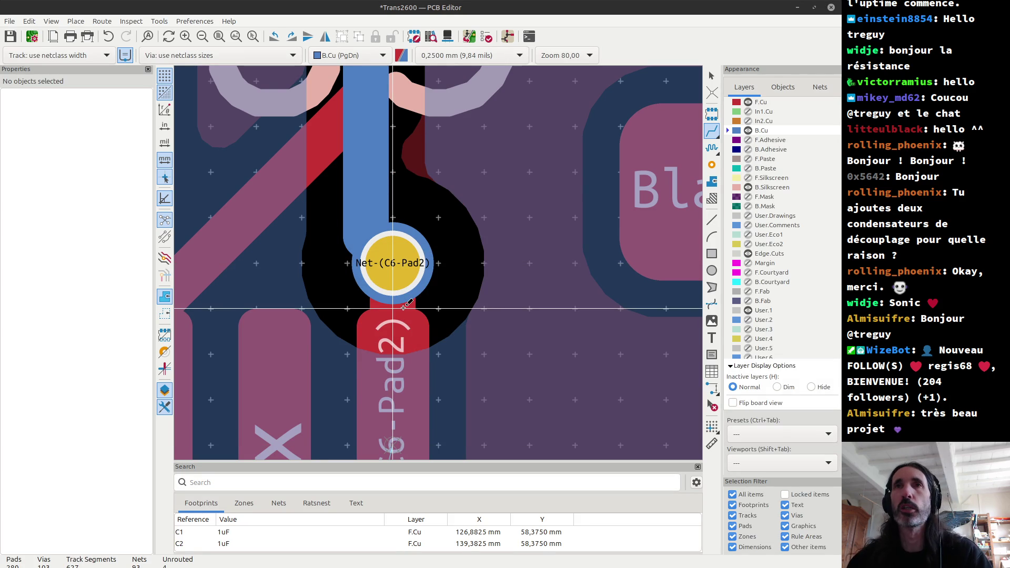
{"action": "scroll", "coordinate": [394, 242], "scroll_direction": "down", "scroll_amount": 5}
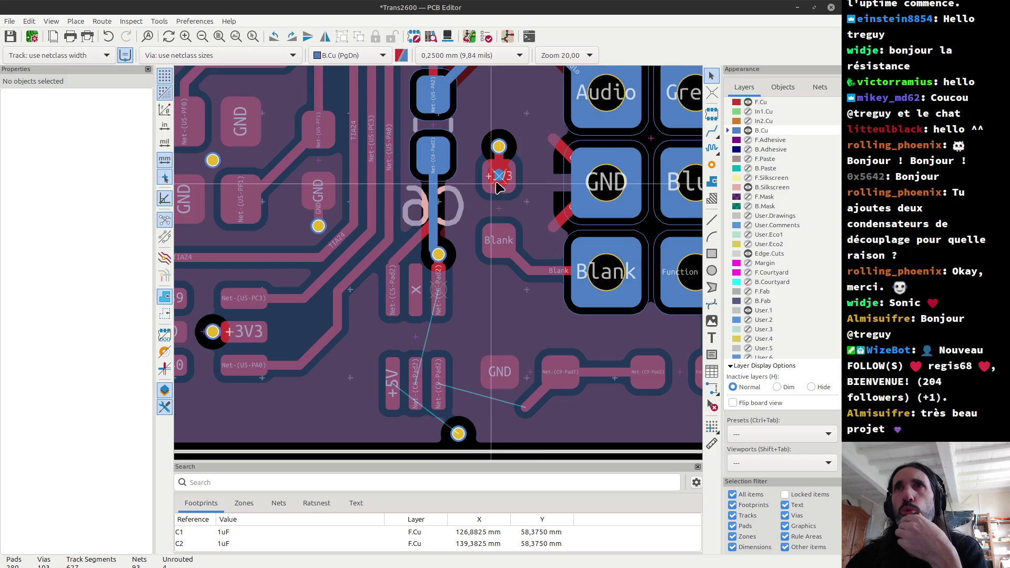
Delete the tiny back-copper track stub on the +3V3 pad.
{"action": "scroll", "coordinate": [497, 179], "scroll_direction": "up", "scroll_amount": 3}
{"action": "left_click", "coordinate": [436, 270]}
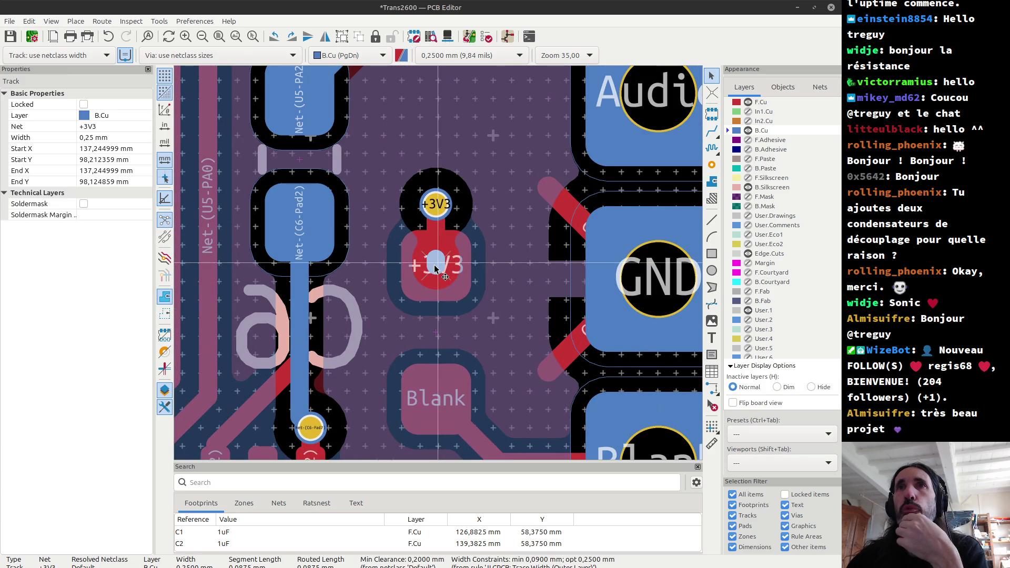
{"action": "key", "text": "Delete"}
Save the board and review the new C6 back-copper track and via.
{"action": "key", "text": "ctrl+s"}
{"action": "scroll", "coordinate": [440, 269], "scroll_direction": "down", "scroll_amount": 10}
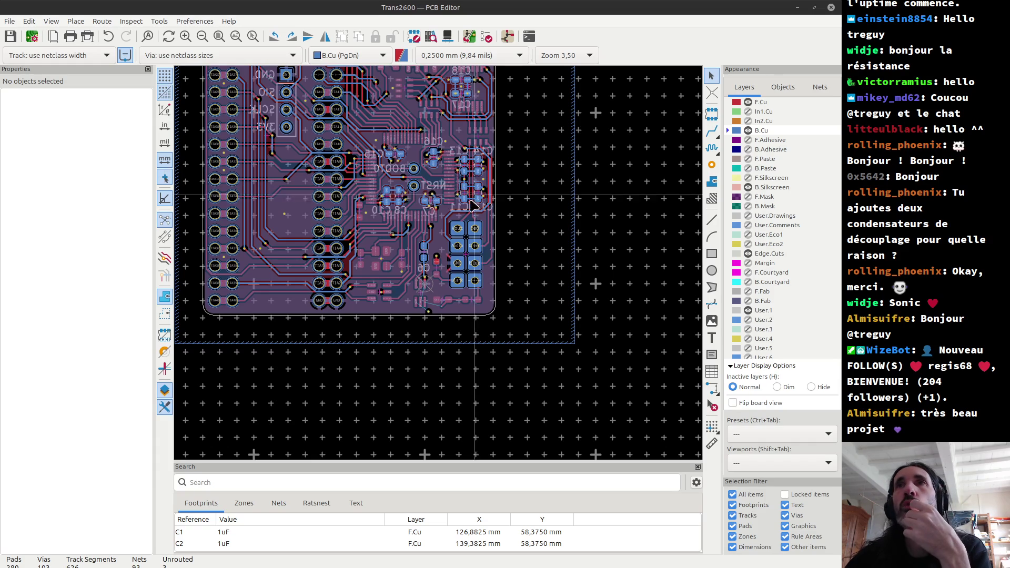
{"action": "scroll", "coordinate": [480, 193], "scroll_direction": "up", "scroll_amount": 8}
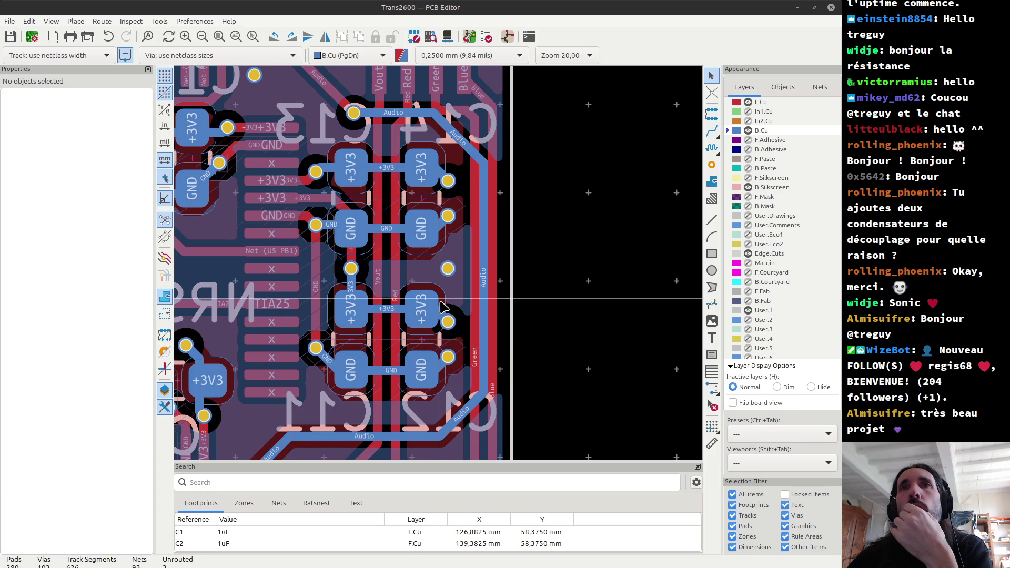
{"action": "scroll", "coordinate": [442, 307], "scroll_direction": "down", "scroll_amount": 2}
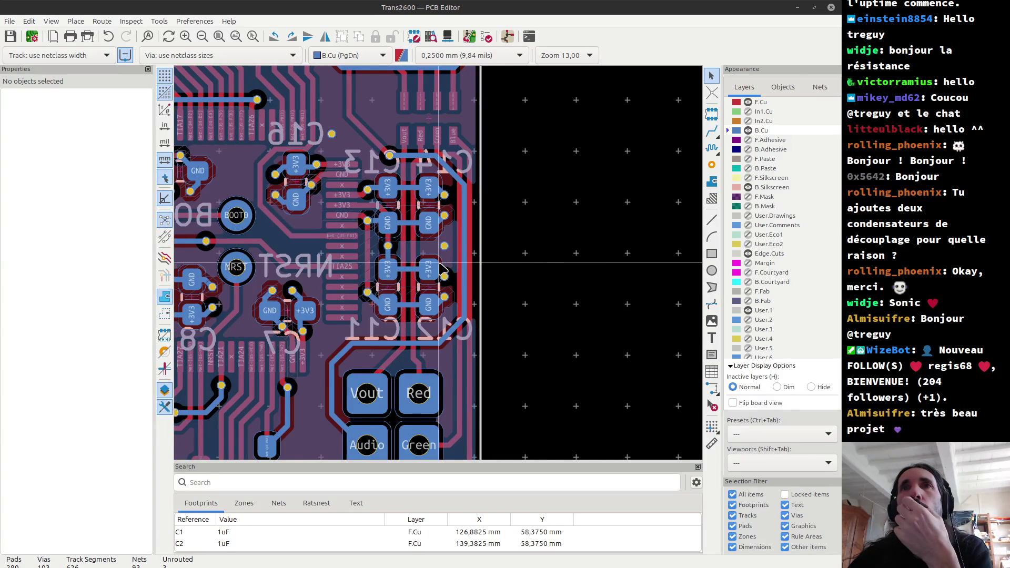
{"action": "scroll", "coordinate": [441, 268], "scroll_direction": "down", "scroll_amount": 3}
{"action": "scroll", "coordinate": [427, 258], "scroll_direction": "up", "scroll_amount": 5}
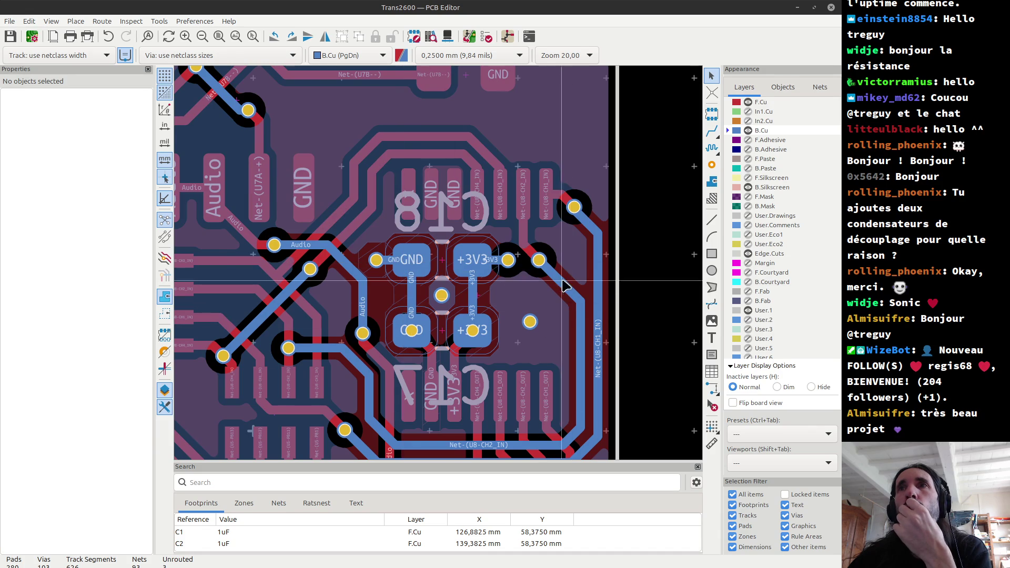
{"action": "scroll", "coordinate": [220, 263], "scroll_direction": "down", "scroll_amount": 2}
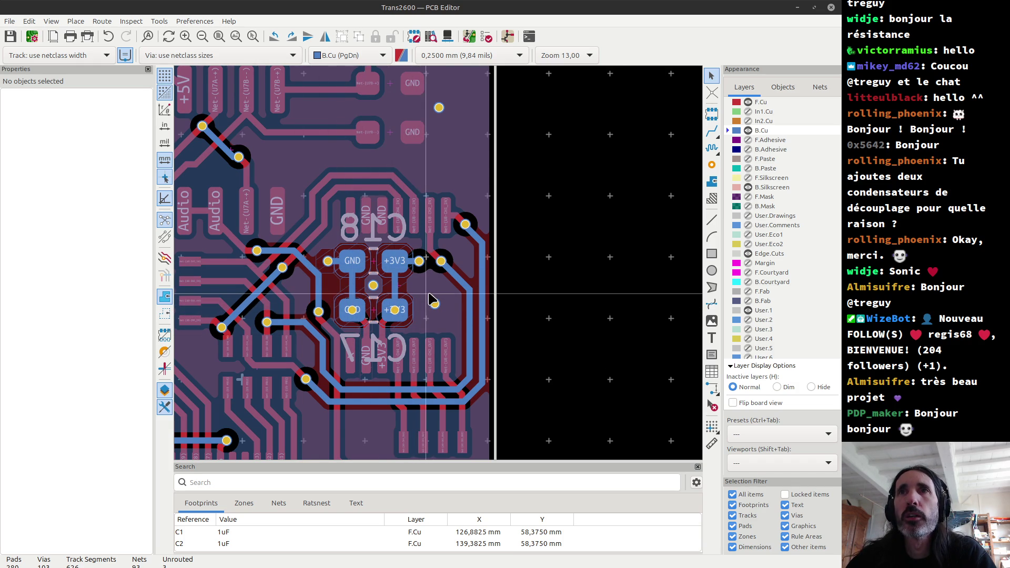
{"action": "scroll", "coordinate": [441, 269], "scroll_direction": "down", "scroll_amount": 1}
{"action": "scroll", "coordinate": [441, 269], "scroll_direction": "down", "scroll_amount": 5}
{"action": "scroll", "coordinate": [375, 323], "scroll_direction": "up", "scroll_amount": 5}
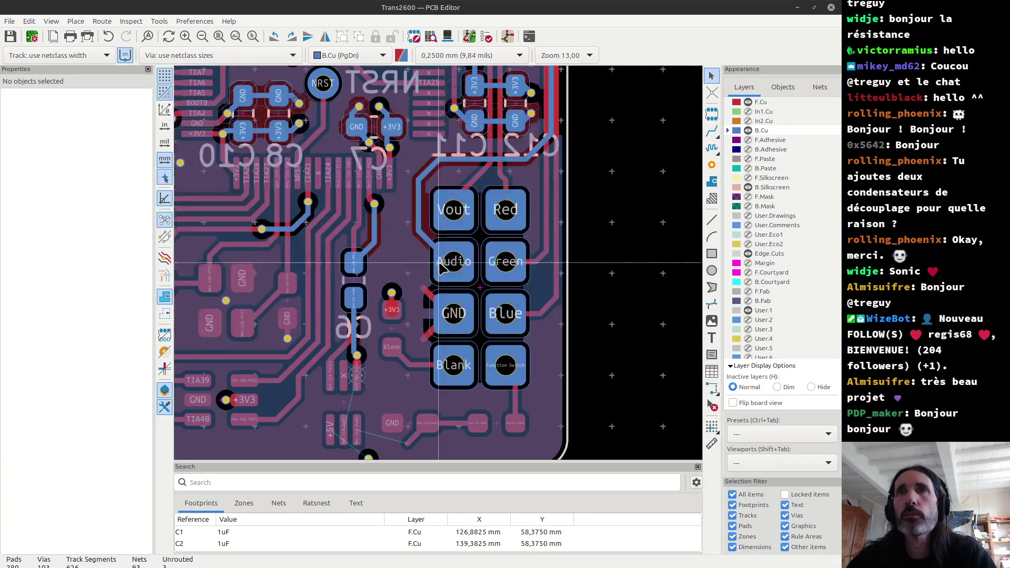
{"action": "scroll", "coordinate": [400, 325], "scroll_direction": "up", "scroll_amount": 2}
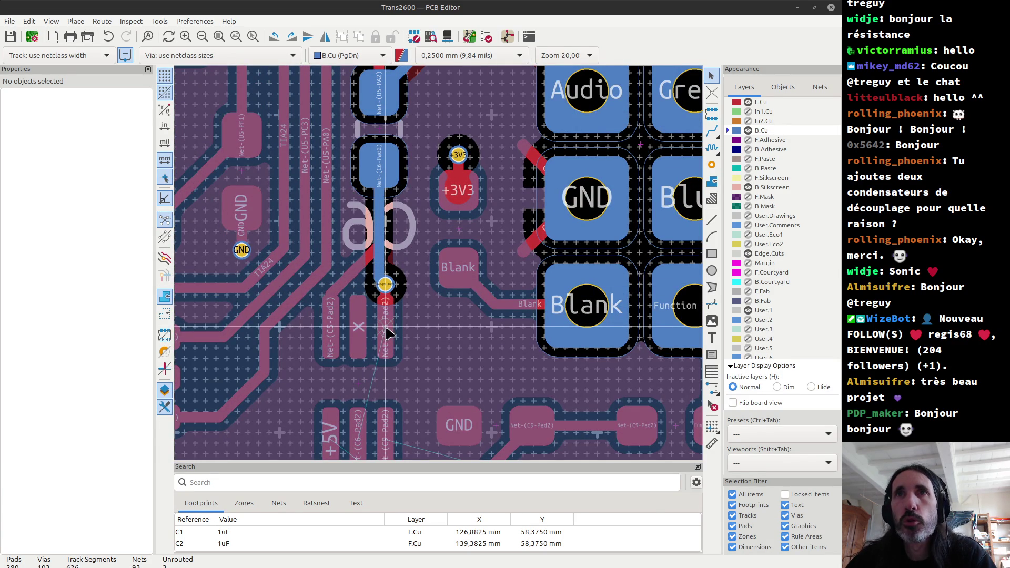
Route the Net-(C6-Pad2) track on front copper to the C6 pad.
{"action": "key", "text": "x"}
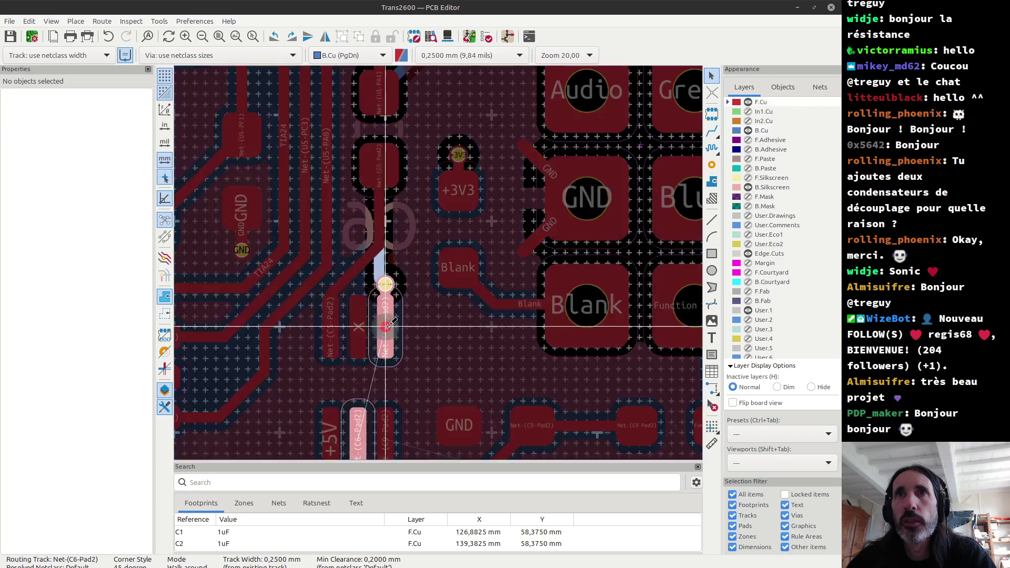
{"action": "left_click", "coordinate": [386, 326]}
{"action": "key", "text": "Page_Down"}
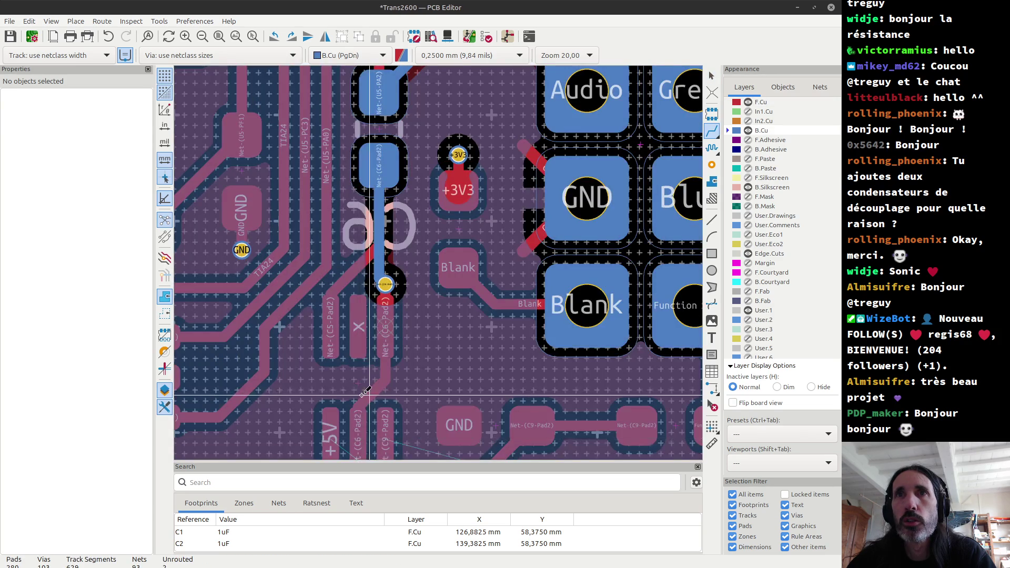
{"action": "scroll", "coordinate": [467, 335], "scroll_direction": "down", "scroll_amount": 2}
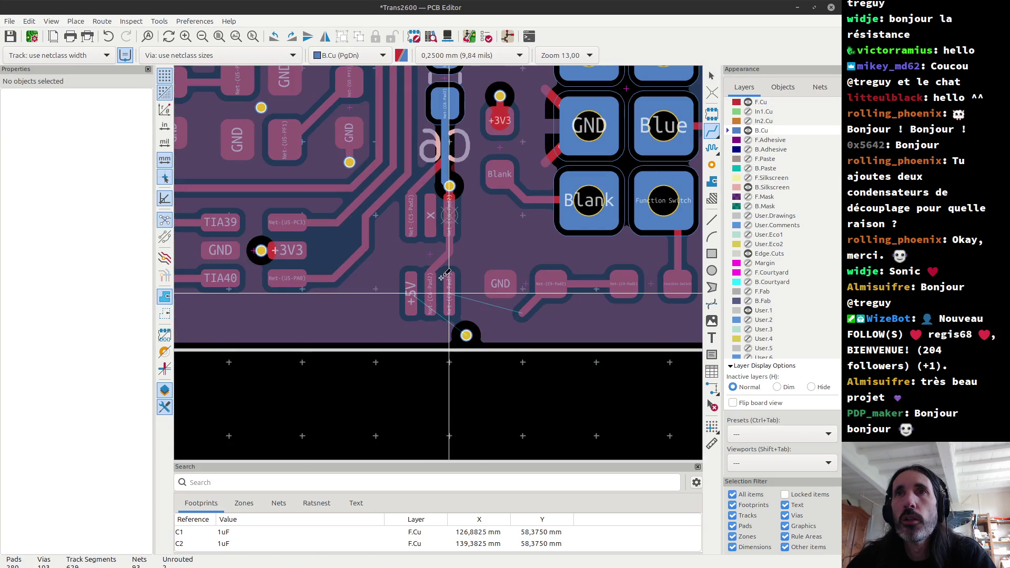
Try a front-copper +5V track from the bottom via to the +5V pad, then undo it.
{"action": "left_click", "coordinate": [467, 334]}
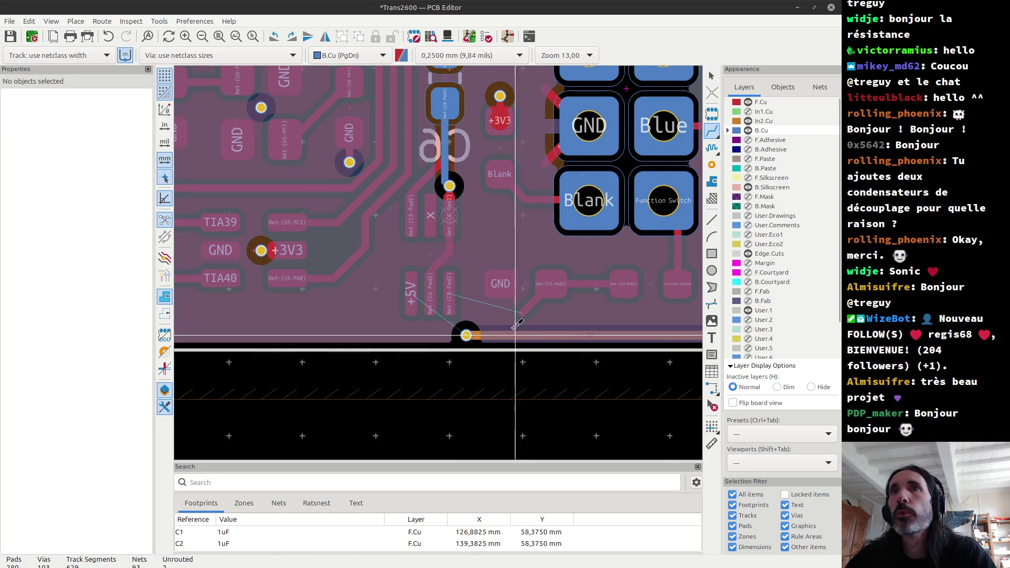
{"action": "left_click", "coordinate": [466, 334]}
{"action": "key", "text": "Escape"}
{"action": "key", "text": "Page_Up"}
{"action": "left_click", "coordinate": [467, 334]}
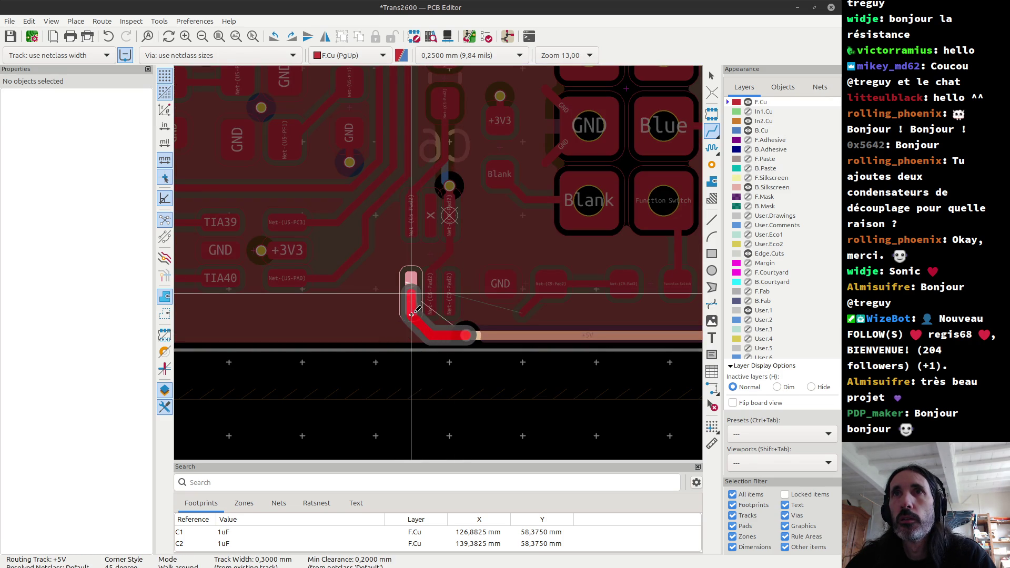
{"action": "scroll", "coordinate": [410, 298], "scroll_direction": "up", "scroll_amount": 5}
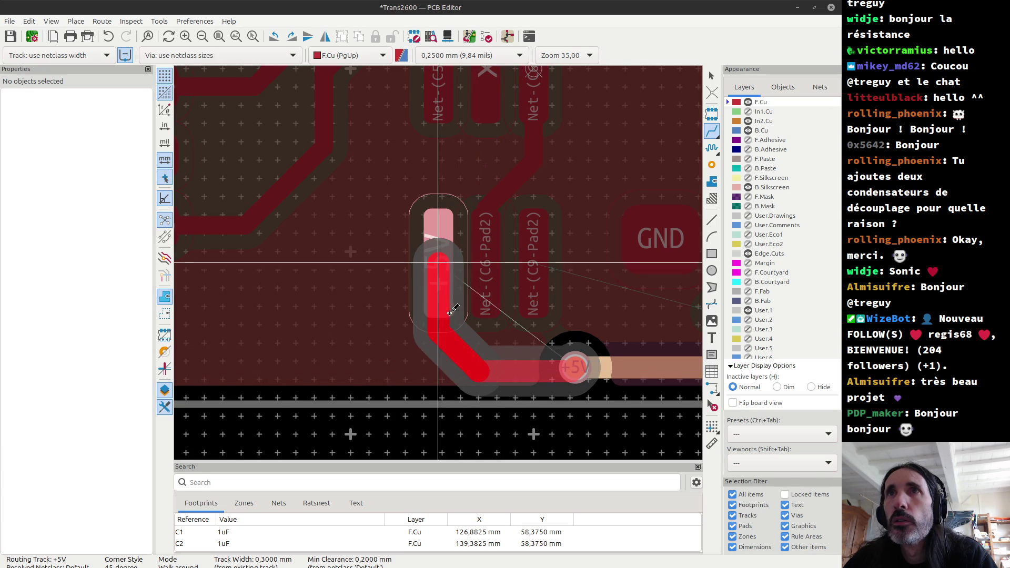
{"action": "left_click", "coordinate": [441, 262]}
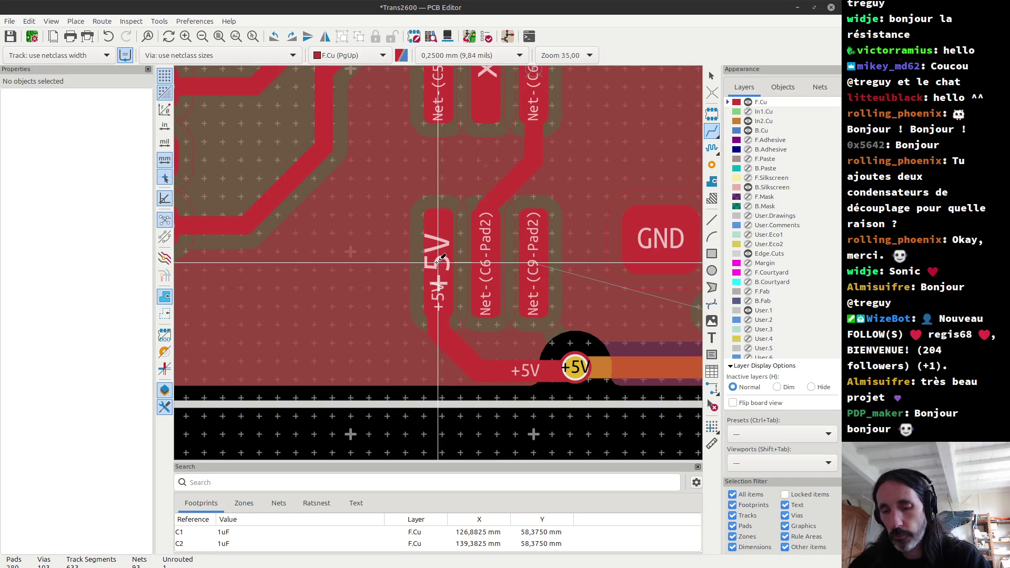
{"action": "key", "text": "Escape"}
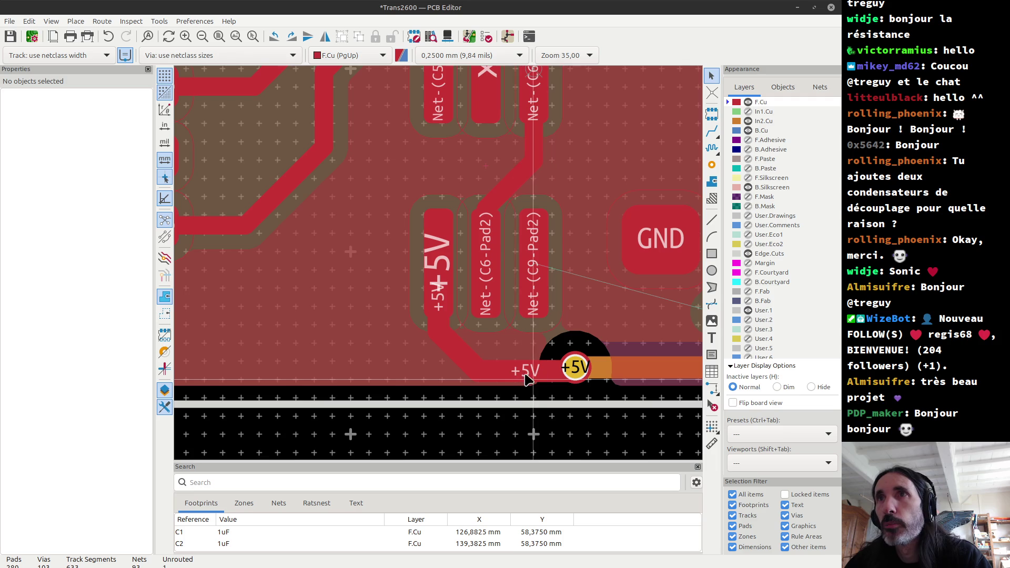
{"action": "key", "text": "ctrl+z"}
Set the grid origin on the +5V via and route a +5V track from it to the +5V pad.
{"action": "left_click", "coordinate": [712, 428]}
{"action": "left_click", "coordinate": [576, 368]}
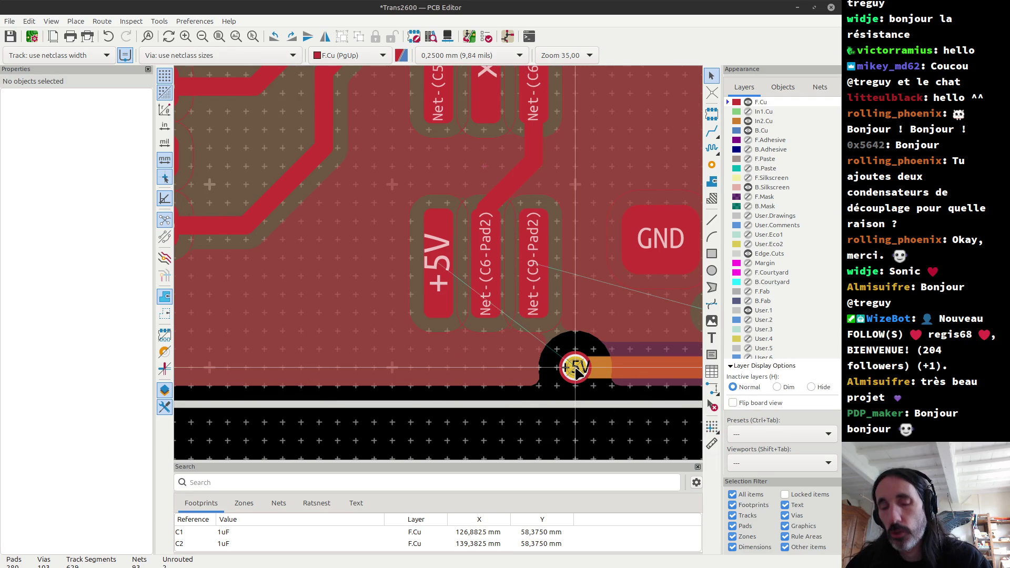
{"action": "key", "text": "x"}
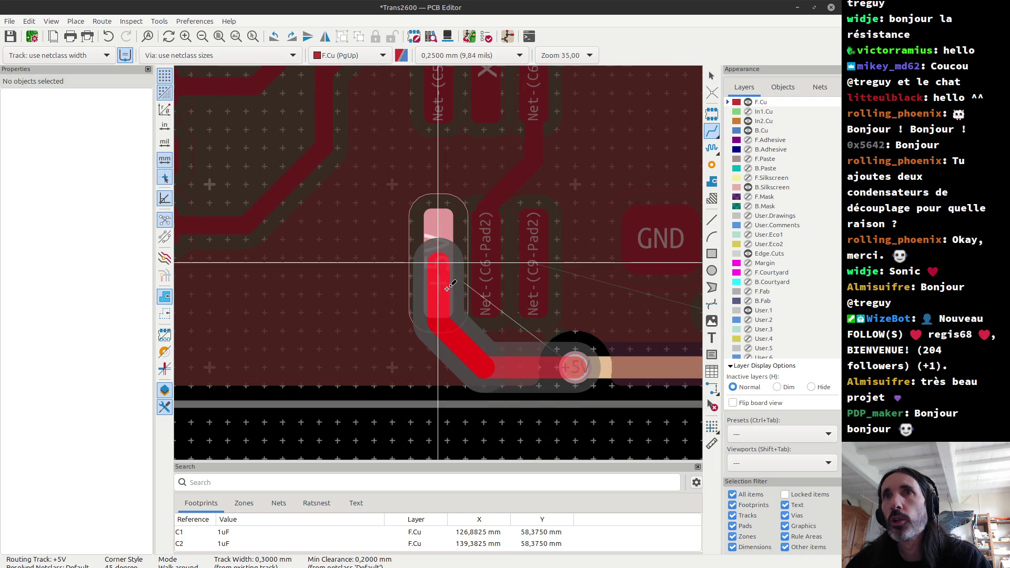
{"action": "left_click", "coordinate": [483, 368]}
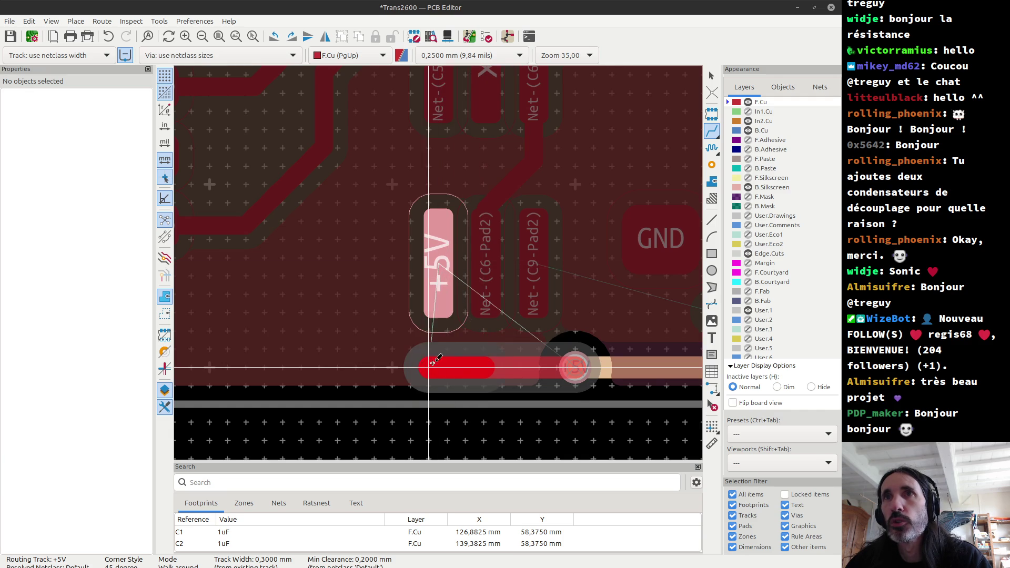
{"action": "key", "text": "Escape"}
{"action": "left_click", "coordinate": [575, 367]}
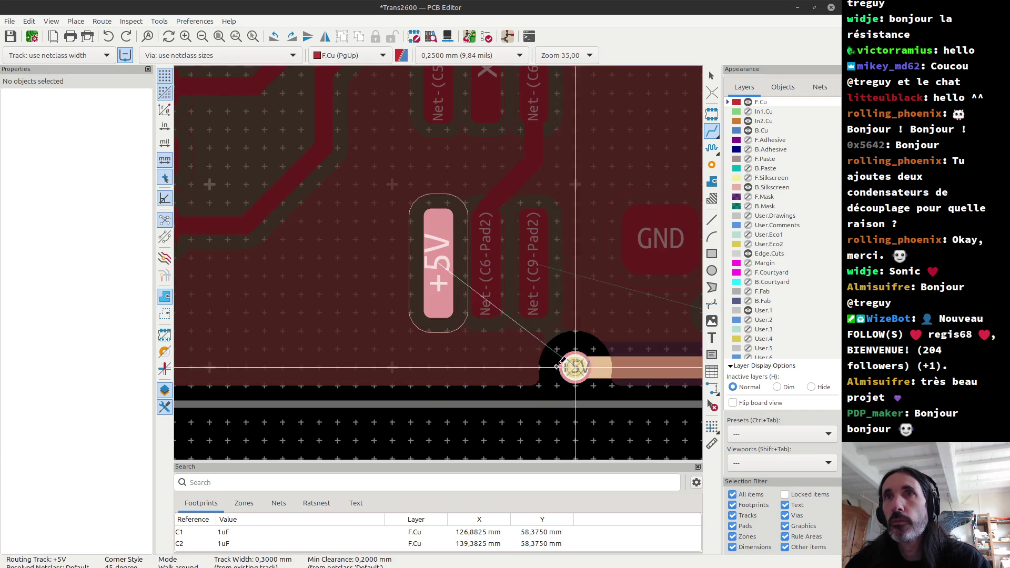
{"action": "left_click", "coordinate": [448, 273]}
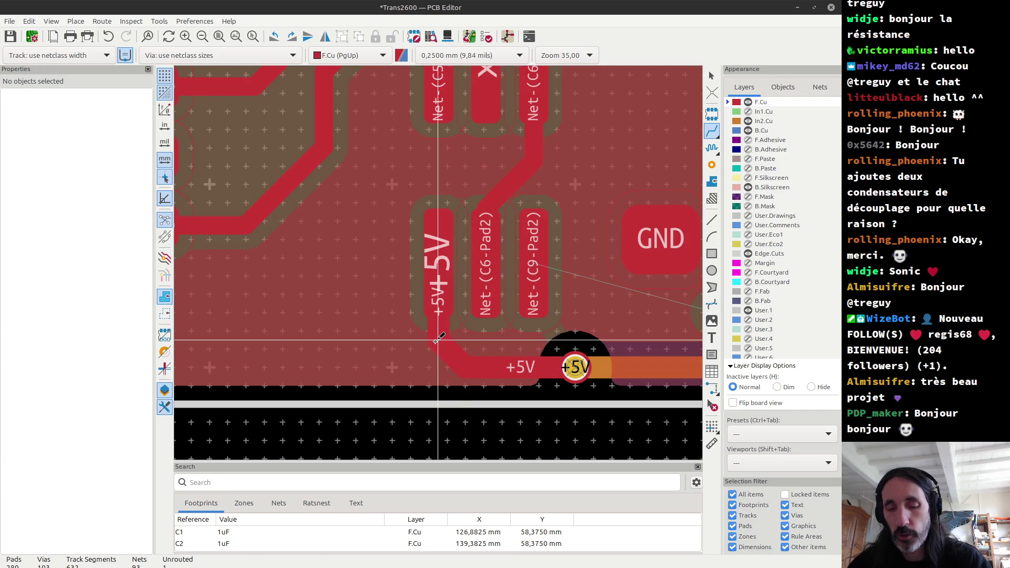
Route the last Net-(C9-Pad2) connection, refill all zones, and view the board in 3D.
{"action": "key", "text": "b"}
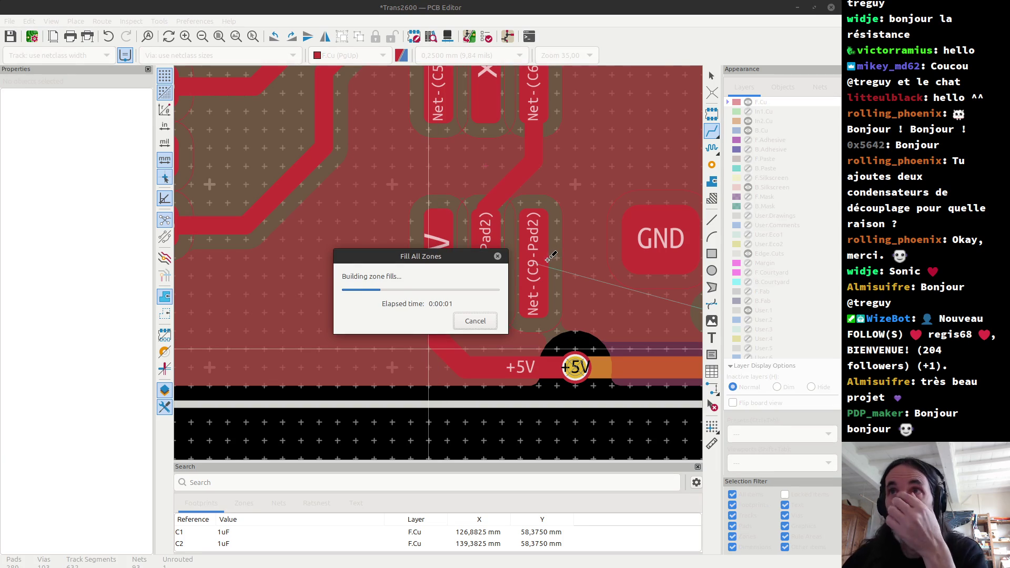
{"action": "scroll", "coordinate": [548, 258], "scroll_direction": "down", "scroll_amount": 1}
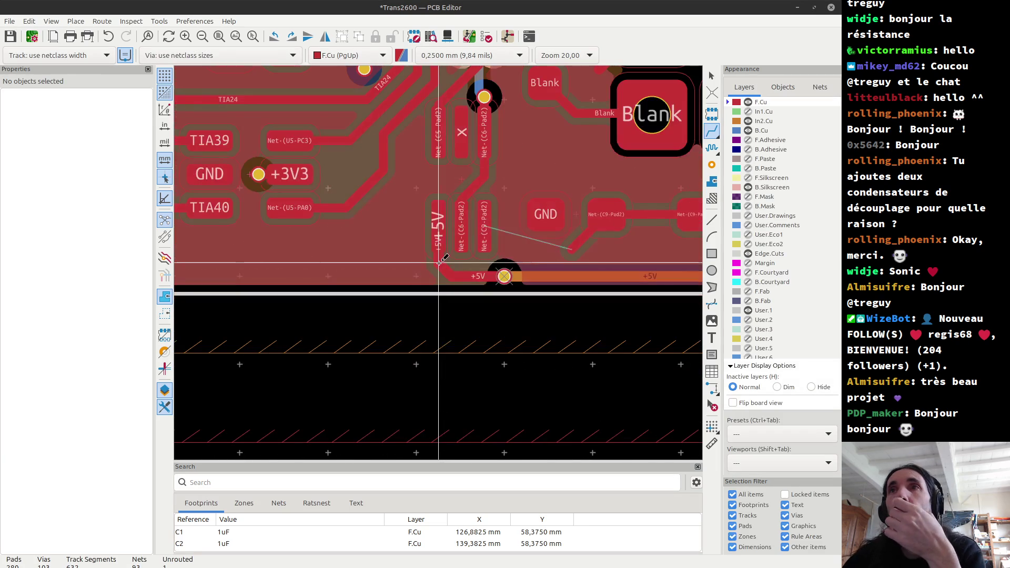
{"action": "left_click", "coordinate": [573, 246]}
{"action": "left_click", "coordinate": [484, 239]}
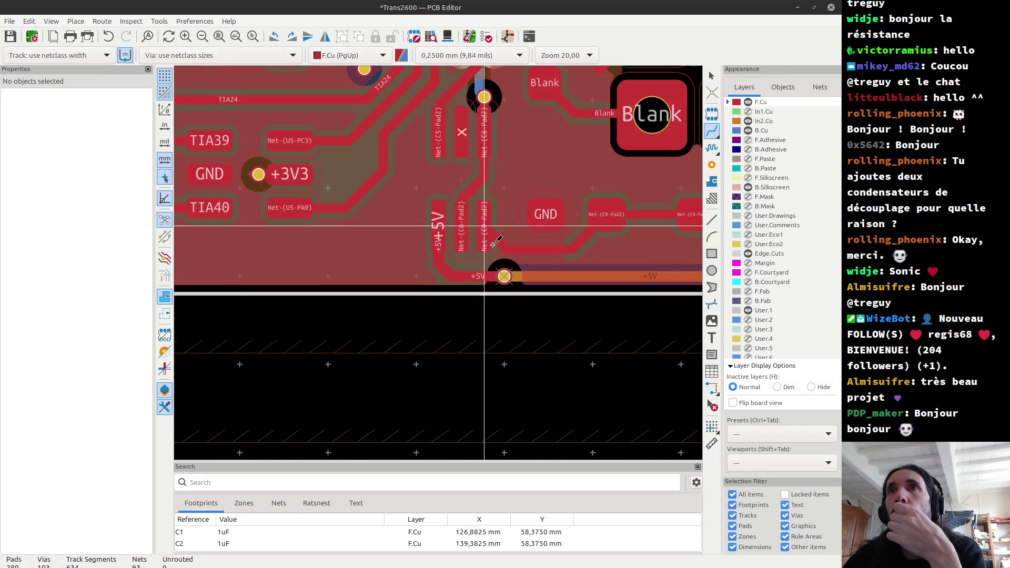
{"action": "key", "text": "b"}
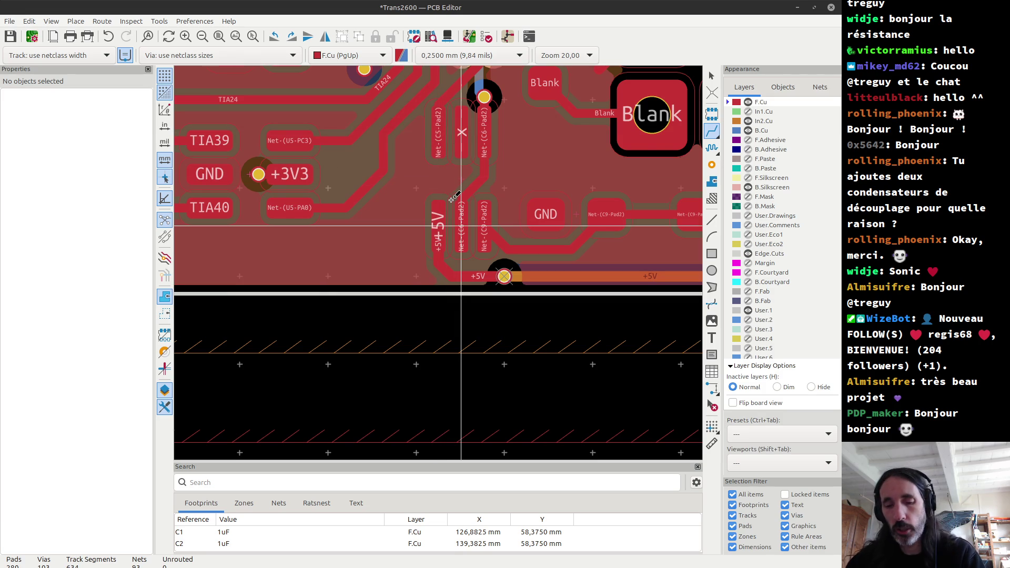
{"action": "key", "text": "alt+3"}
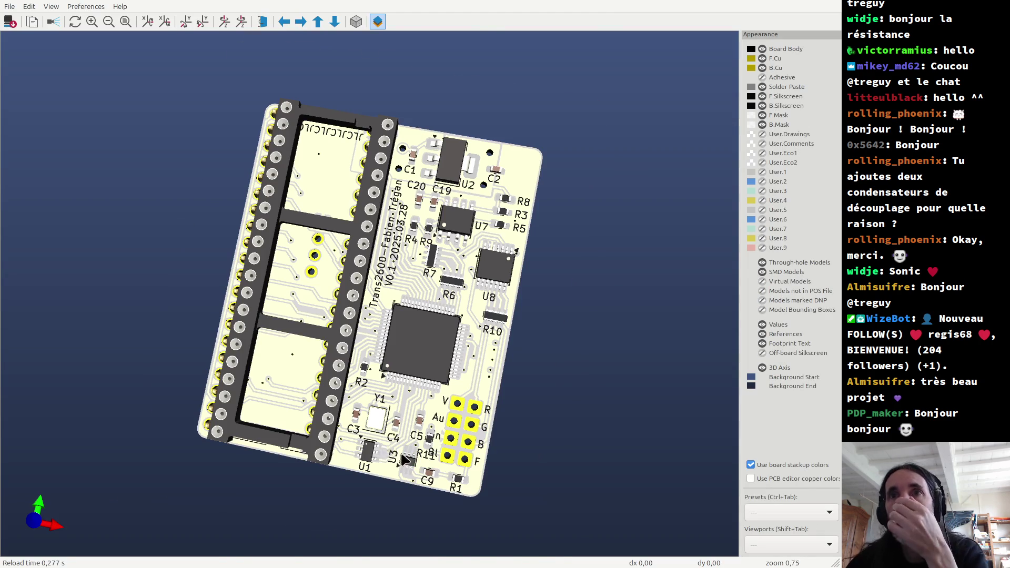
Zoom in and orbit the 3D model to inspect U3 closely, then return to the PCB layout.
{"action": "scroll", "coordinate": [402, 459], "scroll_direction": "up", "scroll_amount": 4}
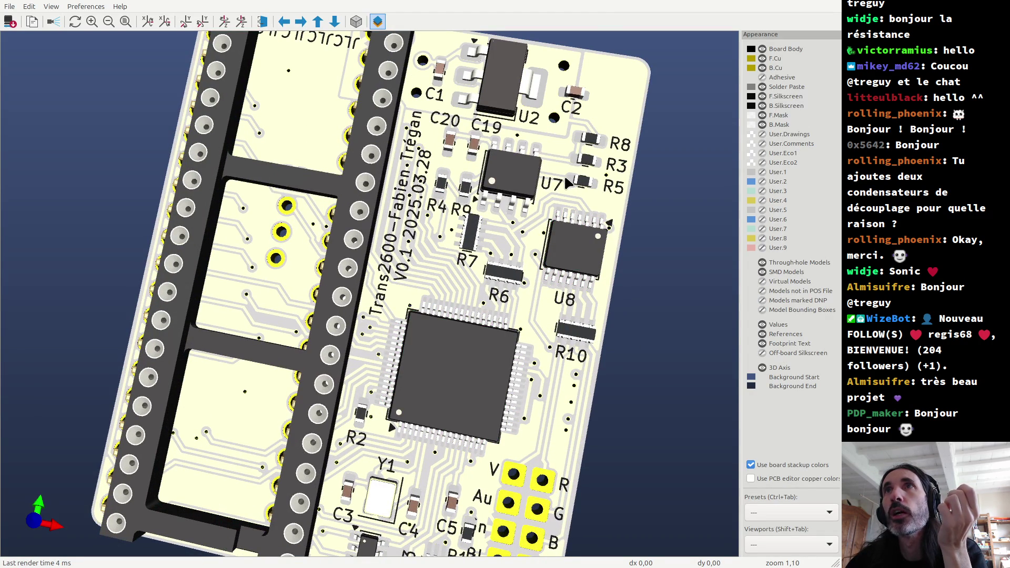
{"action": "scroll", "coordinate": [452, 373], "scroll_direction": "down", "scroll_amount": 4}
{"action": "scroll", "coordinate": [442, 421], "scroll_direction": "up", "scroll_amount": 4}
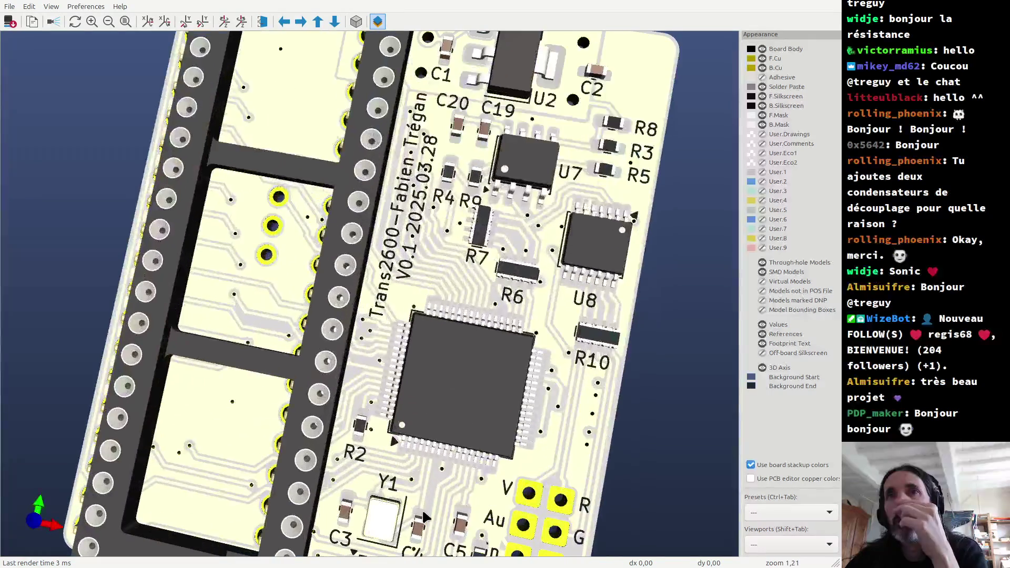
{"action": "scroll", "coordinate": [420, 513], "scroll_direction": "down", "scroll_amount": 2}
{"action": "scroll", "coordinate": [378, 347], "scroll_direction": "up", "scroll_amount": 5}
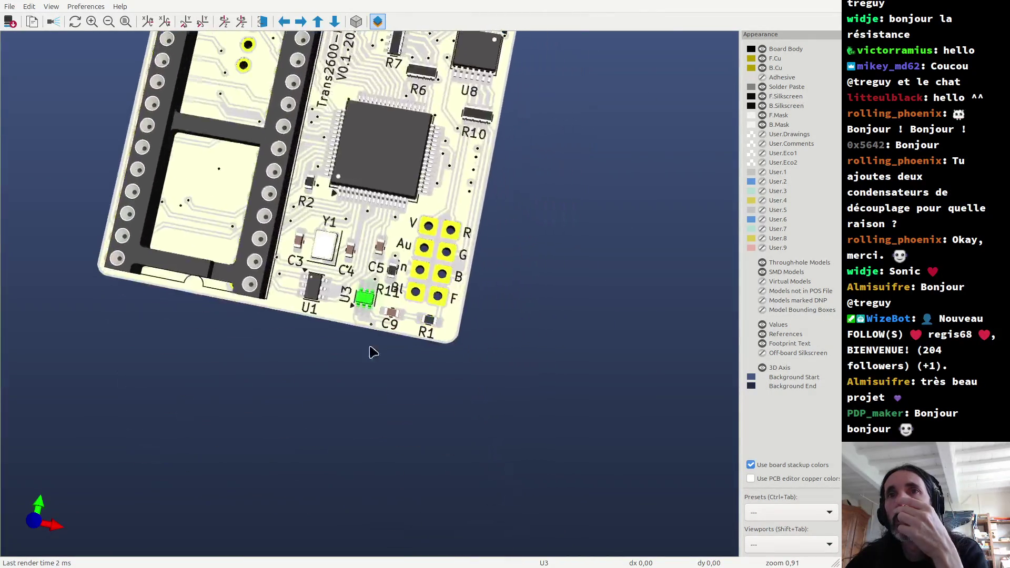
{"action": "scroll", "coordinate": [371, 298], "scroll_direction": "up", "scroll_amount": 3}
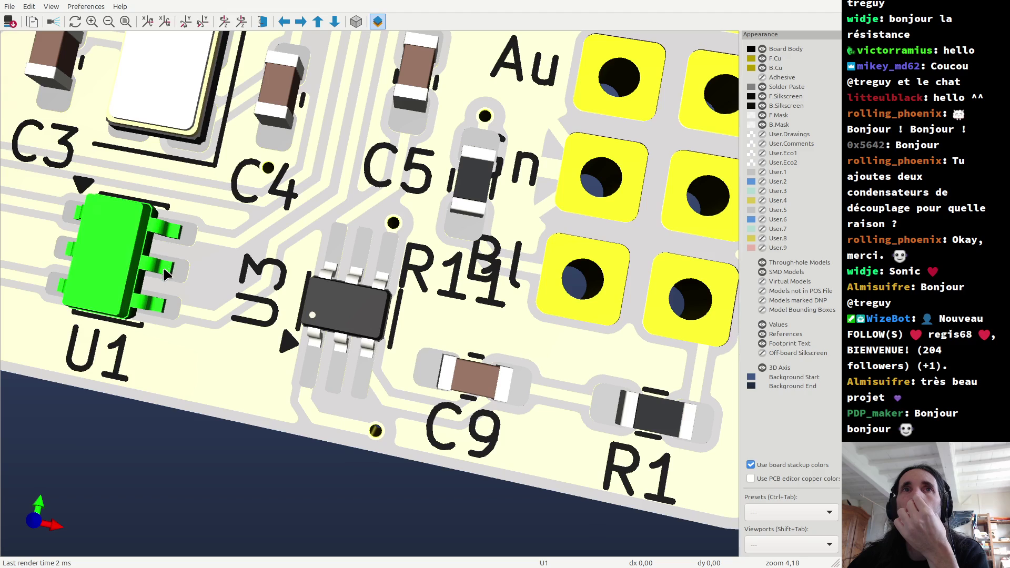
{"action": "left_click_drag", "start_coordinate": [154, 276], "coordinate": [269, 298]}
{"action": "left_click_drag", "start_coordinate": [249, 305], "coordinate": [243, 305]}
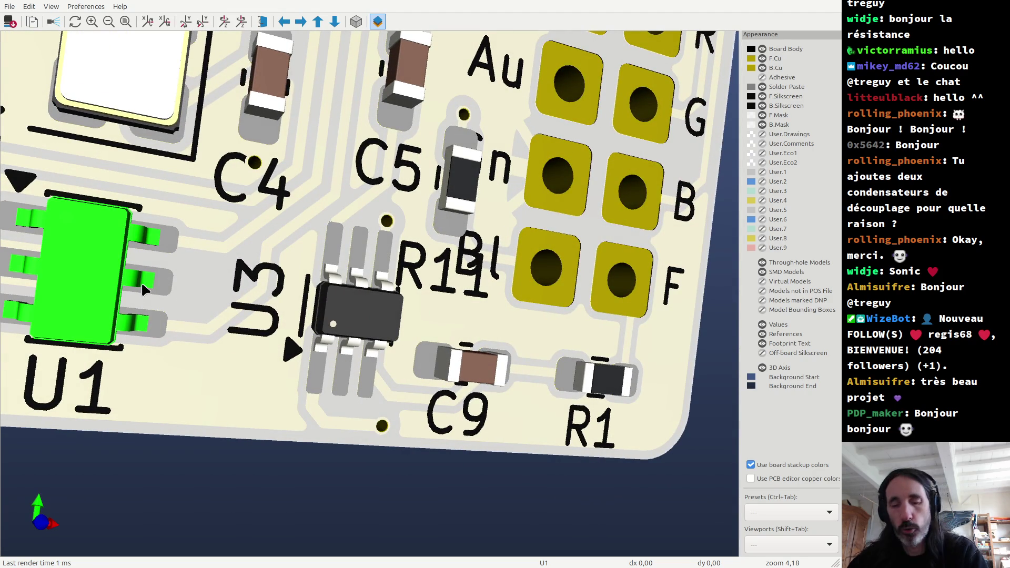
{"action": "key", "text": "alt+Tab"}
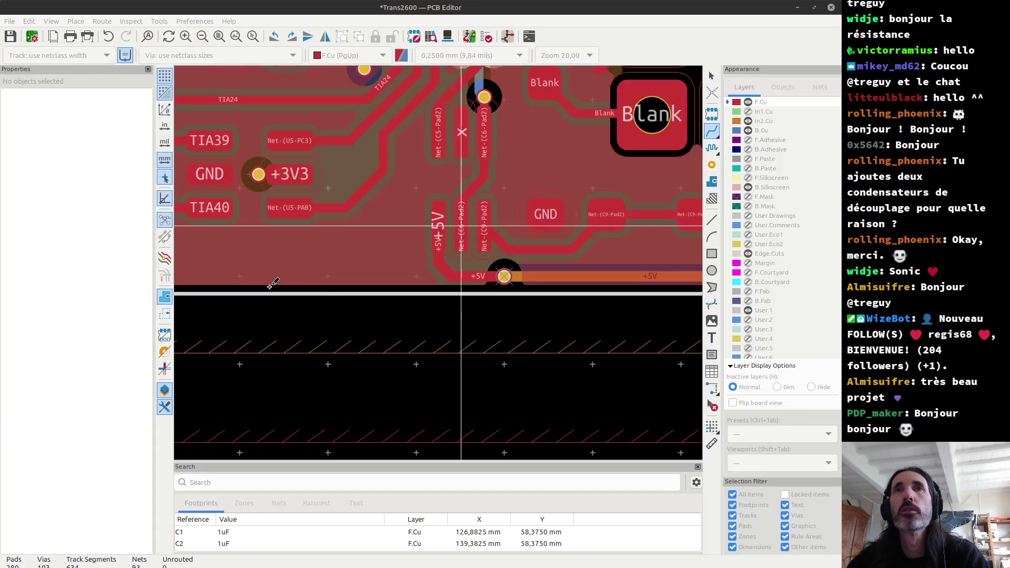
Swap U3's hand-soldering footprint for SOT-363_SC-70-6 through Change Footprint in its properties.
{"action": "scroll", "coordinate": [445, 227], "scroll_direction": "down", "scroll_amount": 2}
{"action": "left_click", "coordinate": [356, 231]}
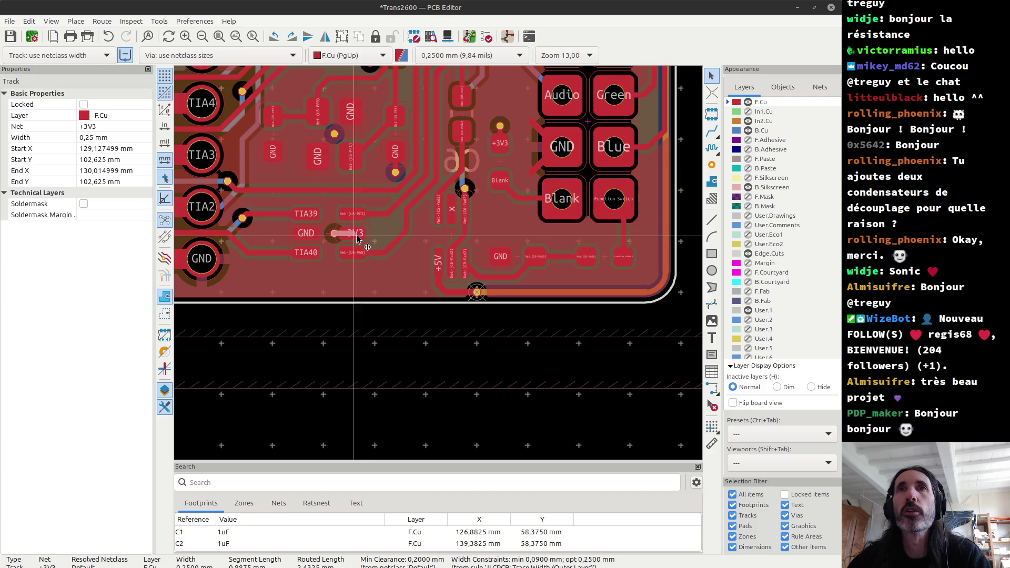
{"action": "scroll", "coordinate": [357, 232], "scroll_direction": "up", "scroll_amount": 2}
{"action": "key", "text": "Escape"}
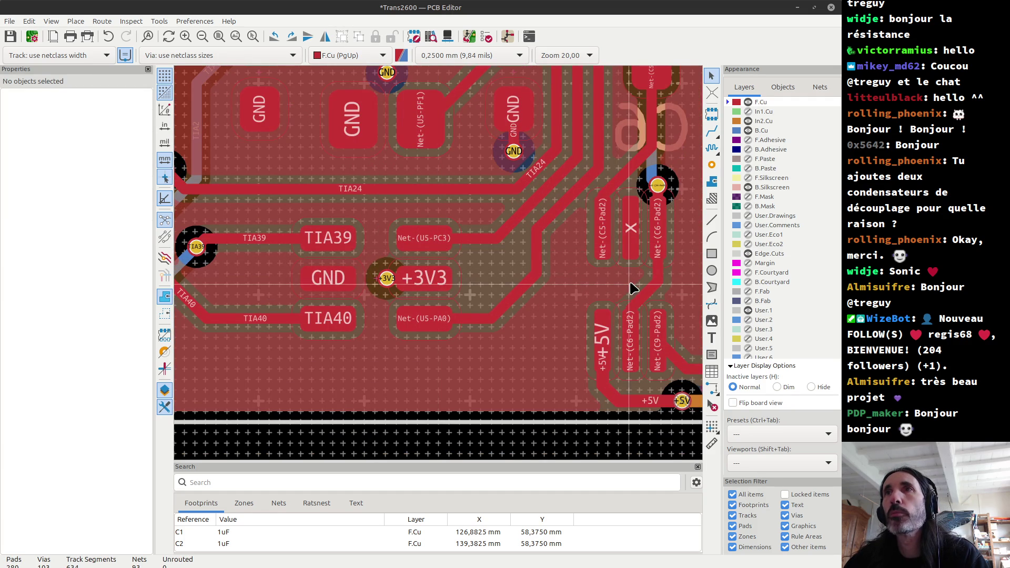
{"action": "double_click", "coordinate": [631, 286]}
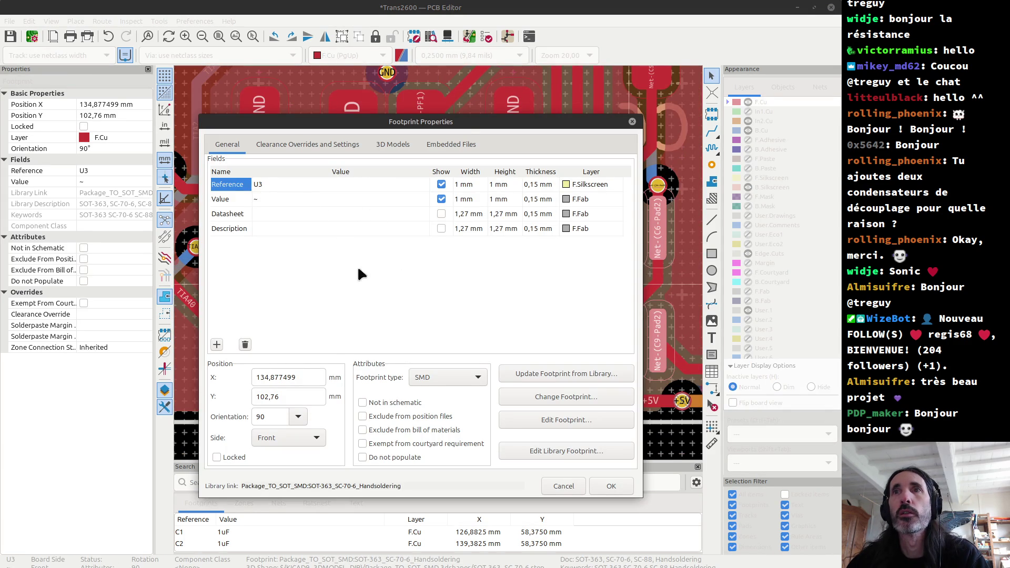
{"action": "left_click", "coordinate": [579, 398]}
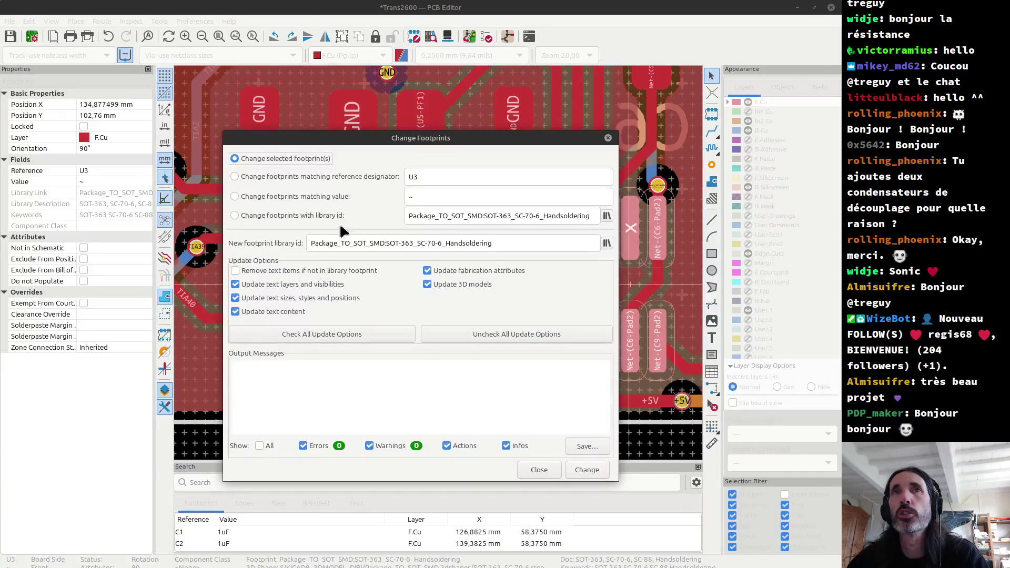
{"action": "left_click", "coordinate": [607, 243]}
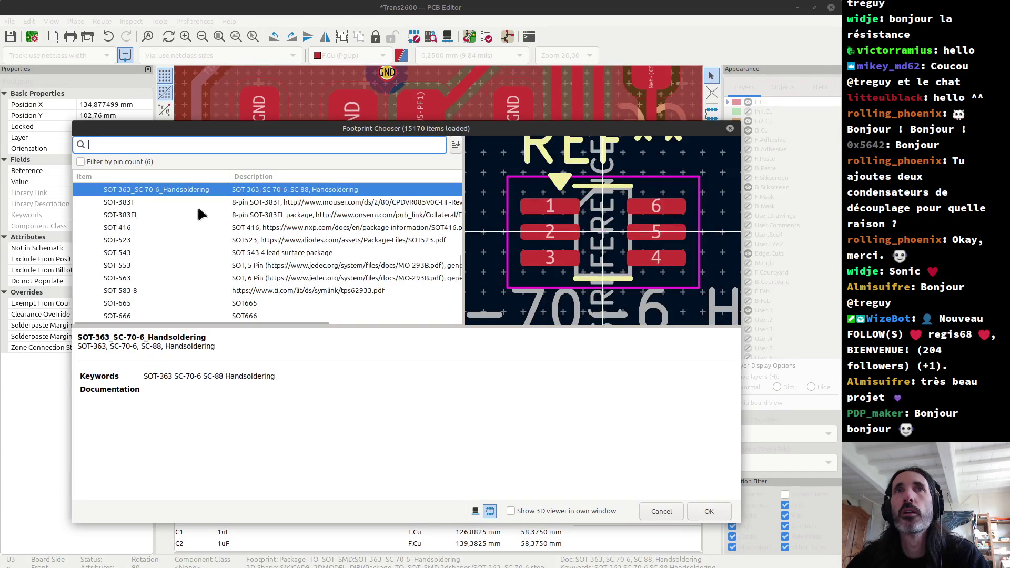
{"action": "scroll", "coordinate": [156, 200], "scroll_direction": "up", "scroll_amount": 1}
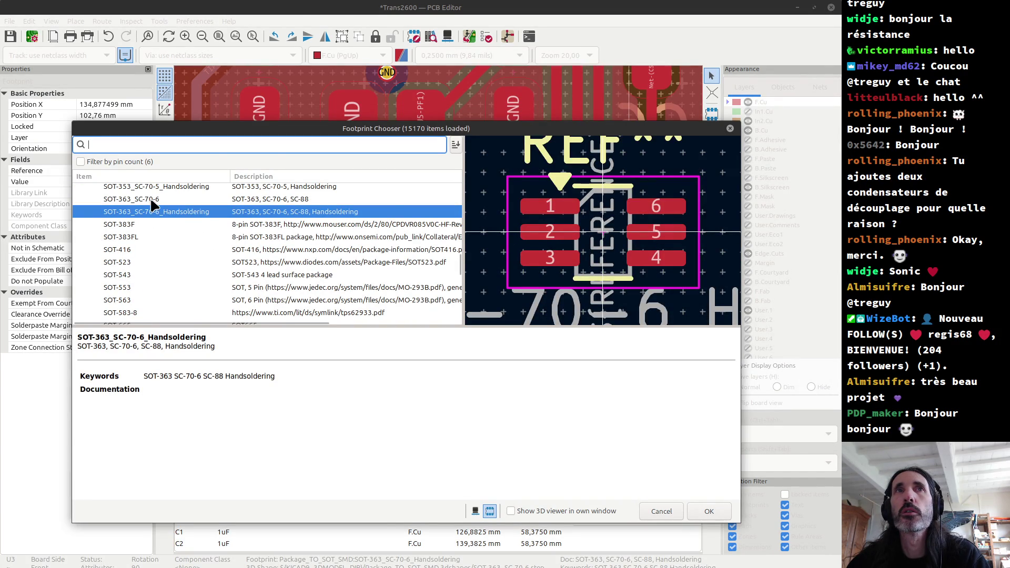
{"action": "left_click", "coordinate": [150, 199]}
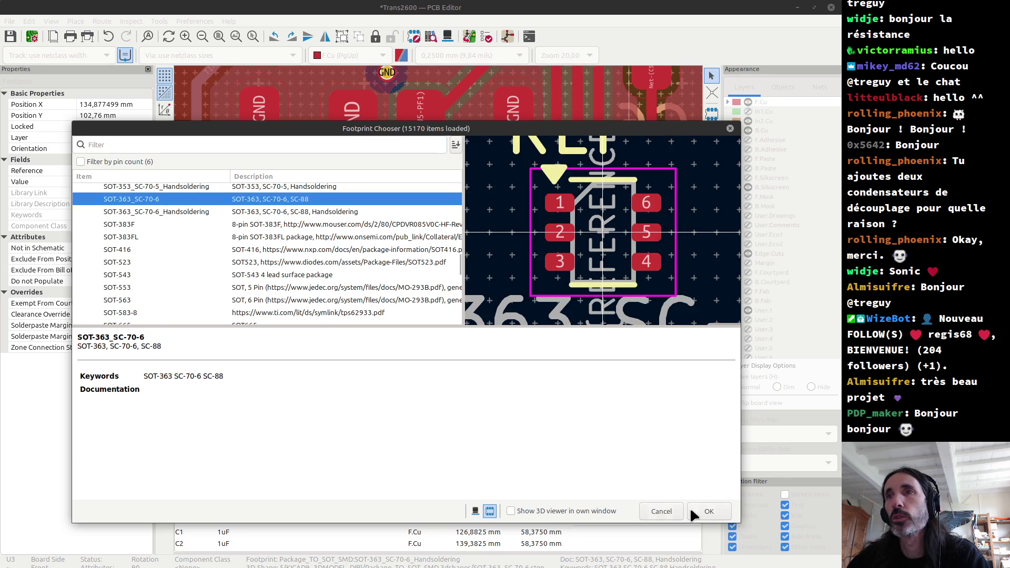
{"action": "left_click", "coordinate": [694, 510]}
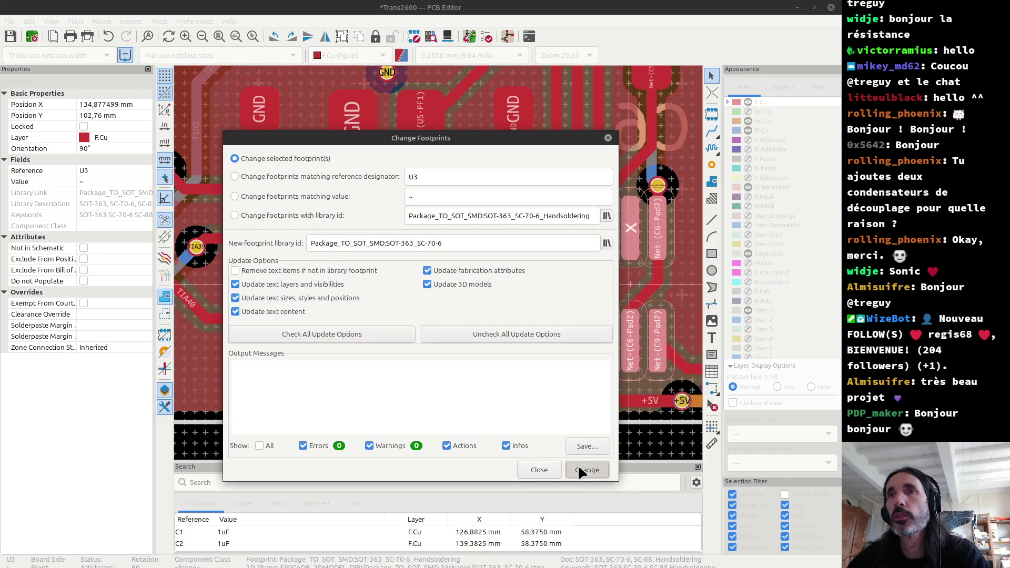
{"action": "left_click", "coordinate": [580, 469]}
{"action": "left_click", "coordinate": [543, 469]}
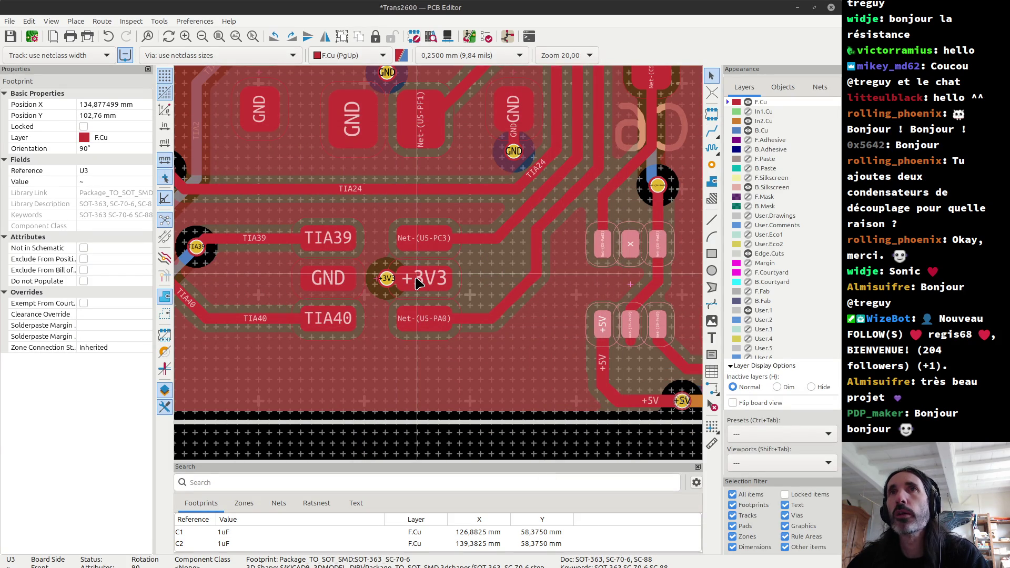
Read U1's +3V3 pad size (1,325 × 0,6 mm) in Pad Properties, then show the 3D view.
{"action": "scroll", "coordinate": [415, 283], "scroll_direction": "down", "scroll_amount": 2}
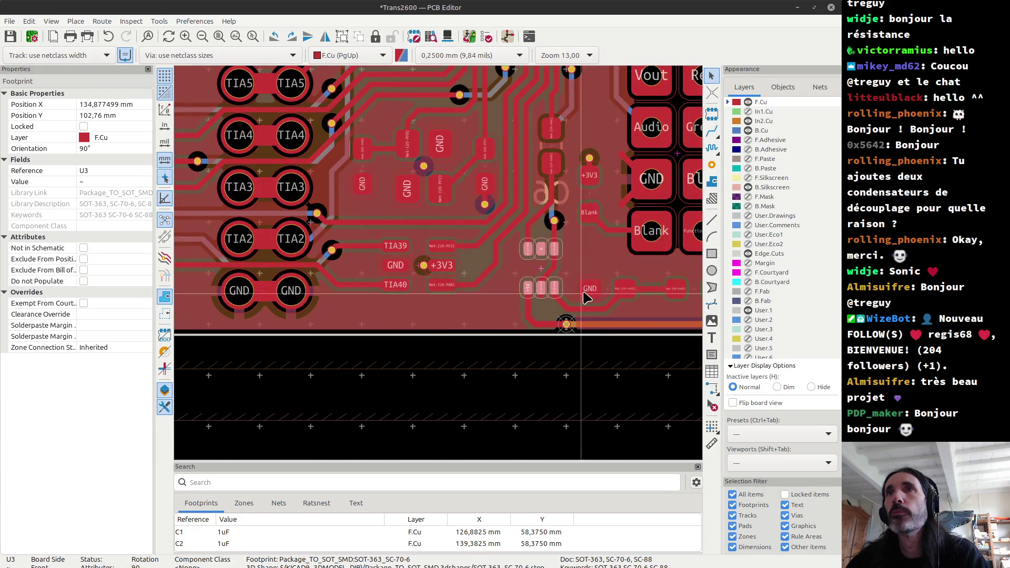
{"action": "scroll", "coordinate": [589, 278], "scroll_direction": "up", "scroll_amount": 2}
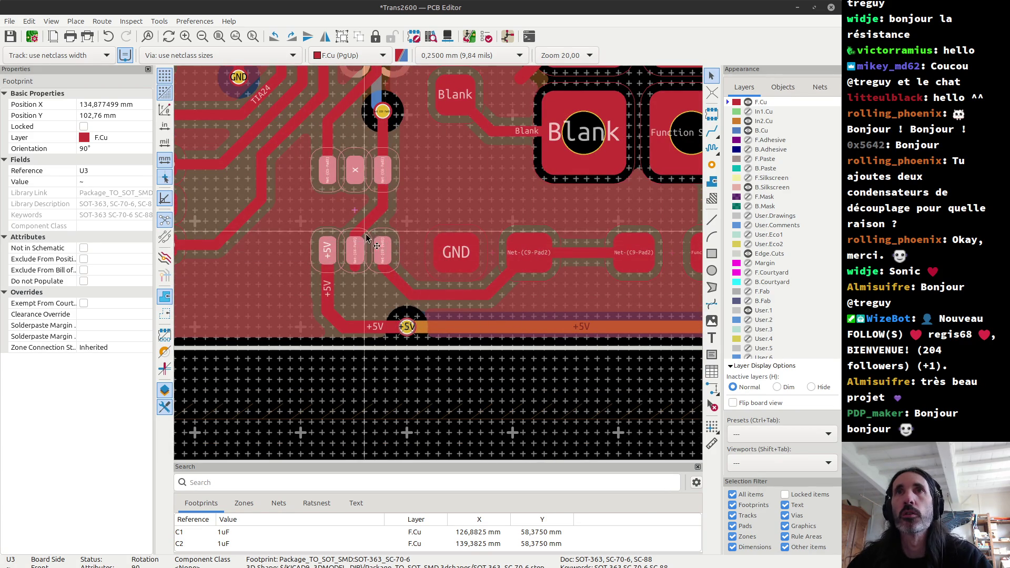
{"action": "key", "text": "Escape"}
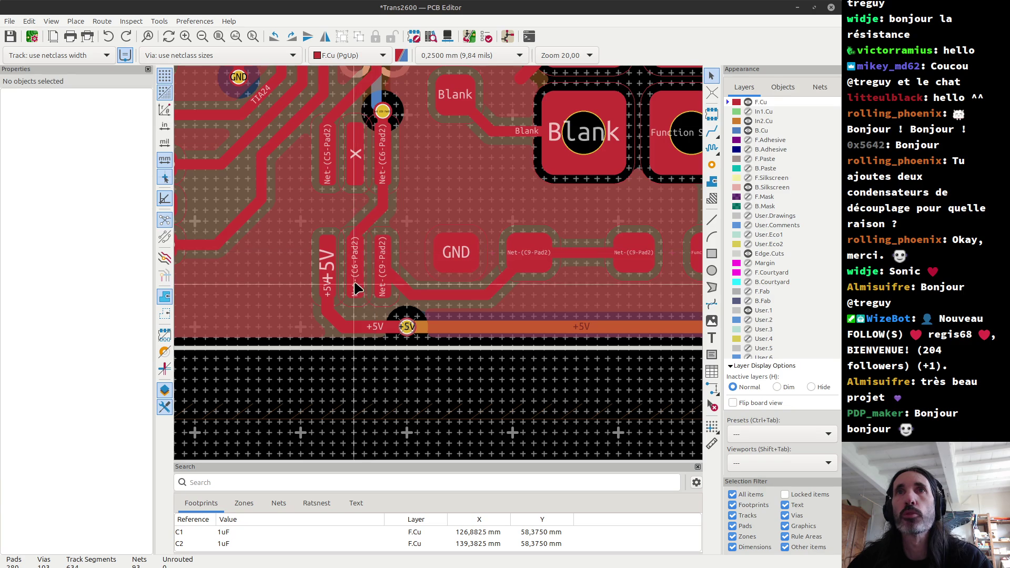
{"action": "scroll", "coordinate": [347, 237], "scroll_direction": "down", "scroll_amount": 3}
{"action": "scroll", "coordinate": [351, 232], "scroll_direction": "up", "scroll_amount": 5}
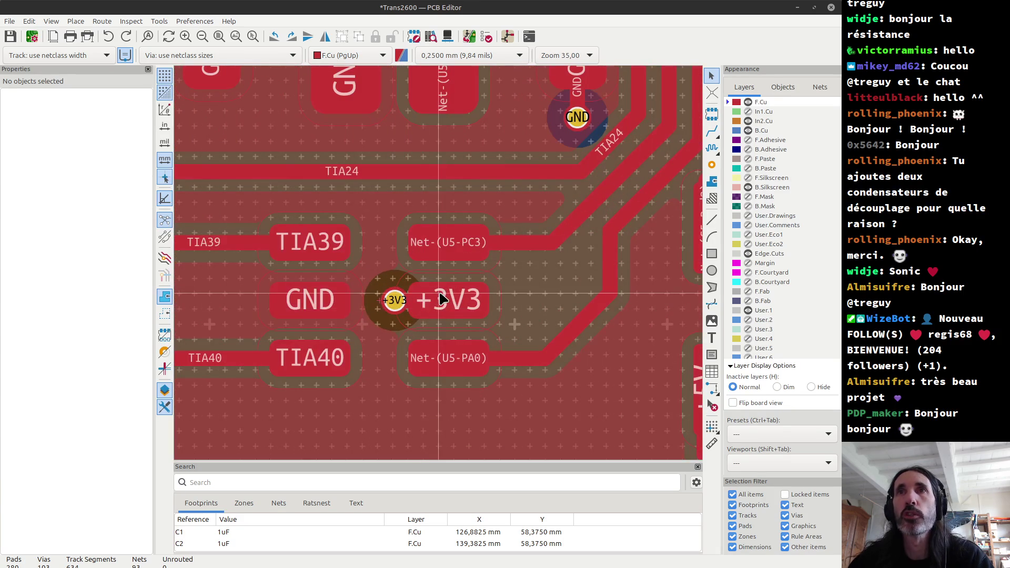
{"action": "left_click", "coordinate": [444, 304]}
{"action": "left_click", "coordinate": [468, 310]}
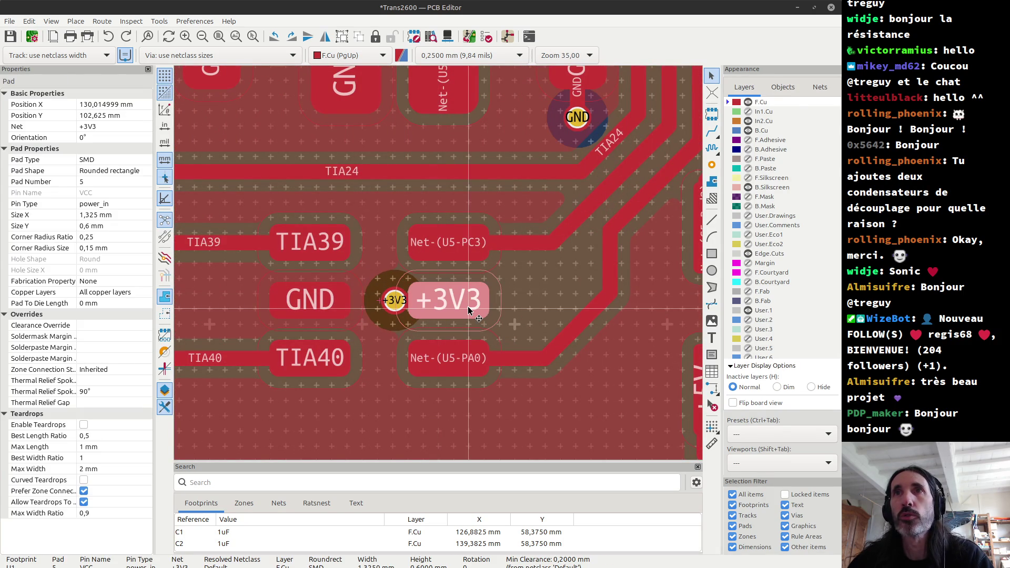
{"action": "double_click", "coordinate": [467, 309]}
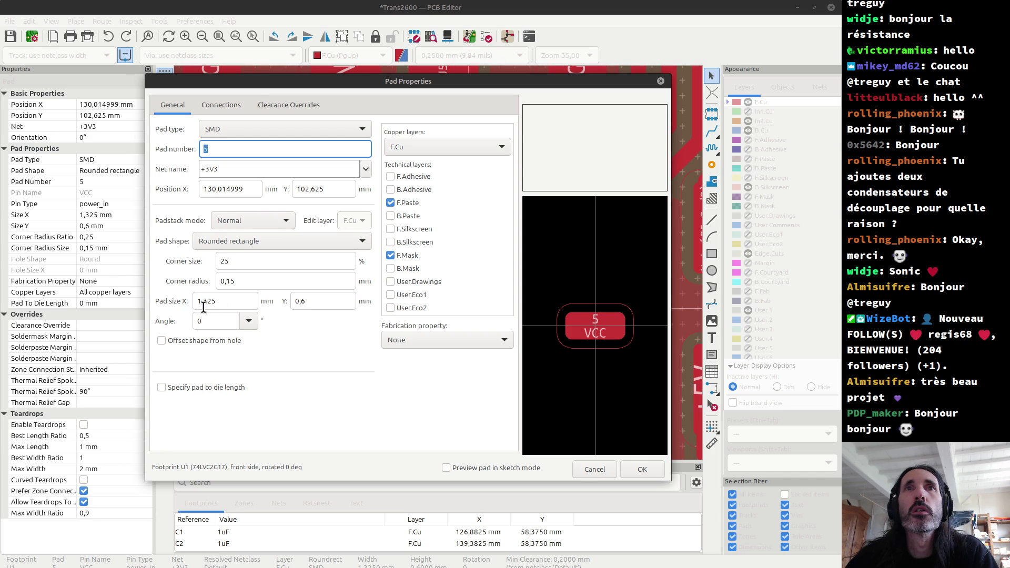
{"action": "left_click", "coordinate": [219, 302]}
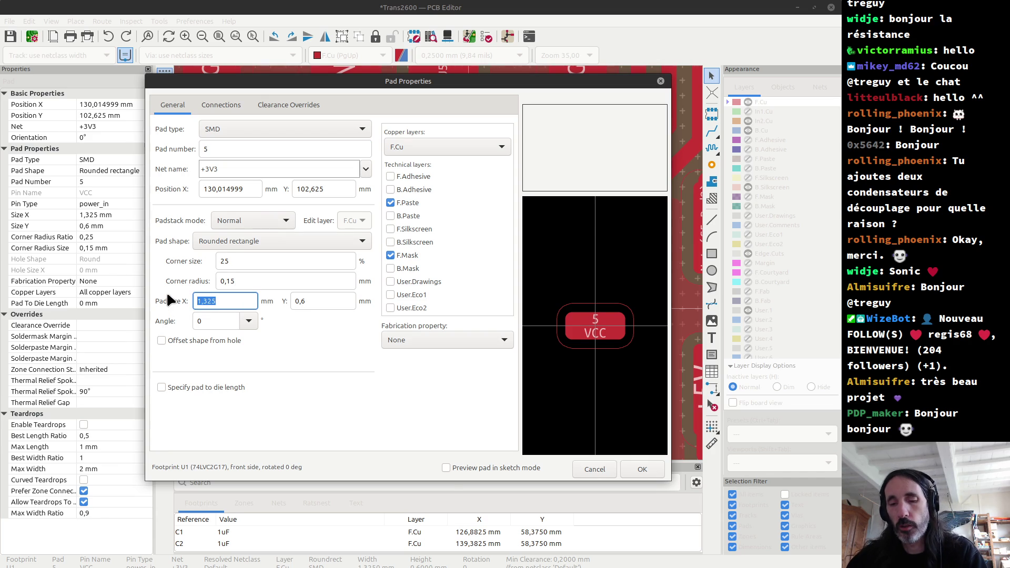
{"action": "key", "text": "Escape"}
{"action": "key", "text": "alt+3"}
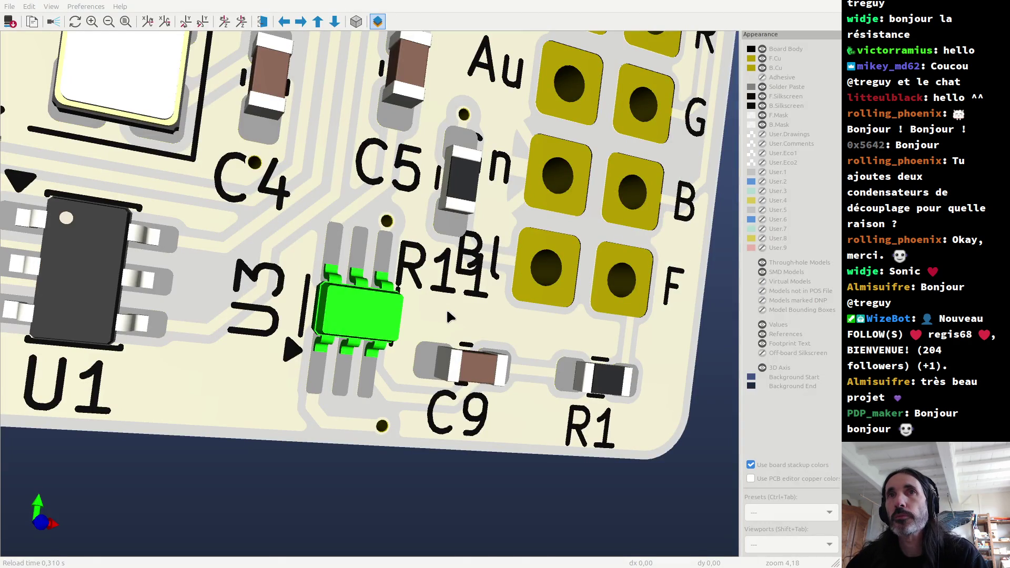
Back in the PCB layout, choose Edit Footprint from U3's Footprint Properties.
{"action": "key", "text": "alt+Tab"}
{"action": "scroll", "coordinate": [441, 268], "scroll_direction": "down", "scroll_amount": 2}
{"action": "scroll", "coordinate": [532, 279], "scroll_direction": "up", "scroll_amount": 2}
{"action": "scroll", "coordinate": [440, 270], "scroll_direction": "down", "scroll_amount": 2}
{"action": "scroll", "coordinate": [579, 307], "scroll_direction": "up", "scroll_amount": 2}
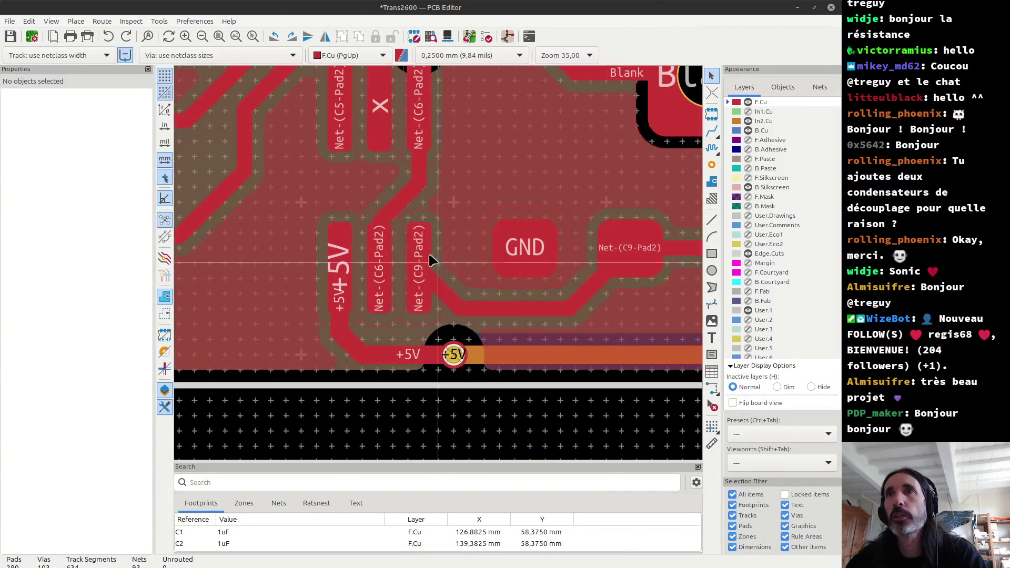
{"action": "left_click", "coordinate": [383, 194]}
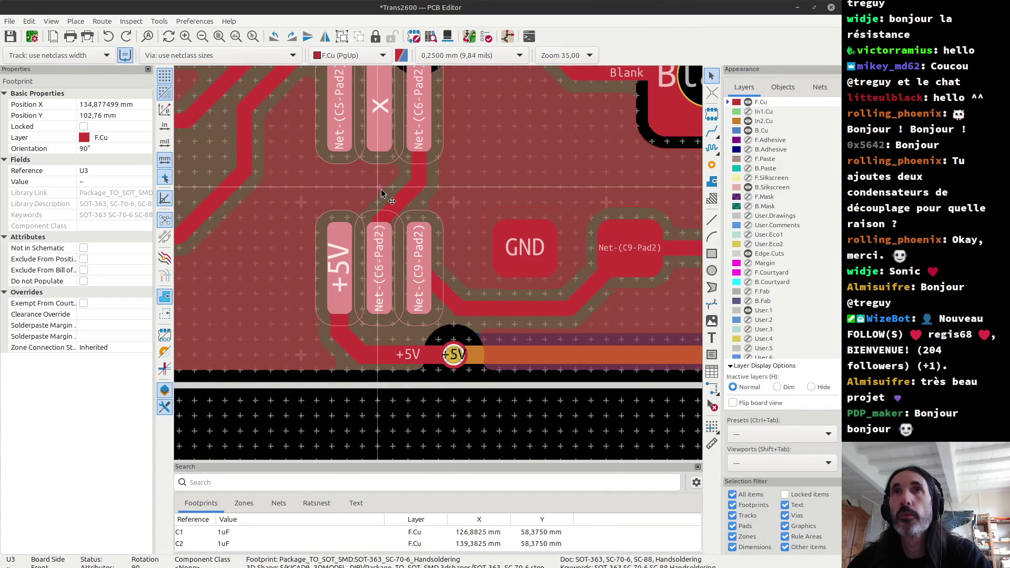
{"action": "double_click", "coordinate": [384, 195]}
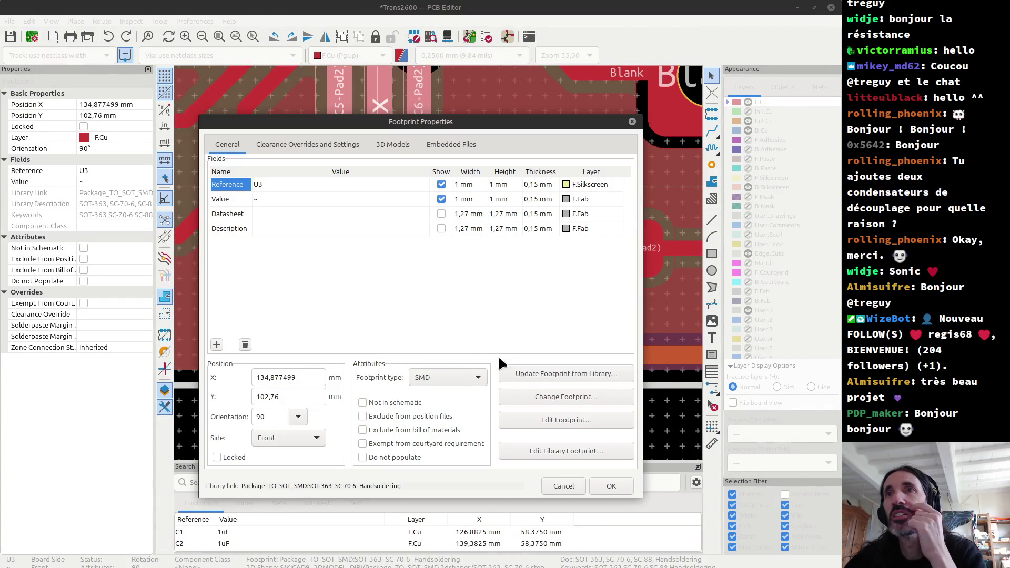
{"action": "left_click", "coordinate": [567, 418]}
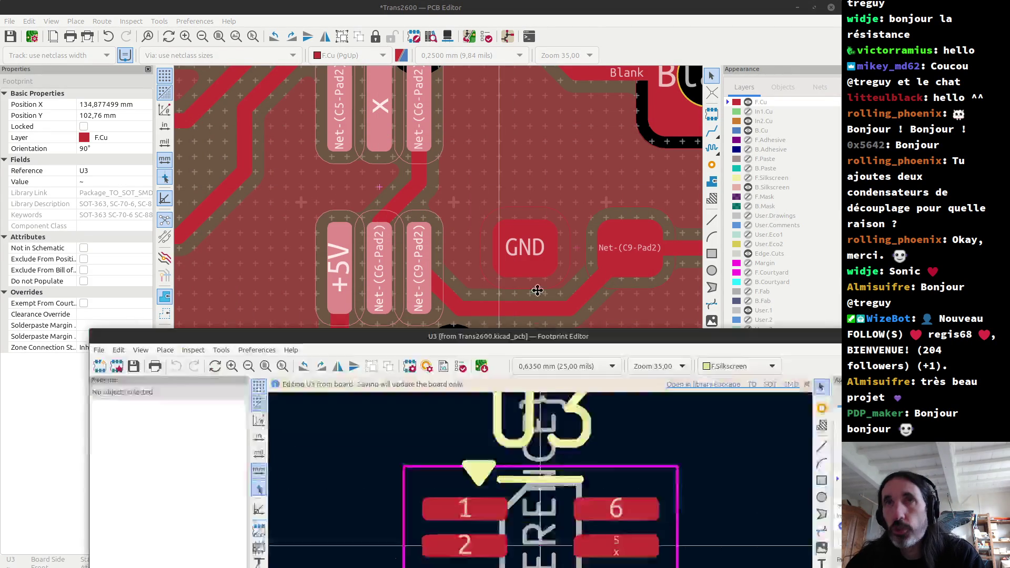
Maximize the Footprint Editor and select all six U3 pads.
{"action": "left_click_drag", "start_coordinate": [520, 346], "coordinate": [434, 29]}
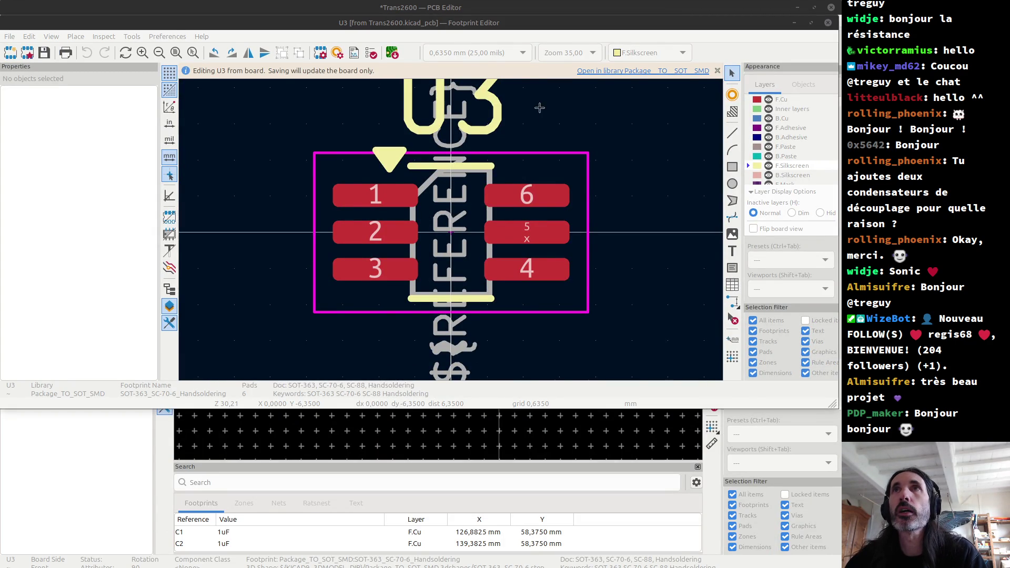
{"action": "key", "text": "super+Up"}
{"action": "left_click", "coordinate": [387, 264]}
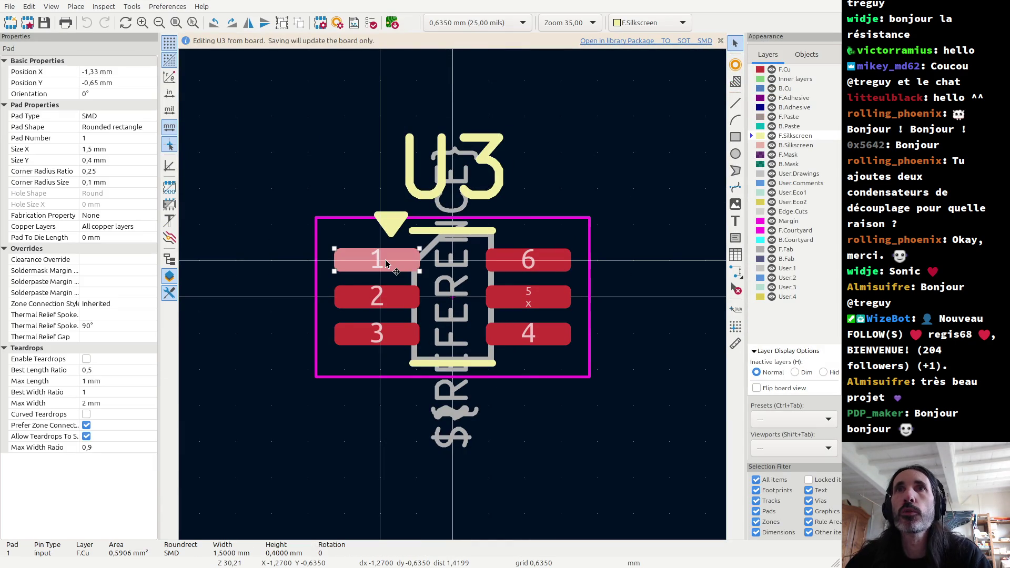
{"action": "left_click", "coordinate": [376, 296], "text": "shift"}
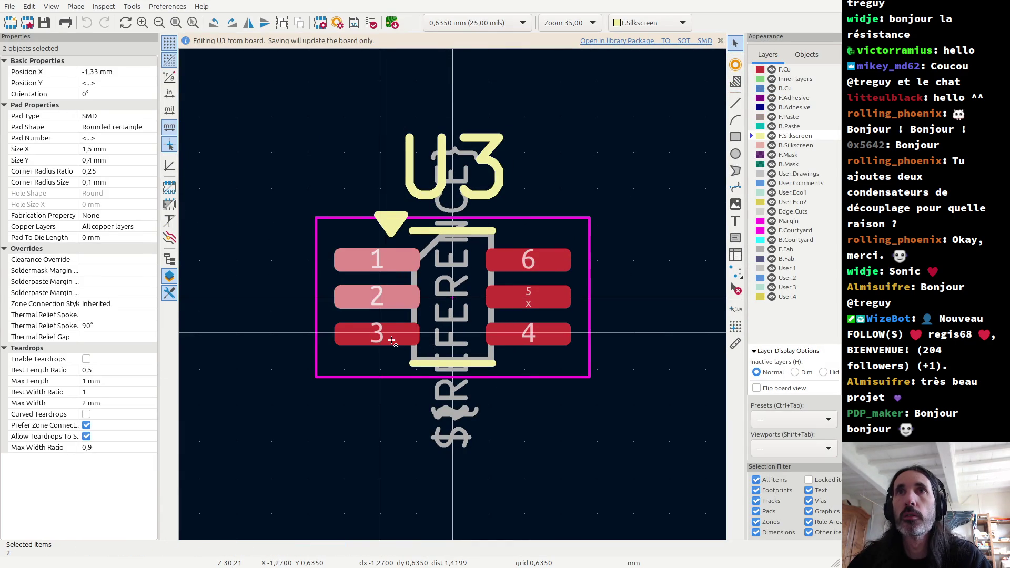
{"action": "left_click", "coordinate": [377, 333], "text": "shift"}
{"action": "left_click", "coordinate": [528, 339], "text": "shift"}
{"action": "left_click", "coordinate": [518, 300], "text": "shift"}
{"action": "left_click", "coordinate": [509, 259], "text": "shift"}
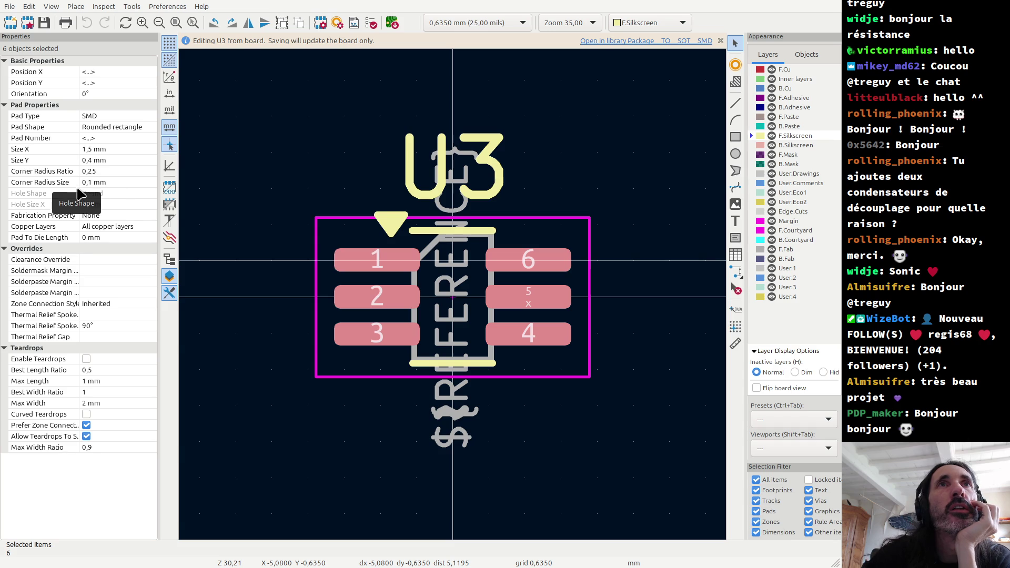
Set the selected pads' Size X to 1,325 mm in the Properties panel.
{"action": "left_click", "coordinate": [93, 150]}
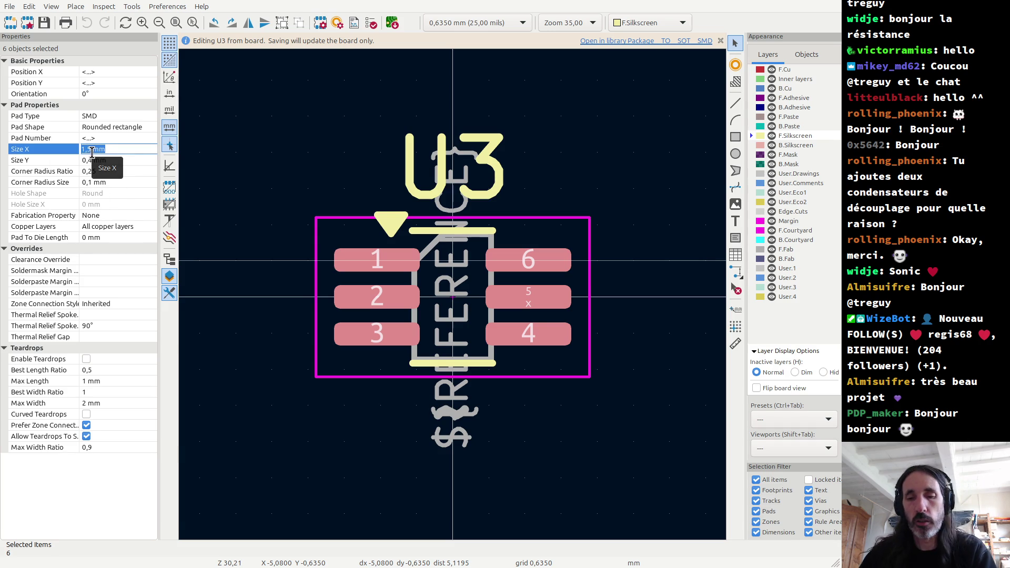
{"action": "left_click", "coordinate": [92, 152]}
{"action": "type", "text": "32"}
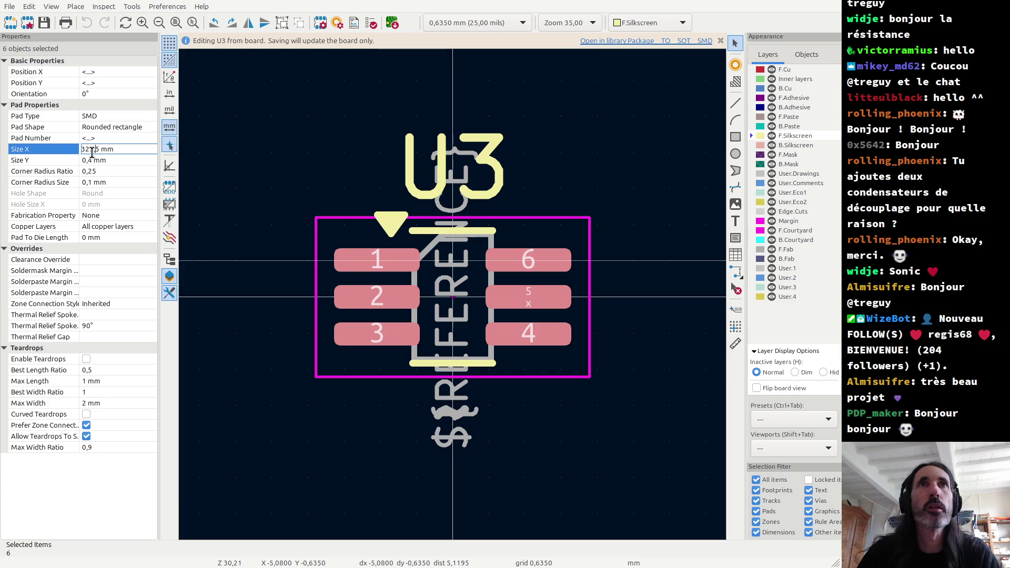
{"action": "key", "text": "shift+Left"}
{"action": "key", "text": "shift+Left"}
{"action": "key", "text": "shift+Left"}
{"action": "type", "text": "1"}
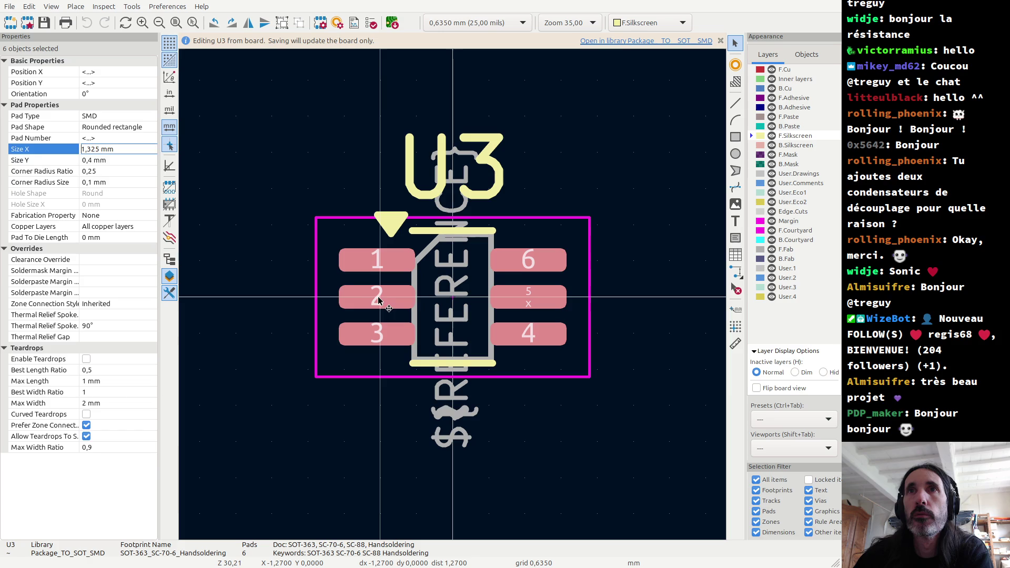
{"action": "key", "text": "Tab"}
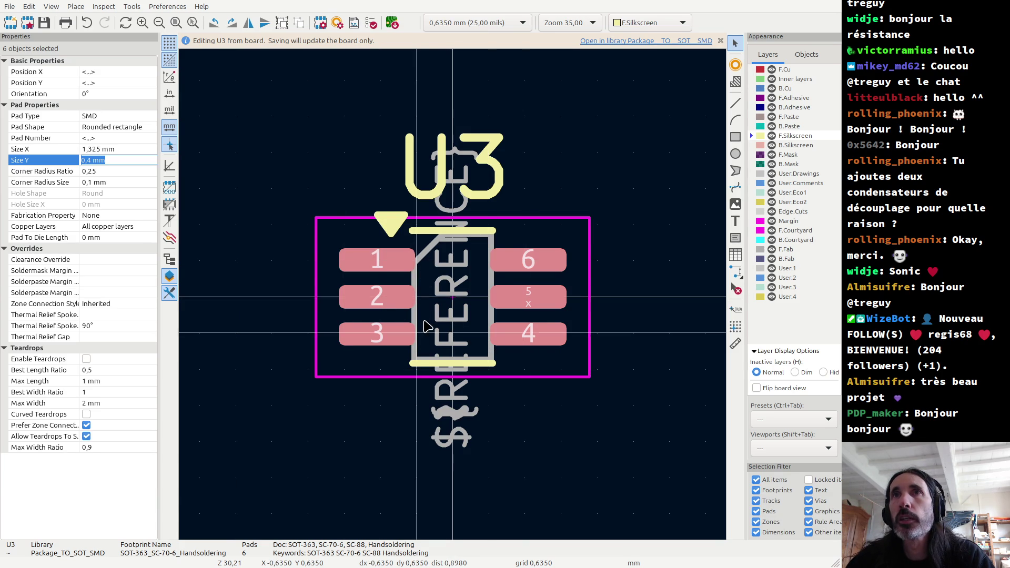
Keep the 0,4 mm Y size and switch to the Trans2600 PCB Editor window.
{"action": "key", "text": "Return"}
{"action": "key", "text": "alt+Tab"}
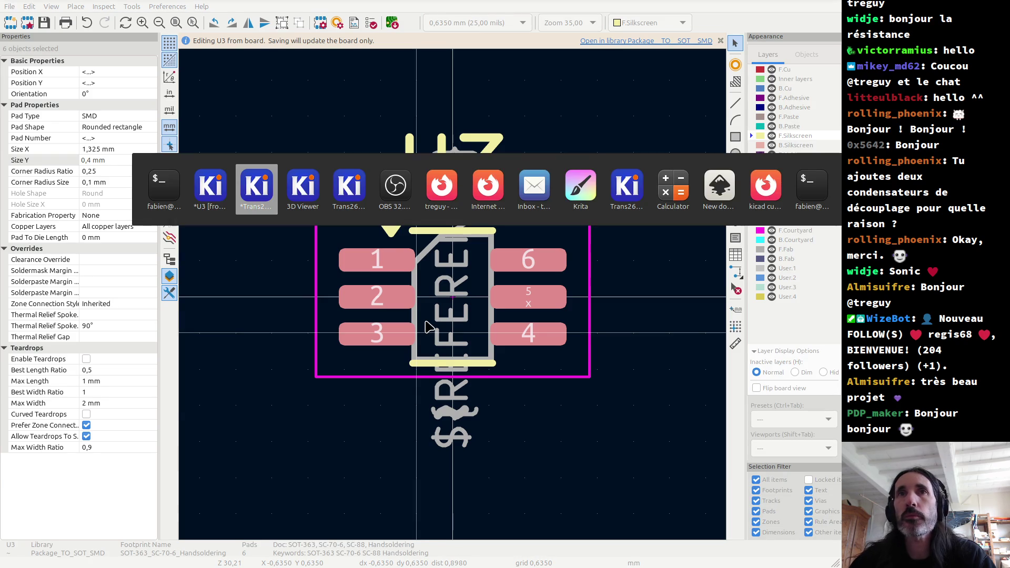
{"action": "mouse_move", "coordinate": [435, 224]}
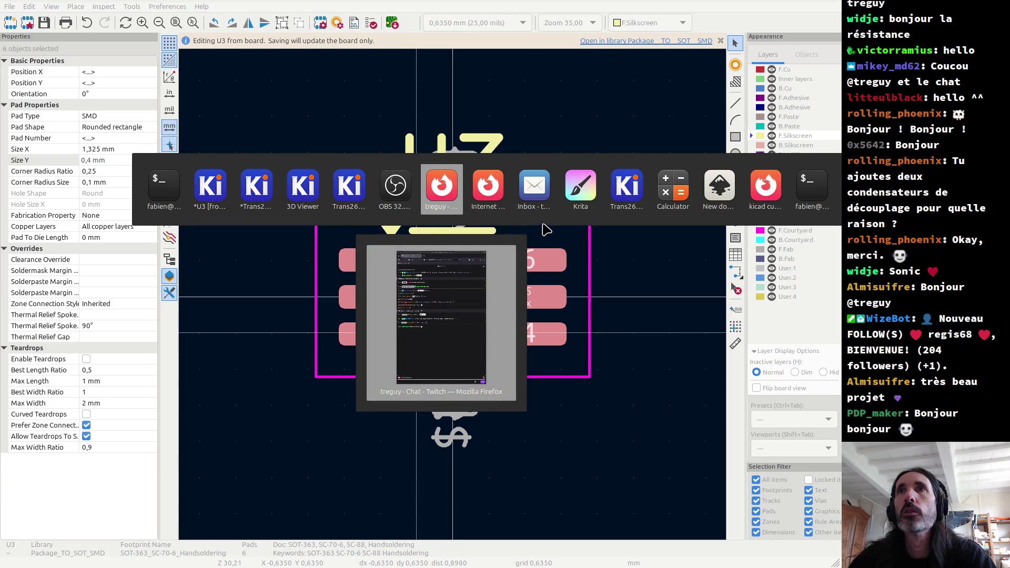
{"action": "key", "text": "Escape"}
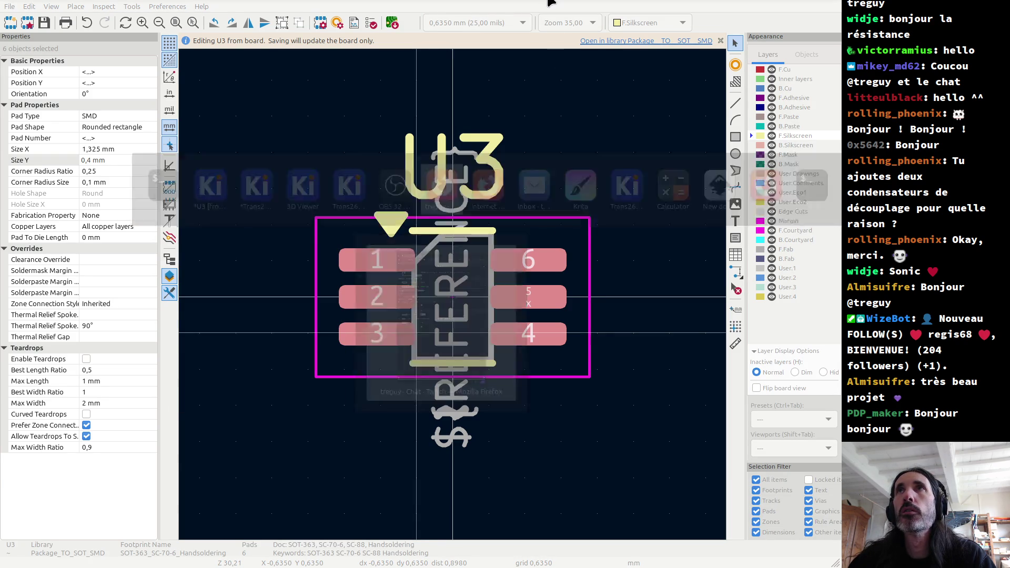
{"action": "key", "text": "alt+Tab"}
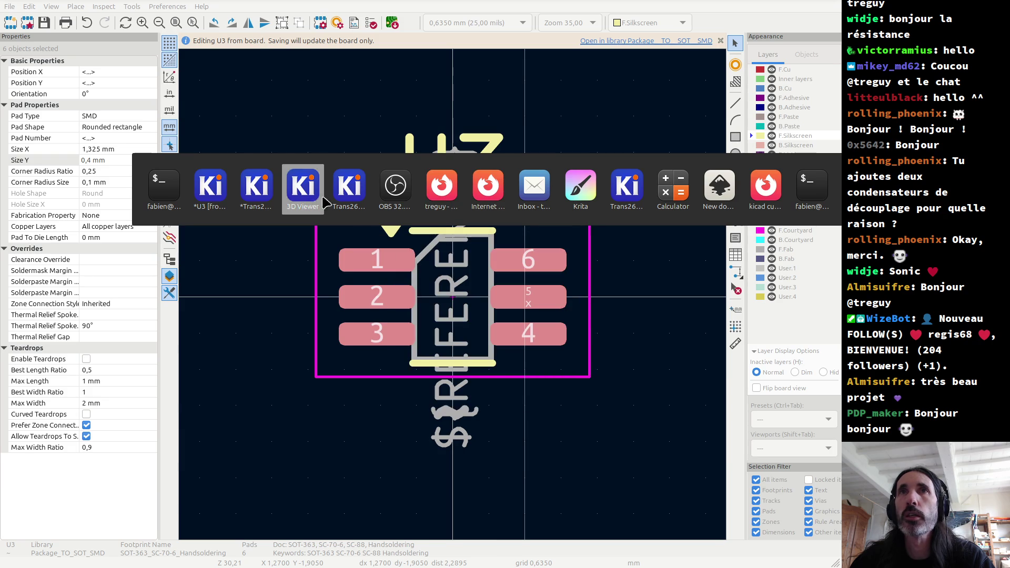
{"action": "mouse_move", "coordinate": [348, 195]}
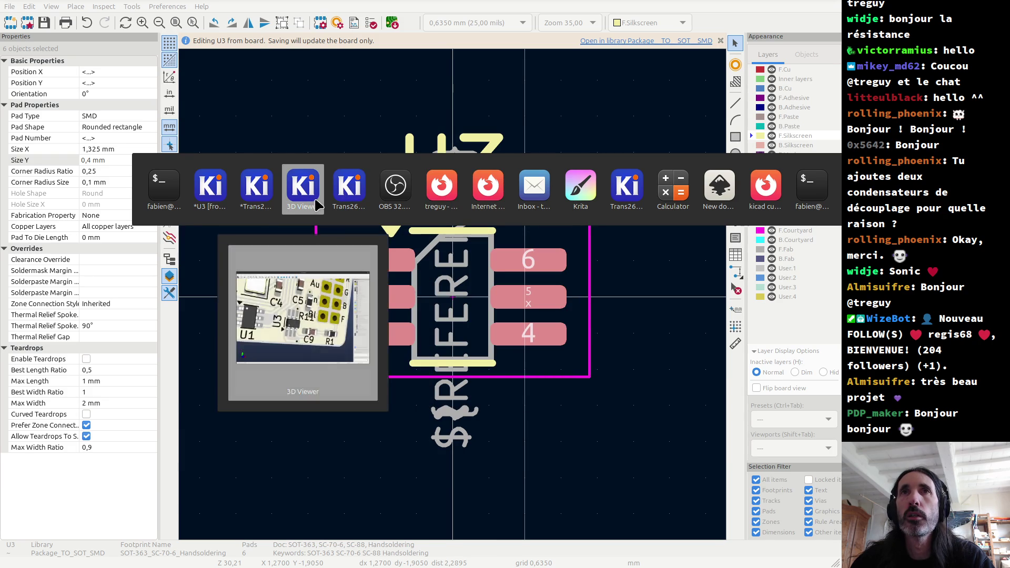
{"action": "mouse_move", "coordinate": [263, 201]}
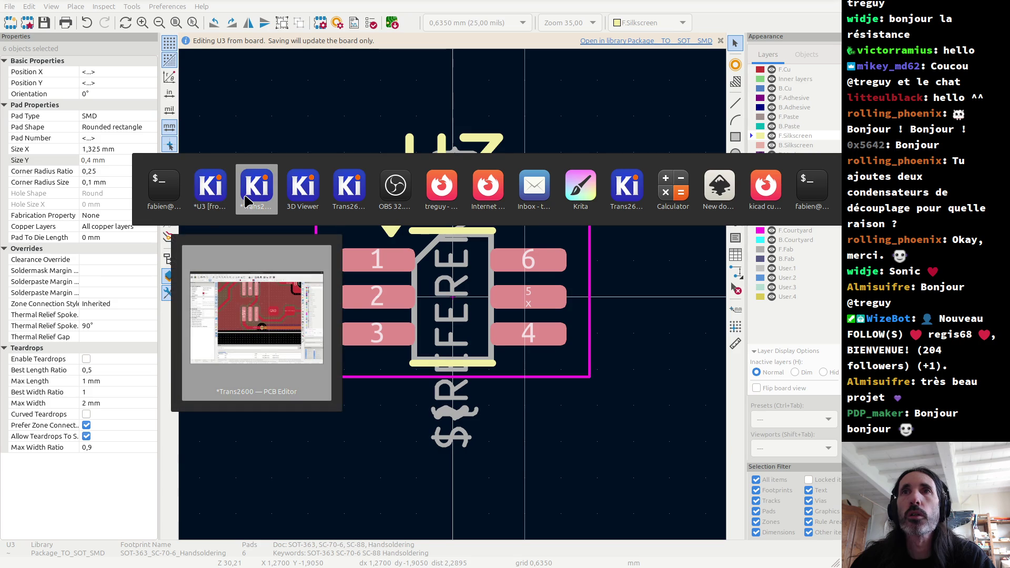
{"action": "left_click", "coordinate": [251, 201]}
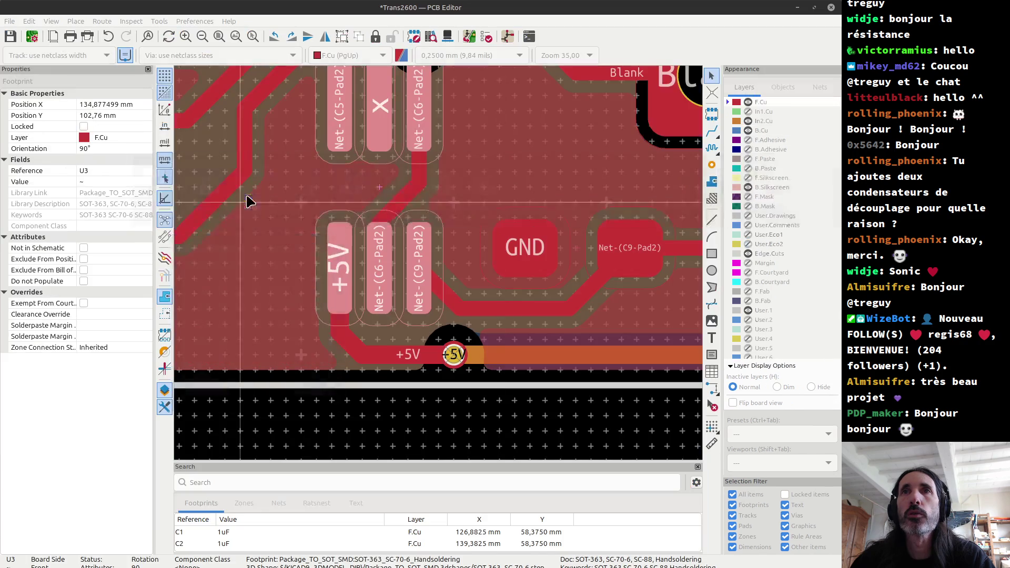
Open the schematic and check U3B's footprint in Symbol Properties without changing it.
{"action": "left_click", "coordinate": [507, 37]}
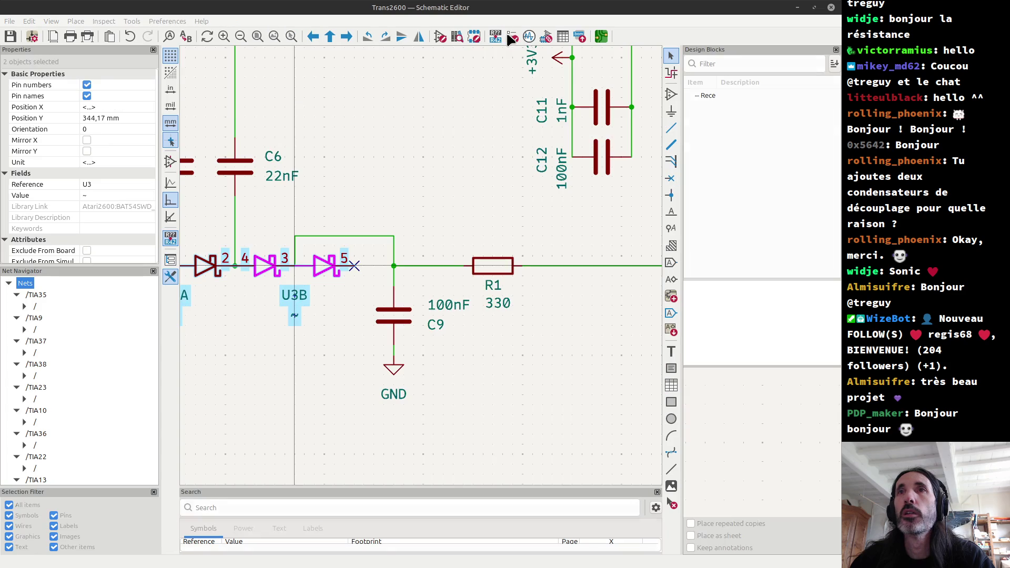
{"action": "left_click", "coordinate": [257, 283]}
{"action": "scroll", "coordinate": [258, 282], "scroll_direction": "down", "scroll_amount": 3}
{"action": "scroll", "coordinate": [421, 265], "scroll_direction": "up", "scroll_amount": 3}
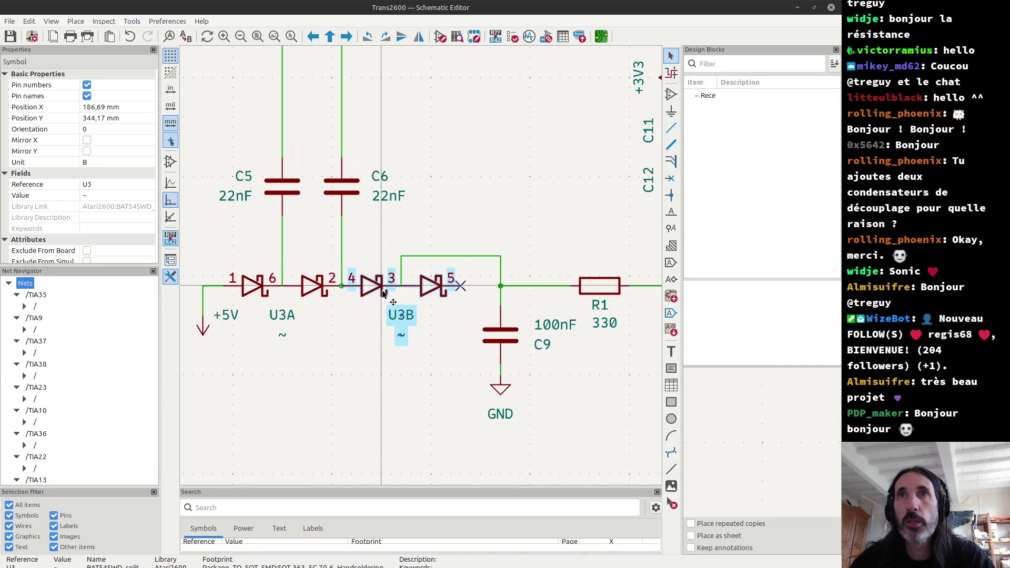
{"action": "double_click", "coordinate": [390, 298]}
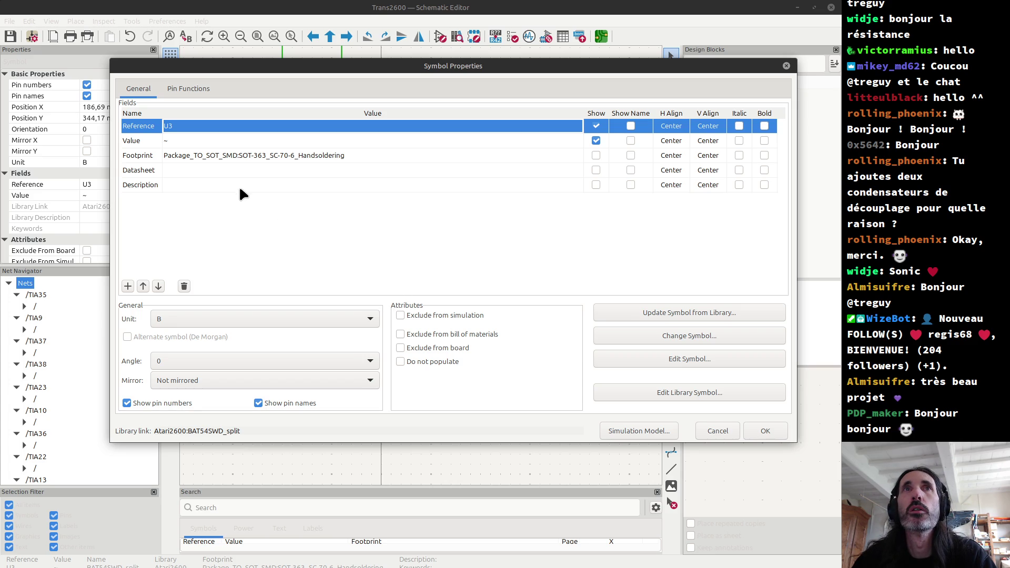
{"action": "key", "text": "Escape"}
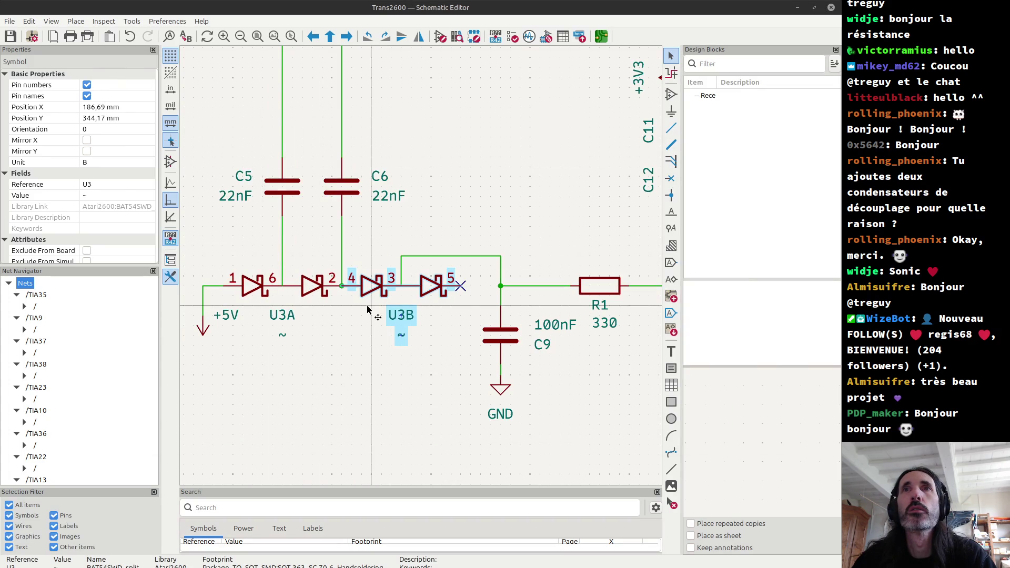
{"action": "key", "text": "Escape"}
Check U3A's Symbol Properties for the SOT-363_SC-70-6_Handsoldering footprint, closing unchanged.
{"action": "left_click", "coordinate": [362, 291]}
{"action": "left_click", "coordinate": [322, 290]}
{"action": "left_click", "coordinate": [316, 292]}
{"action": "double_click", "coordinate": [316, 293]}
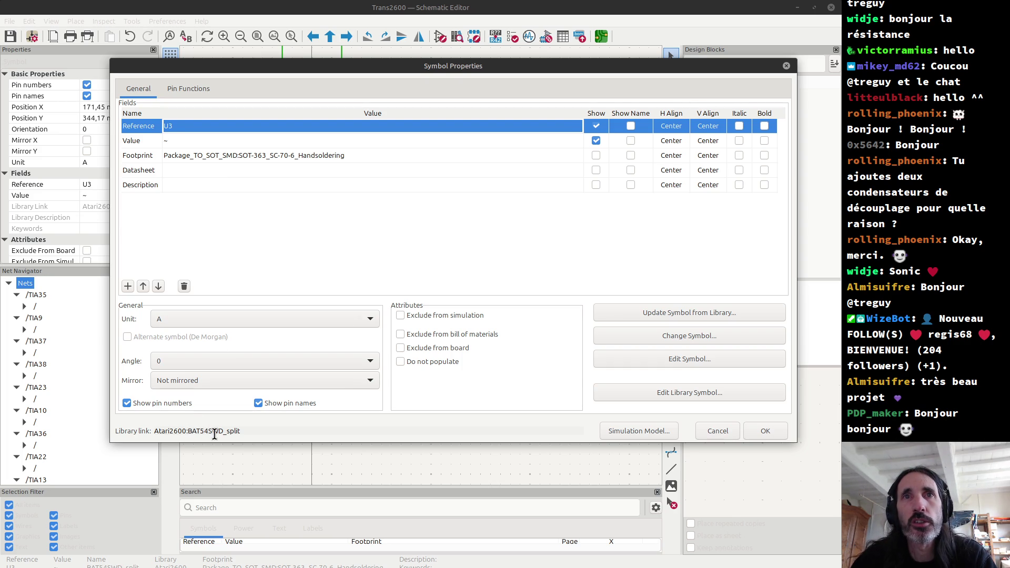
{"action": "key", "text": "Escape"}
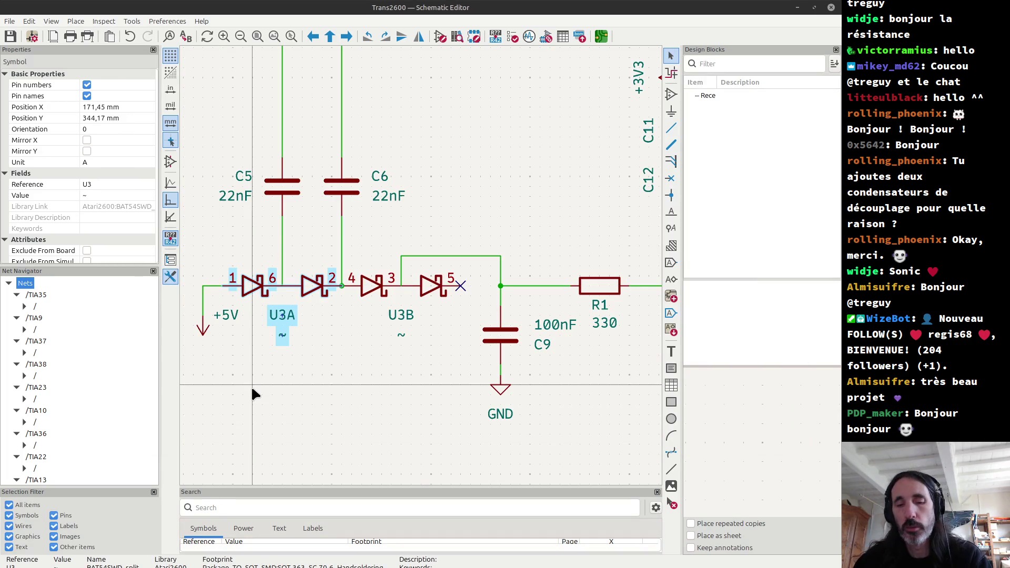
Bring the U3 Footprint Editor window back to the front.
{"action": "key", "text": "alt+Tab"}
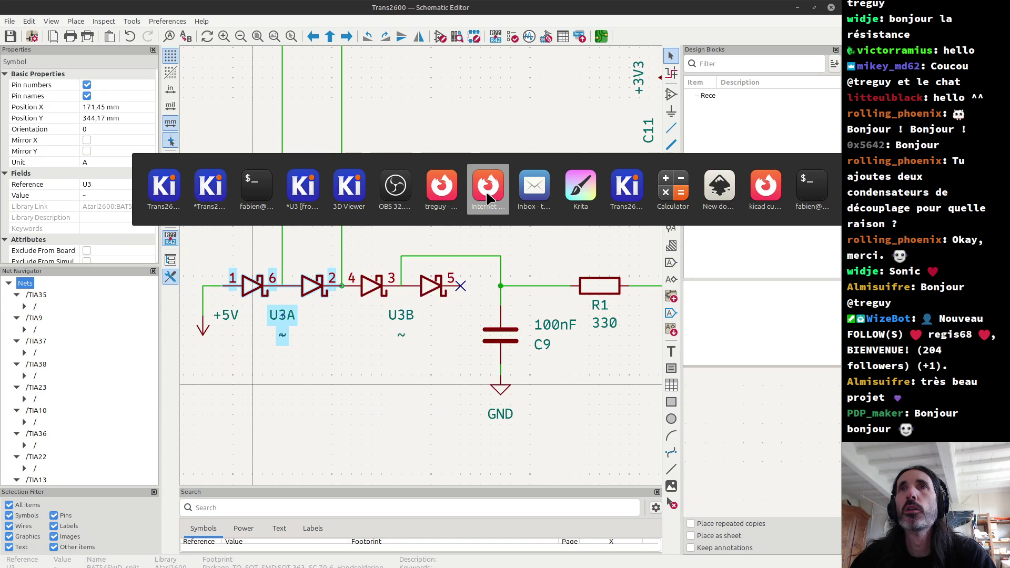
{"action": "key", "text": "Escape"}
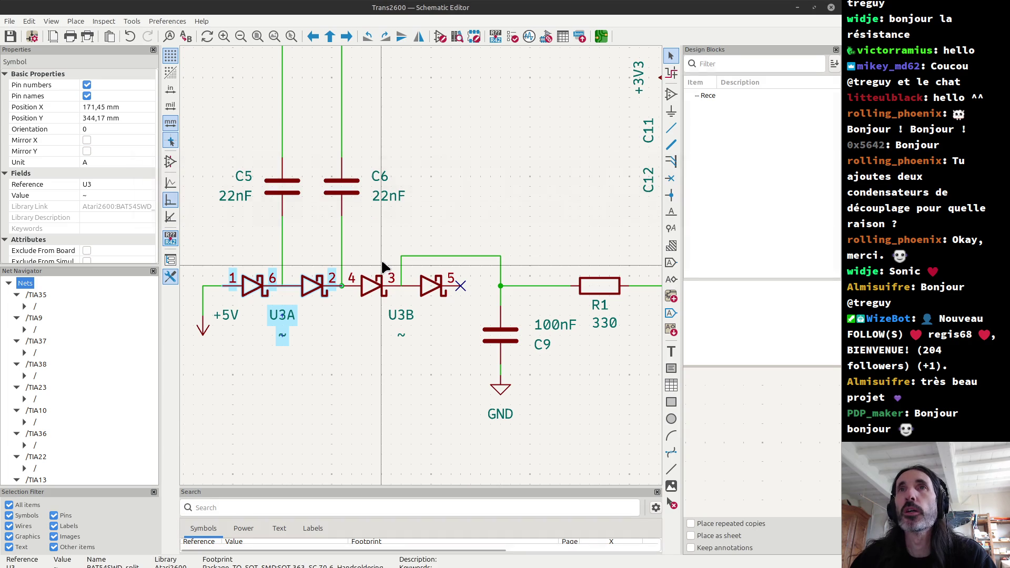
{"action": "key", "text": "alt+Tab"}
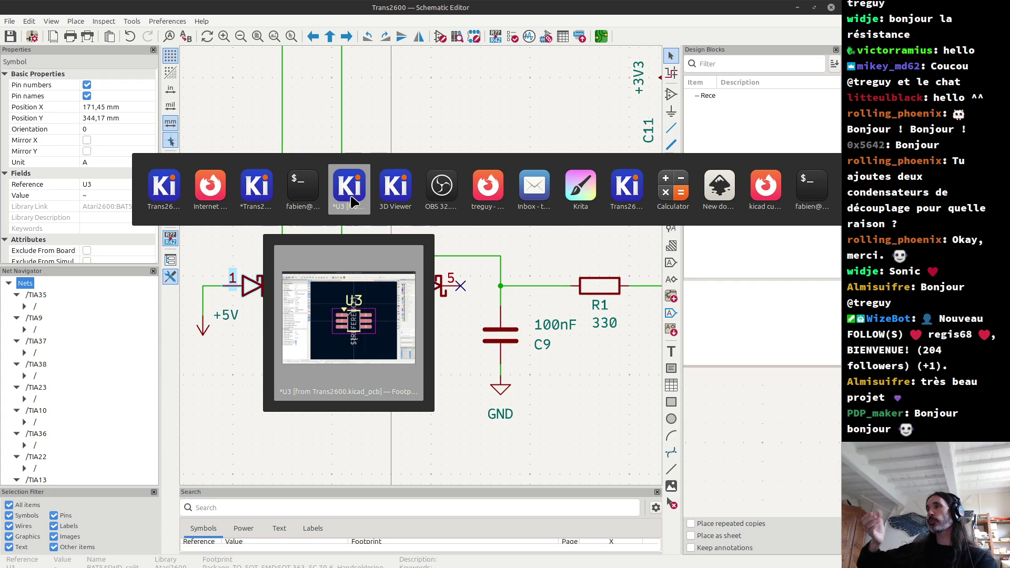
{"action": "left_click", "coordinate": [352, 200]}
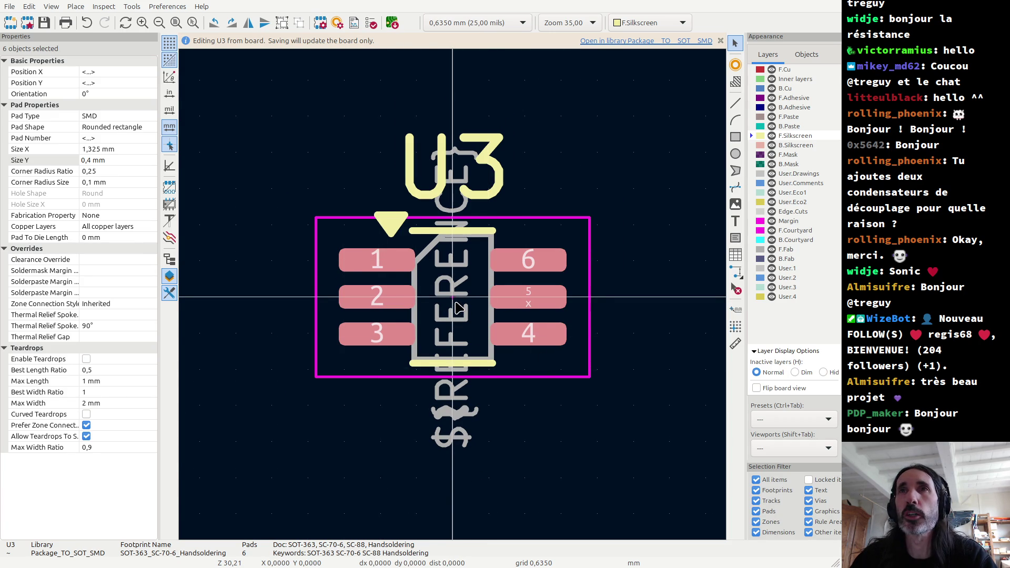
Close the U3 Footprint Editor and discard the unsaved pad size changes.
{"action": "scroll", "coordinate": [457, 309], "scroll_direction": "up", "scroll_amount": 2}
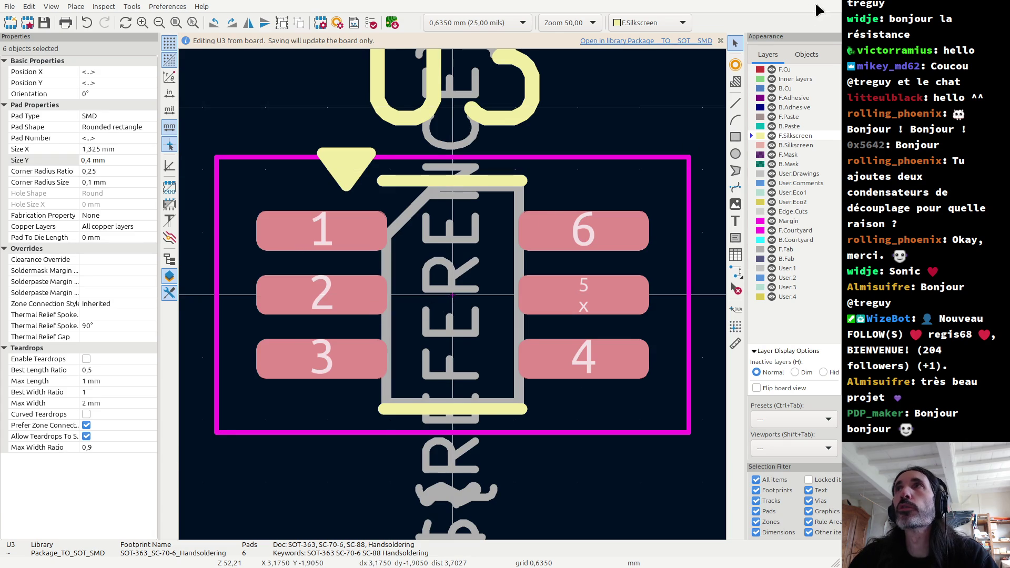
{"action": "left_click", "coordinate": [839, 4]}
{"action": "left_click", "coordinate": [368, 319]}
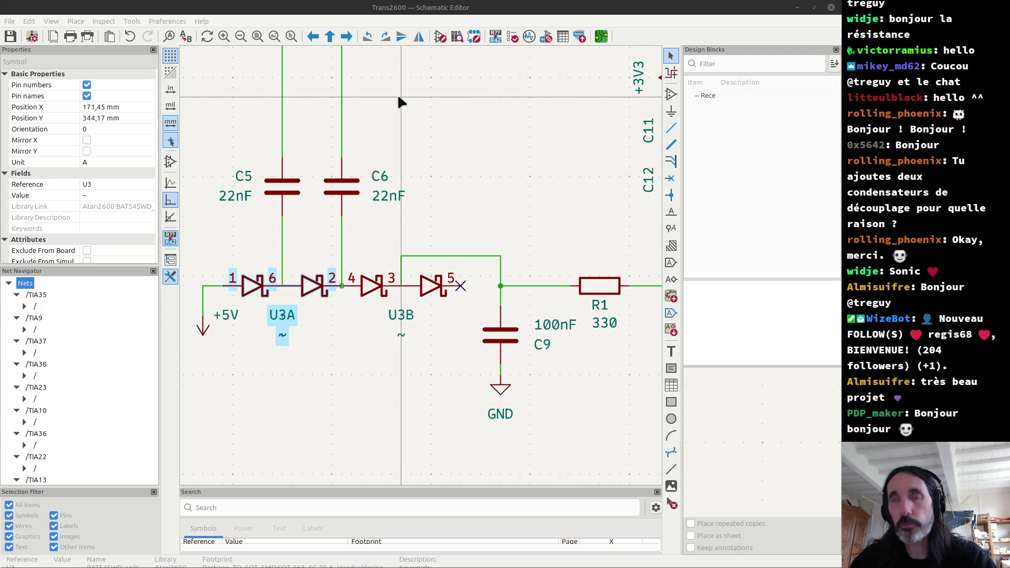
On the Trans2600 board, choose Edit Library Footprint from U3's Footprint Properties.
{"action": "key", "text": "alt+Tab"}
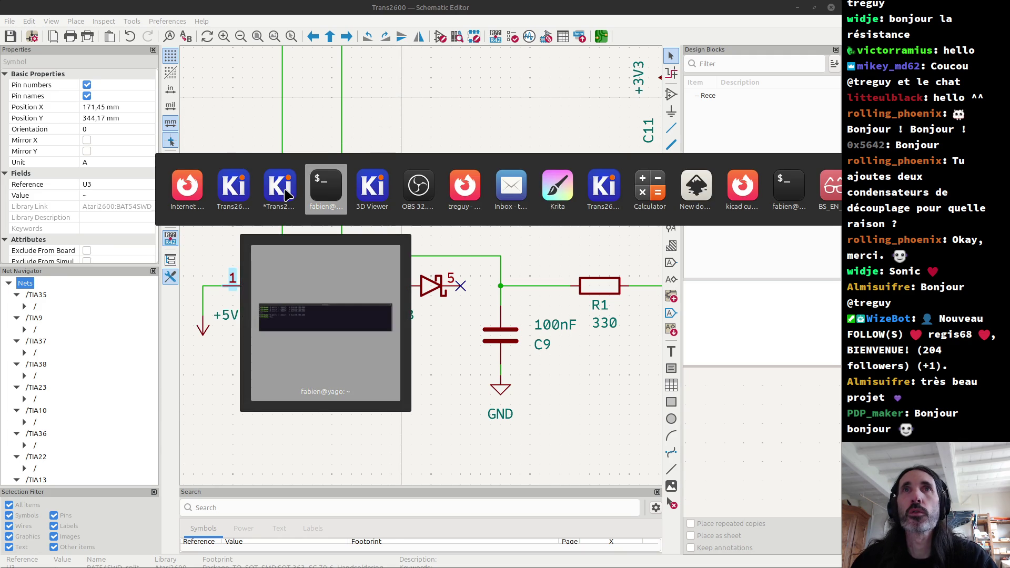
{"action": "left_click", "coordinate": [287, 190]}
{"action": "left_click", "coordinate": [412, 231]}
{"action": "double_click", "coordinate": [412, 231]}
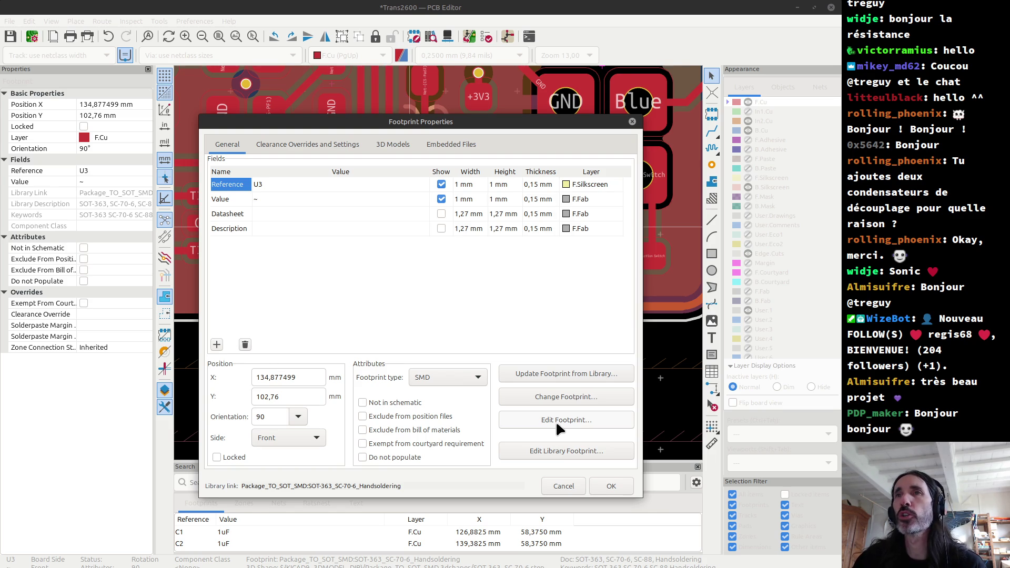
{"action": "left_click", "coordinate": [552, 450]}
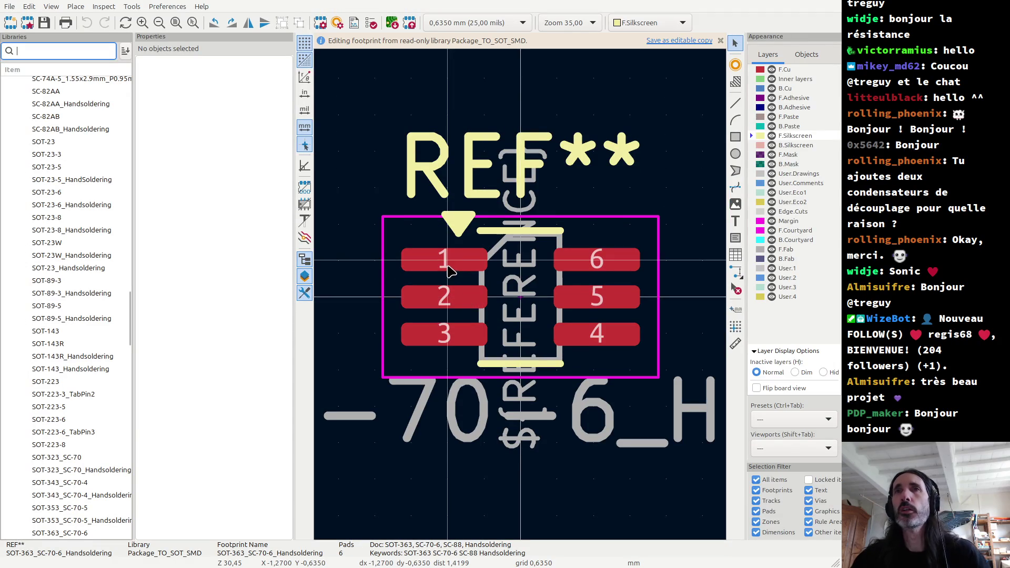
Give all six SOT-363 pads an X size of 1,325 mm, then return to the Trans2600 board.
{"action": "left_click", "coordinate": [450, 265]}
{"action": "left_click", "coordinate": [444, 297], "text": "shift"}
{"action": "left_click", "coordinate": [447, 334], "text": "shift"}
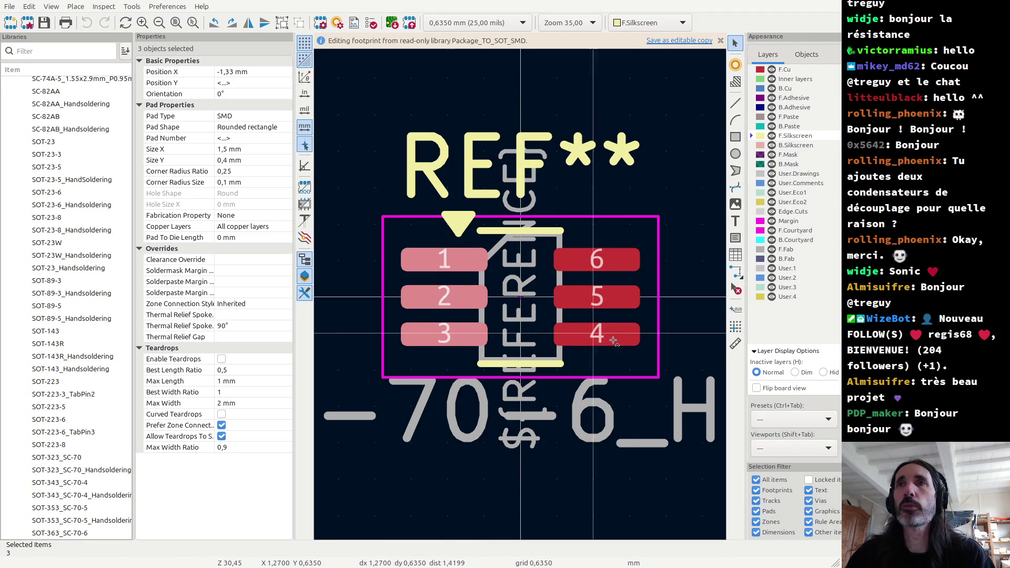
{"action": "left_click", "coordinate": [597, 334], "text": "shift"}
{"action": "left_click", "coordinate": [586, 306], "text": "shift"}
{"action": "left_click", "coordinate": [596, 268], "text": "shift"}
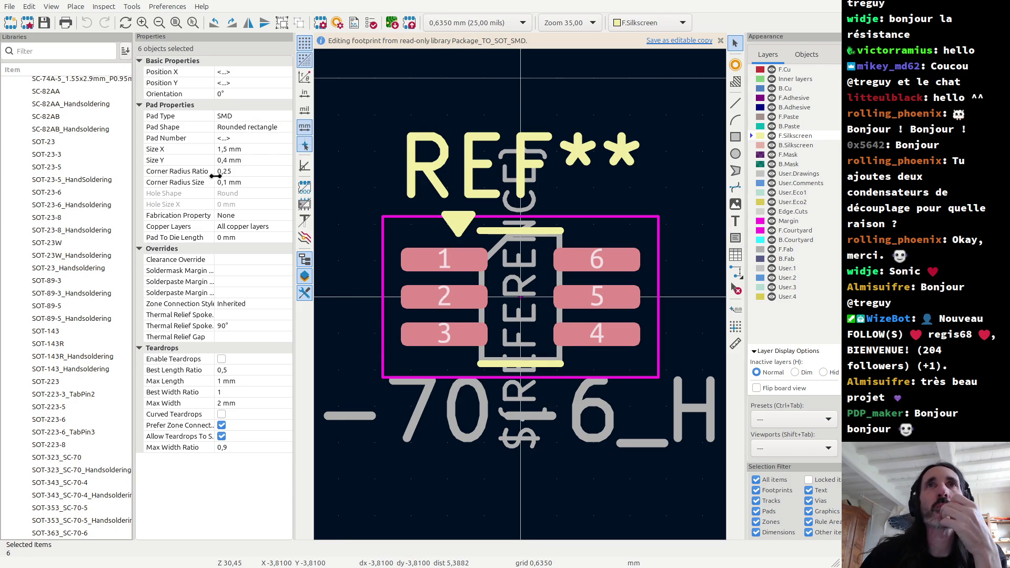
{"action": "left_click", "coordinate": [224, 150]}
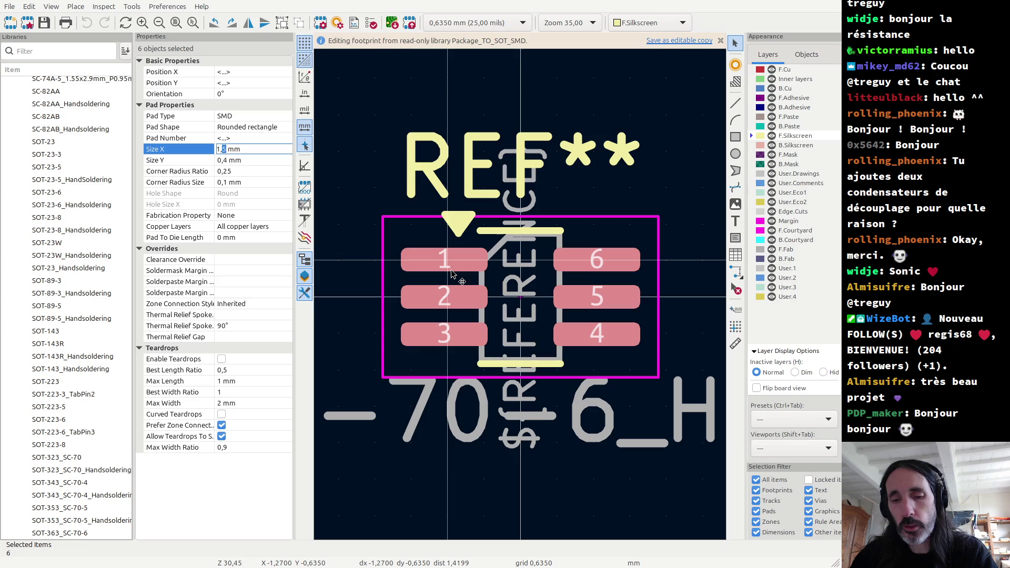
{"action": "type", "text": "1,352"}
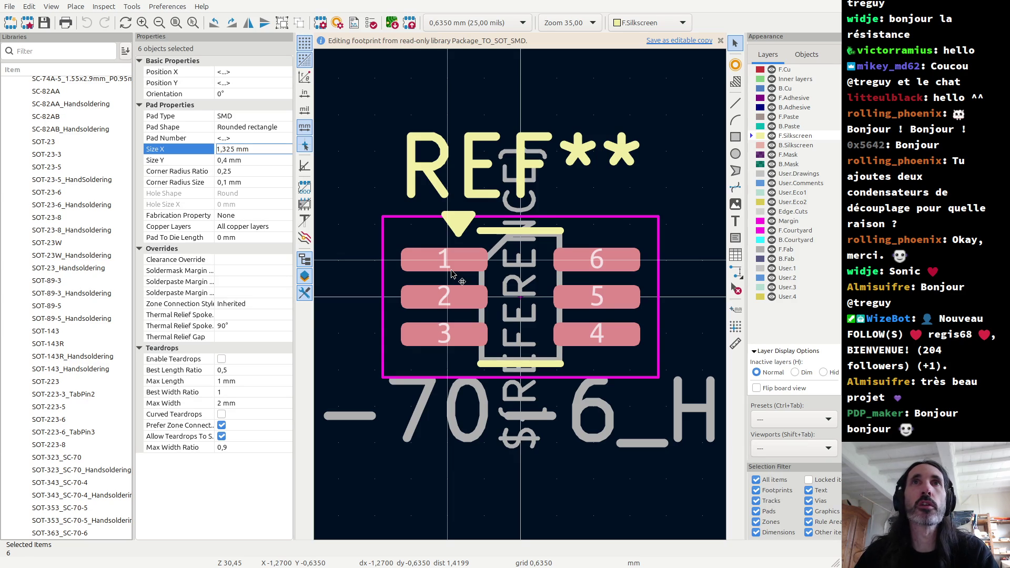
{"action": "key", "text": "Tab"}
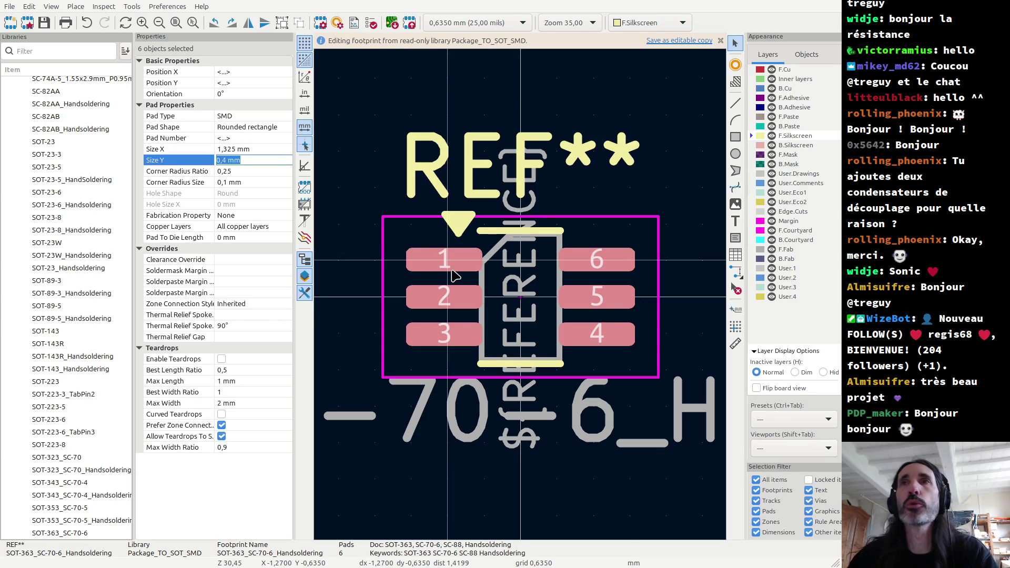
{"action": "key", "text": "alt+Tab"}
{"action": "key", "text": "alt+Tab"}
{"action": "key", "text": "alt+Tab"}
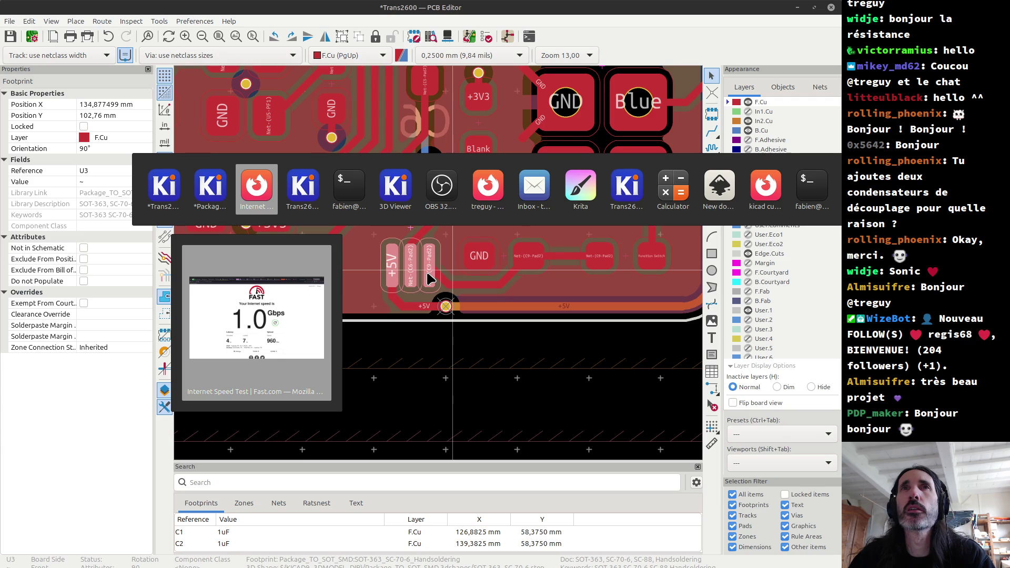
Confirm U3 uses the SOT-363_SC-70-6_Handsoldering footprint, then return to the 'kicad curved tracks' search.
{"action": "key", "text": "alt+Tab"}
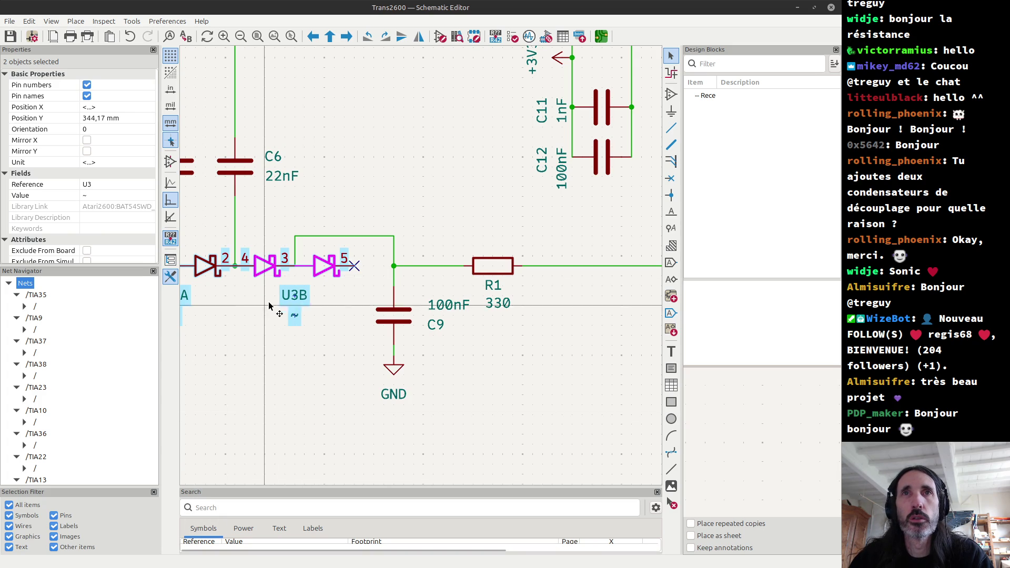
{"action": "left_click", "coordinate": [276, 264]}
{"action": "double_click", "coordinate": [276, 265]}
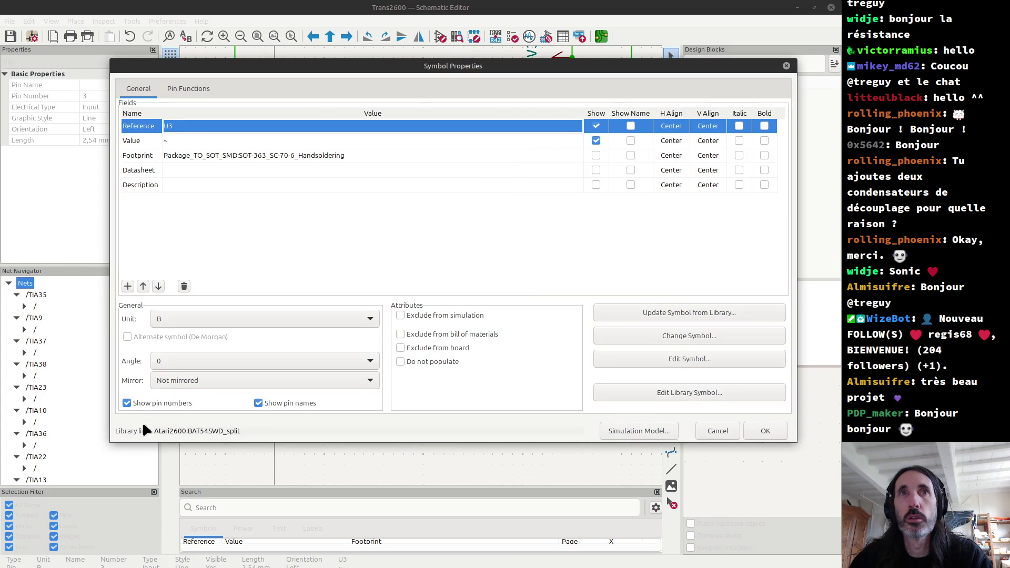
{"action": "key", "text": "Escape"}
{"action": "key", "text": "alt+Tab"}
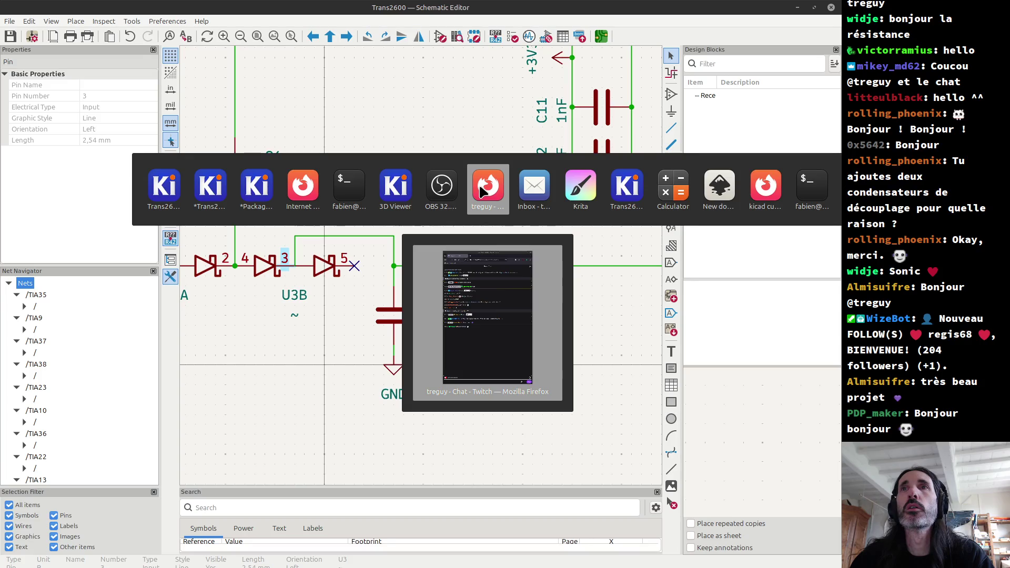
{"action": "left_click", "coordinate": [770, 193]}
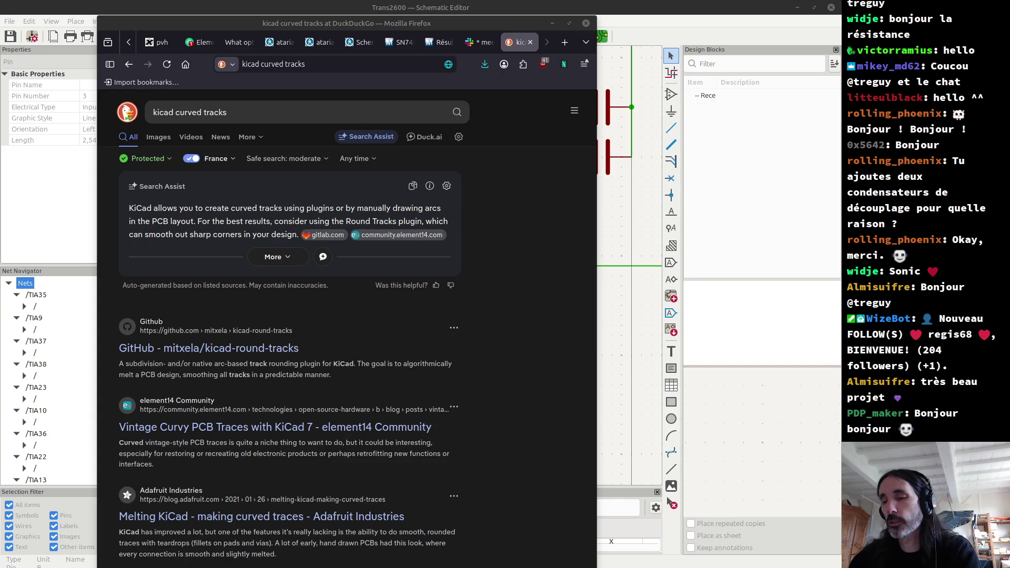
Maximize the browser and search Mouser for 'bat54swd', which returns no results.
{"action": "key", "text": "super+Up"}
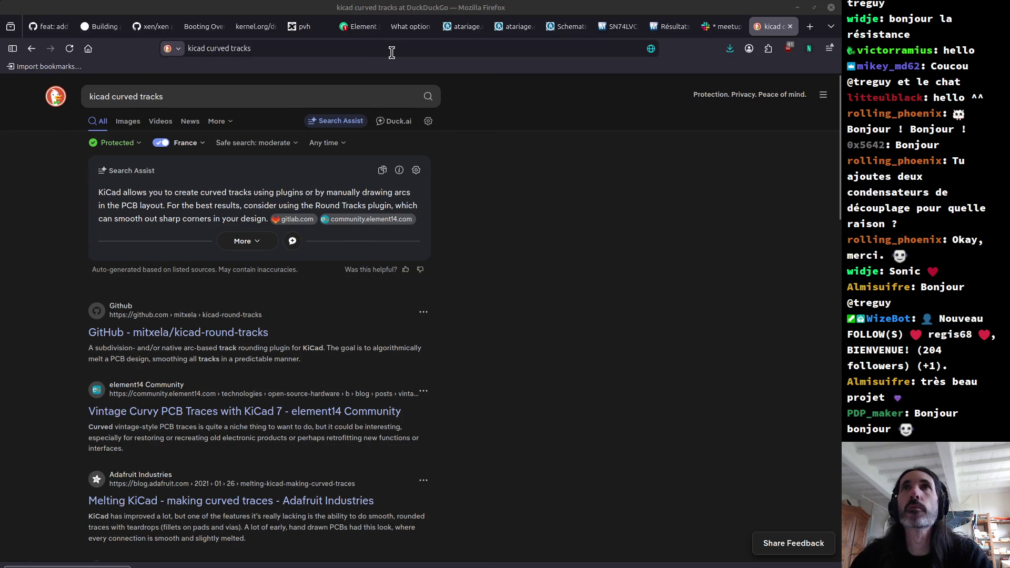
{"action": "left_click", "coordinate": [391, 52]}
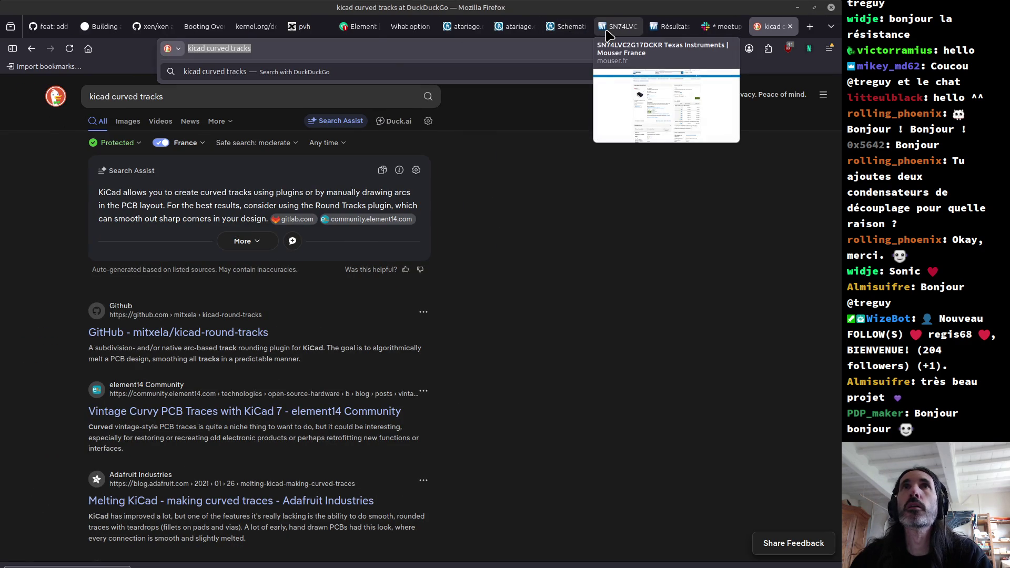
{"action": "left_click", "coordinate": [604, 30]}
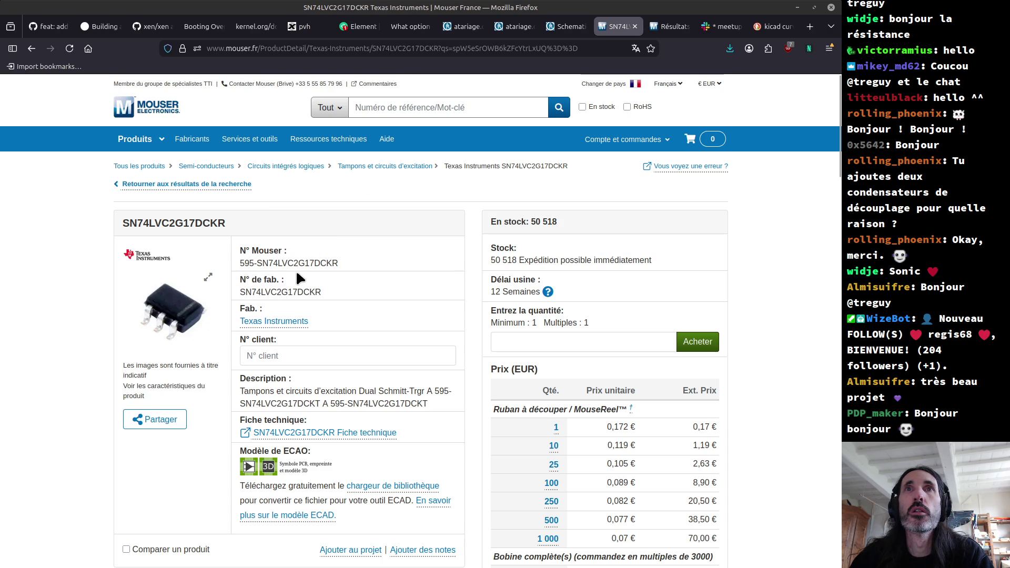
{"action": "left_click", "coordinate": [380, 107]}
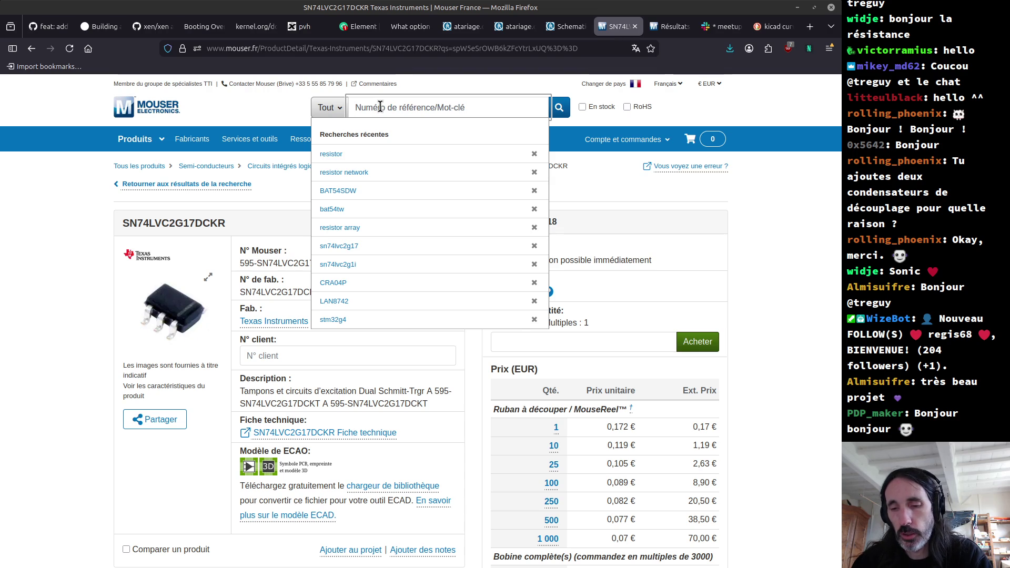
{"action": "type", "text": "bat54swd"}
{"action": "key", "text": "Return"}
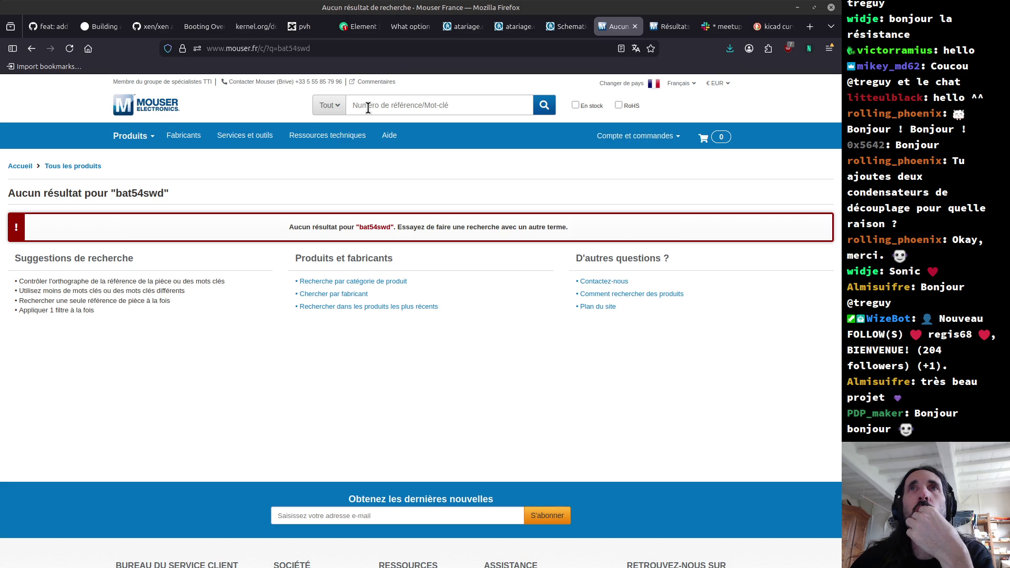
Load the LCSC electronics website from the address bar with 'lcsc'.
{"action": "left_click", "coordinate": [364, 48]}
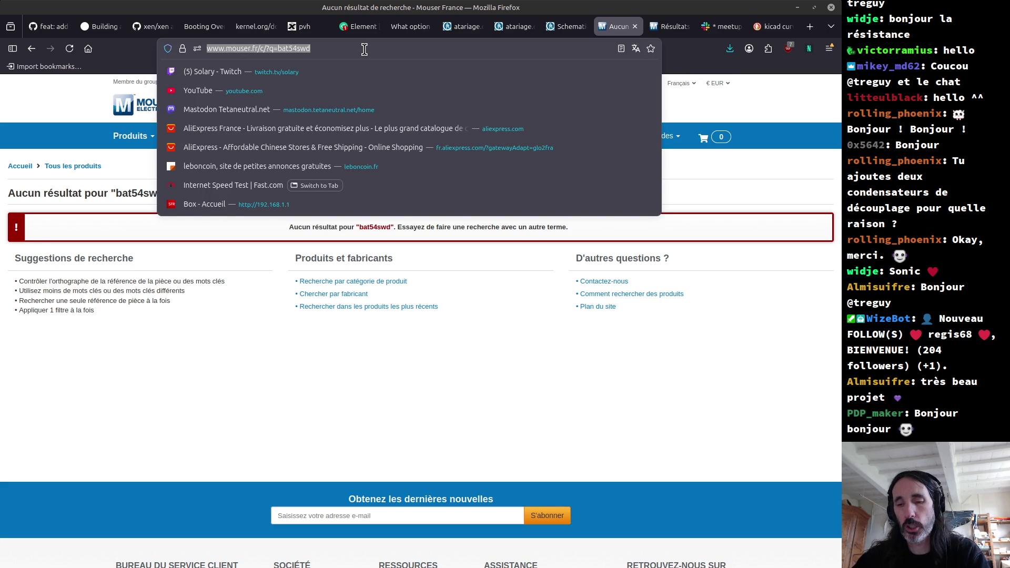
{"action": "type", "text": "lcsc"}
{"action": "key", "text": "Return"}
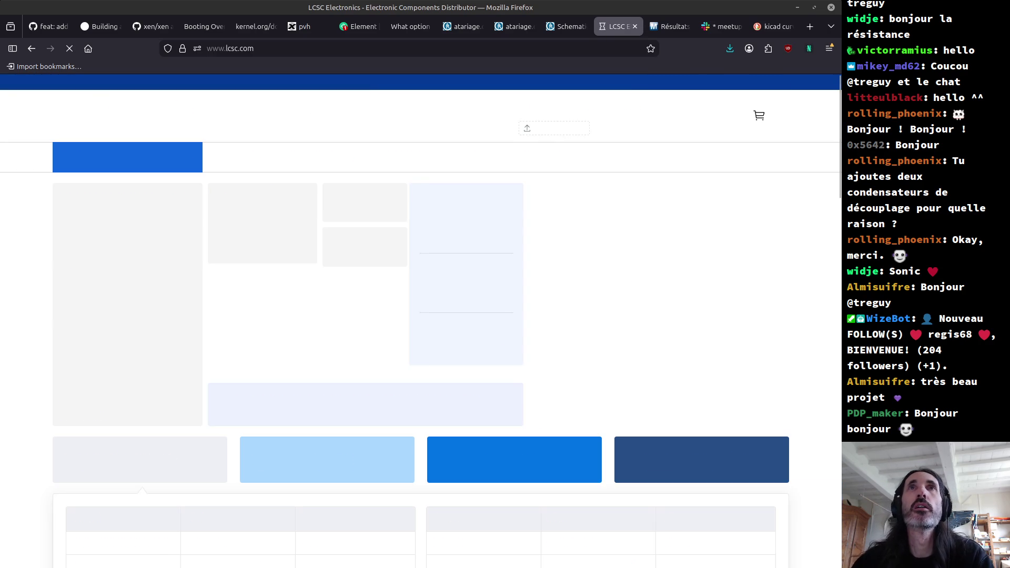
Search LCSC for 'bat54sdw'.
{"action": "left_click", "coordinate": [366, 112]}
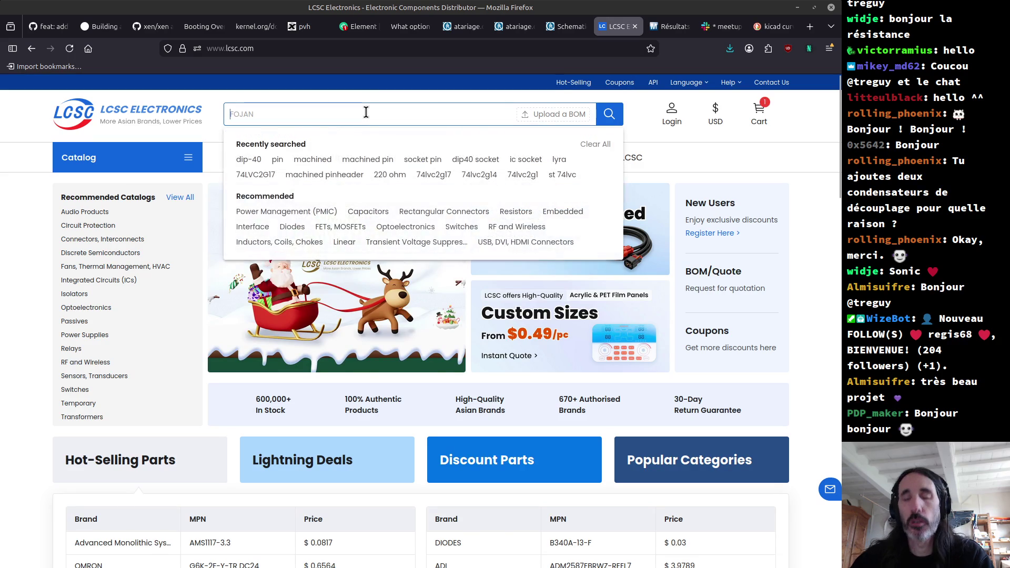
{"action": "type", "text": "bat54"}
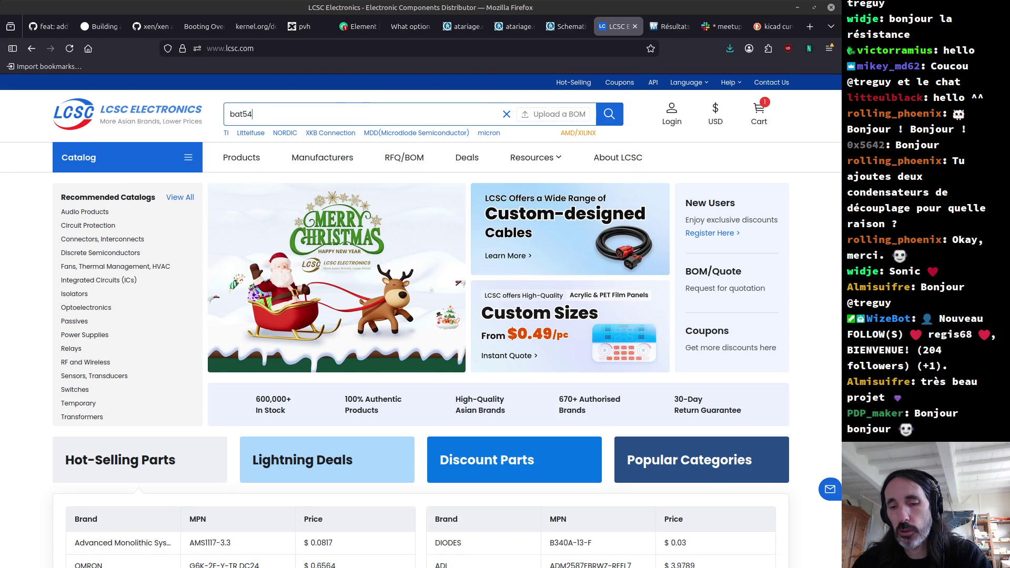
{"action": "type", "text": "sdw"}
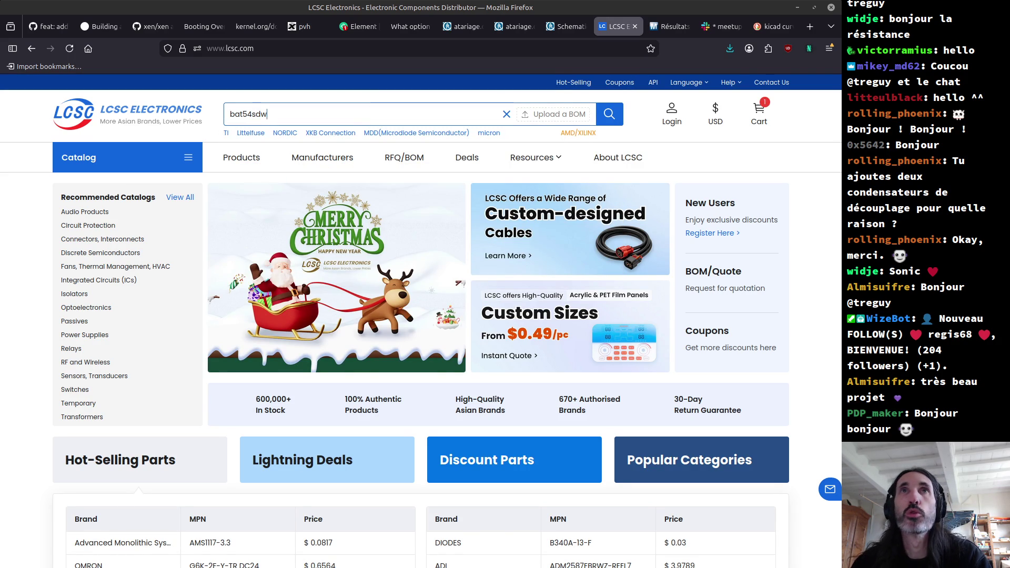
{"action": "key", "text": "Return"}
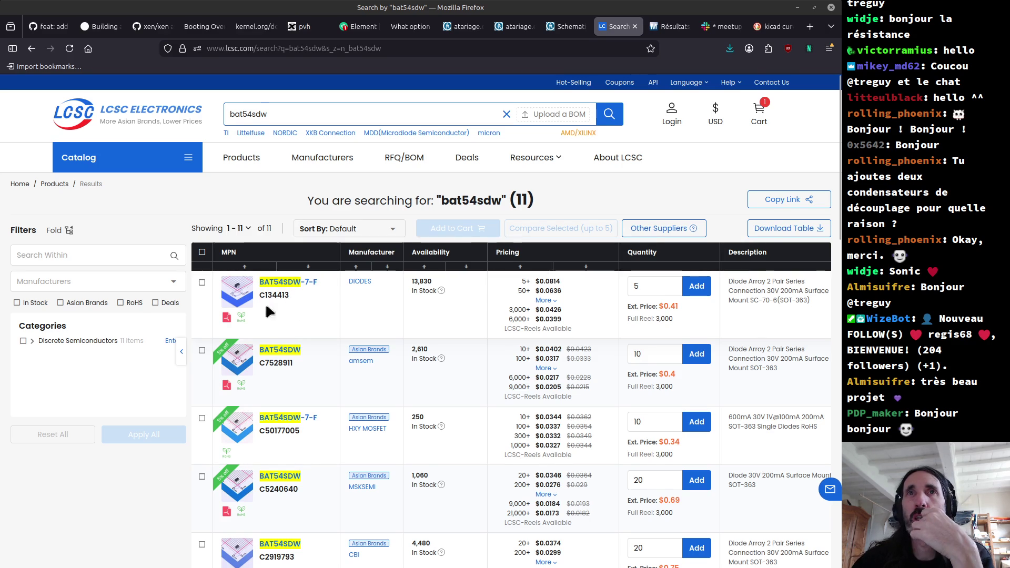
Sort the 11 results by availability and open the TECH PUBLIC BAT54SDW datasheet PDF.
{"action": "mouse_move", "coordinate": [237, 300]}
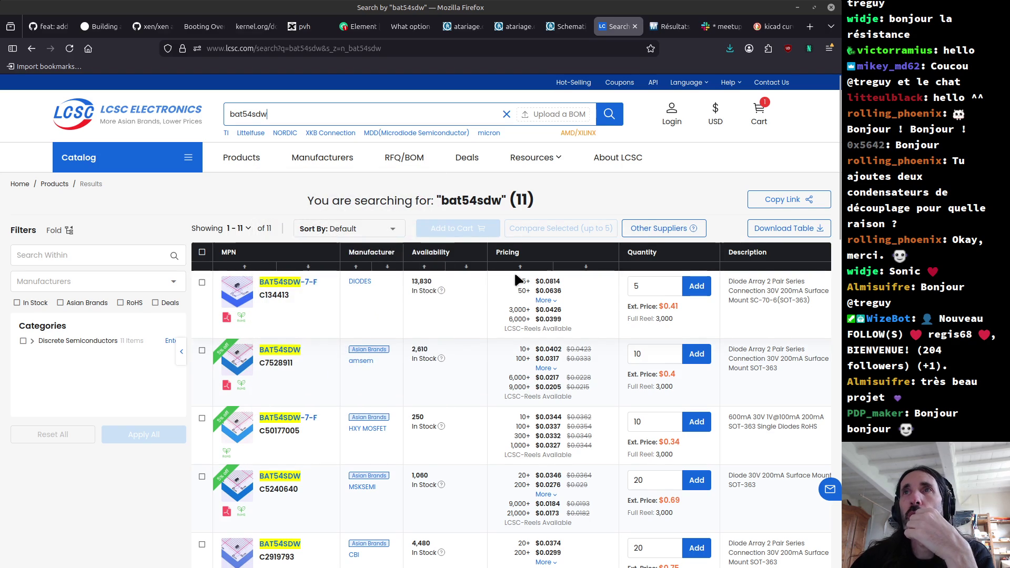
{"action": "left_click", "coordinate": [422, 269]}
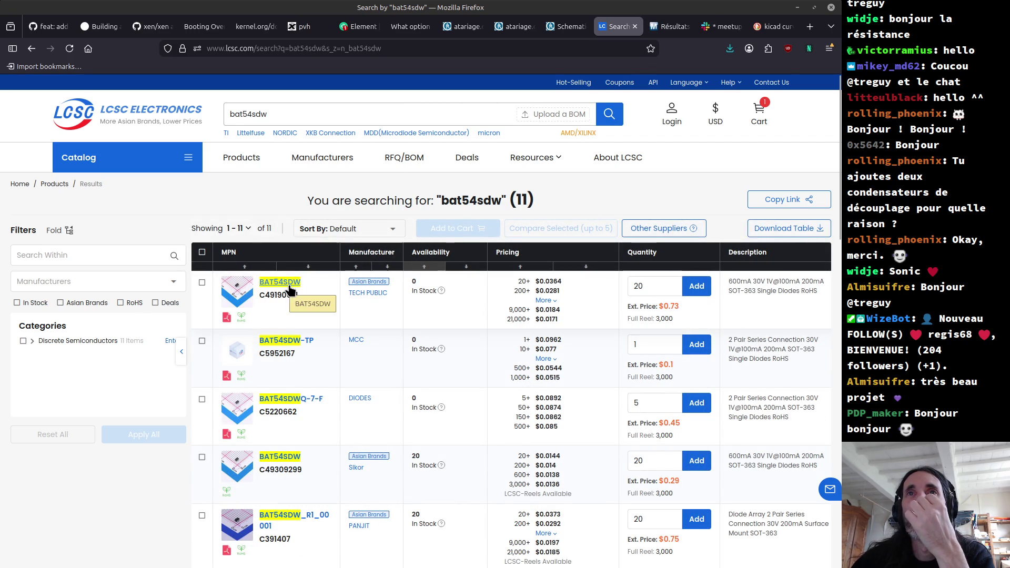
{"action": "left_click", "coordinate": [227, 318]}
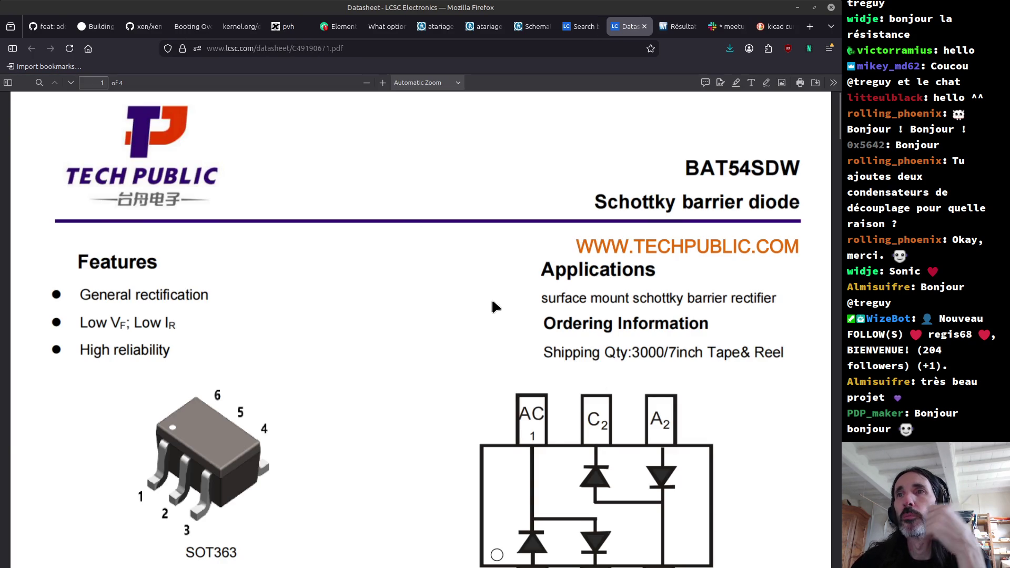
{"action": "scroll", "coordinate": [492, 300], "scroll_direction": "down", "scroll_amount": 4}
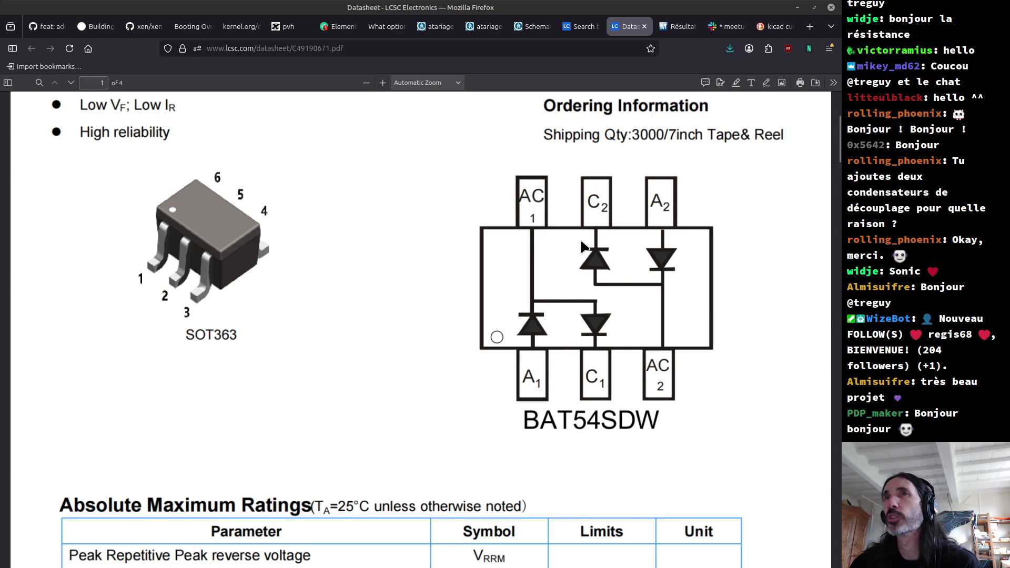
{"action": "scroll", "coordinate": [610, 260], "scroll_direction": "down", "scroll_amount": 6}
{"action": "scroll", "coordinate": [611, 257], "scroll_direction": "down", "scroll_amount": 20}
{"action": "scroll", "coordinate": [624, 276], "scroll_direction": "down", "scroll_amount": 20}
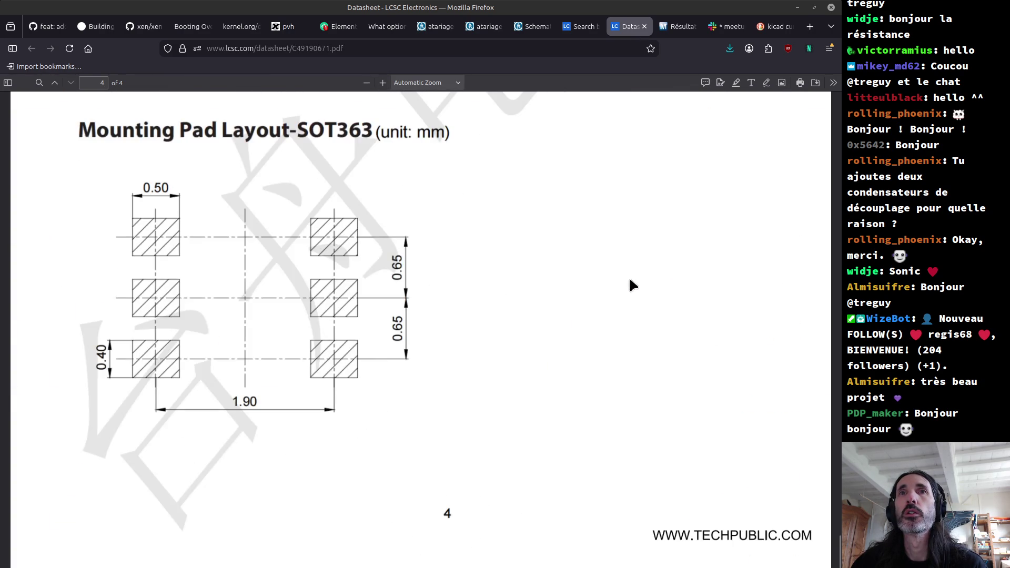
{"action": "scroll", "coordinate": [632, 286], "scroll_direction": "up", "scroll_amount": 6}
{"action": "scroll", "coordinate": [631, 285], "scroll_direction": "down", "scroll_amount": 2}
{"action": "scroll", "coordinate": [632, 286], "scroll_direction": "up", "scroll_amount": 20}
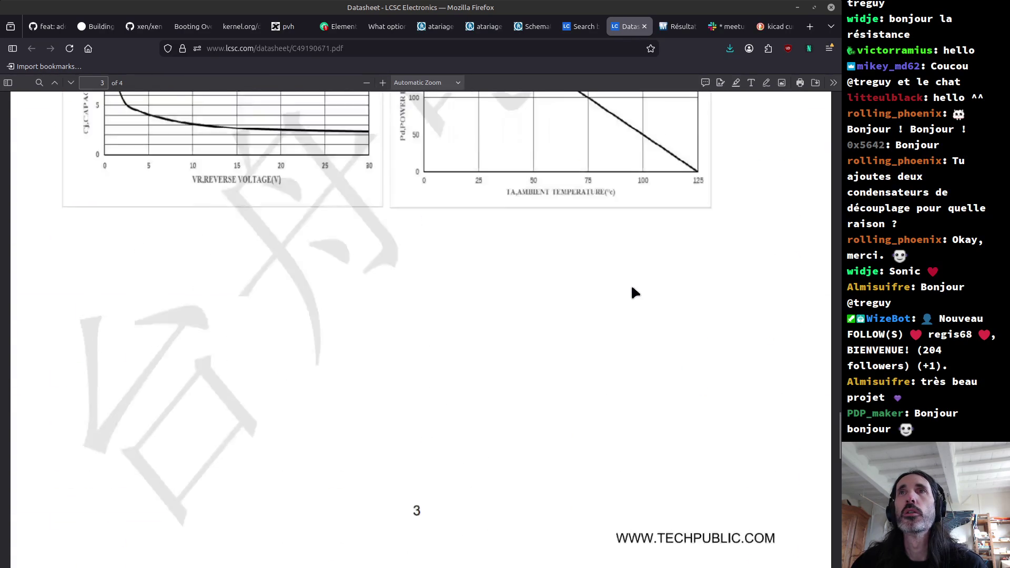
{"action": "scroll", "coordinate": [635, 298], "scroll_direction": "up", "scroll_amount": 12}
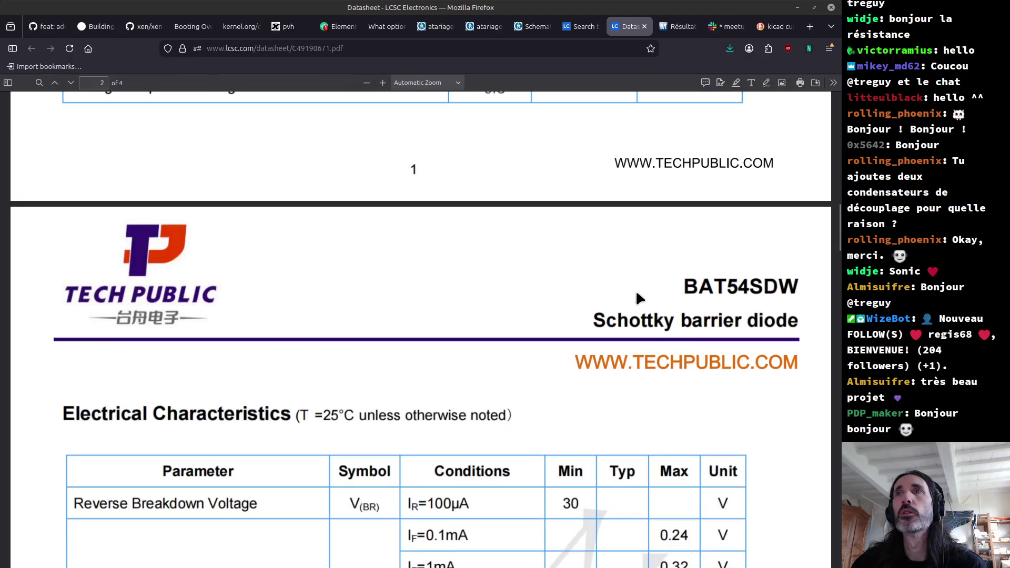
{"action": "scroll", "coordinate": [638, 305], "scroll_direction": "up", "scroll_amount": 6}
{"action": "scroll", "coordinate": [640, 307], "scroll_direction": "up", "scroll_amount": 12}
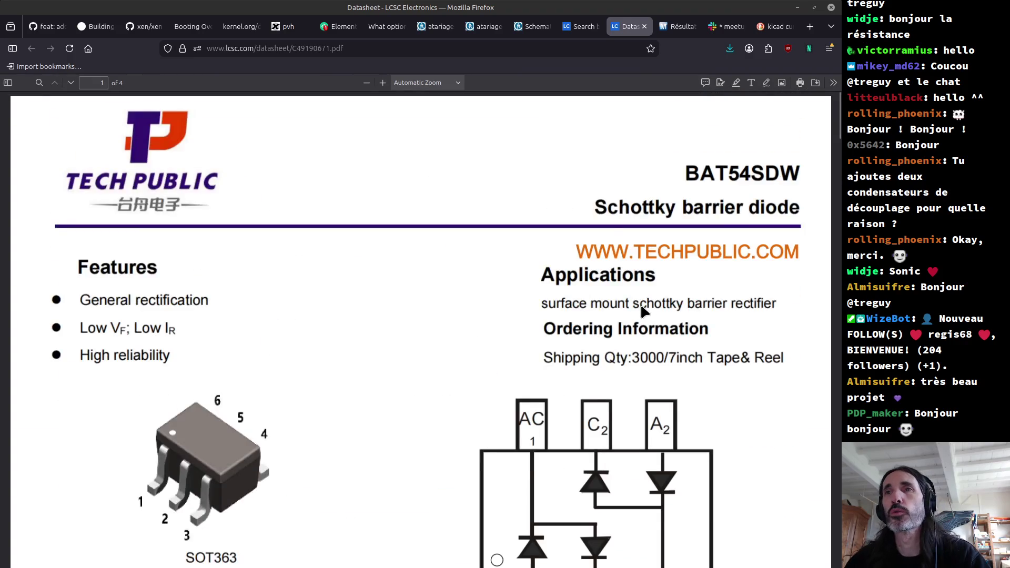
{"action": "scroll", "coordinate": [631, 306], "scroll_direction": "down", "scroll_amount": 4}
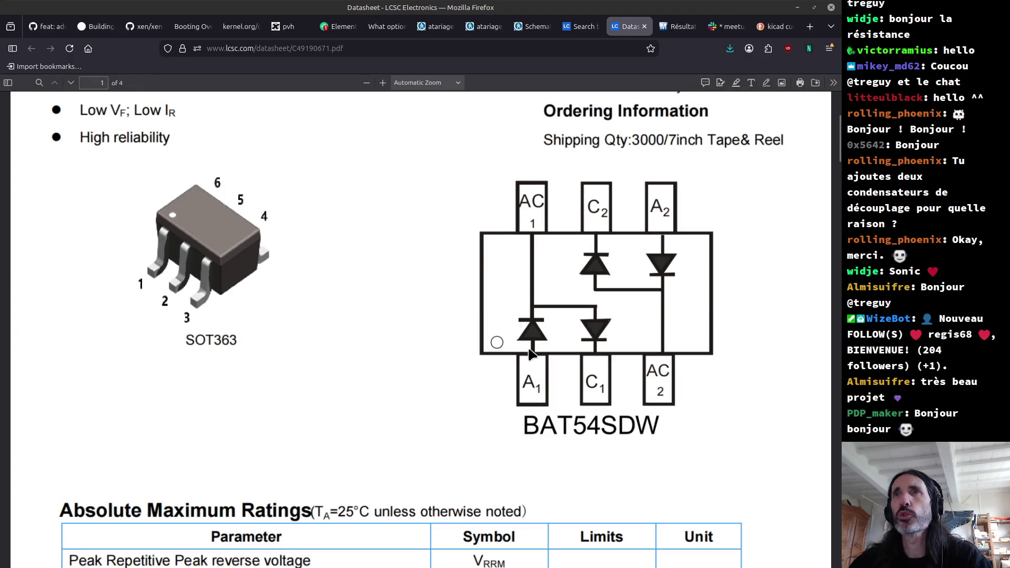
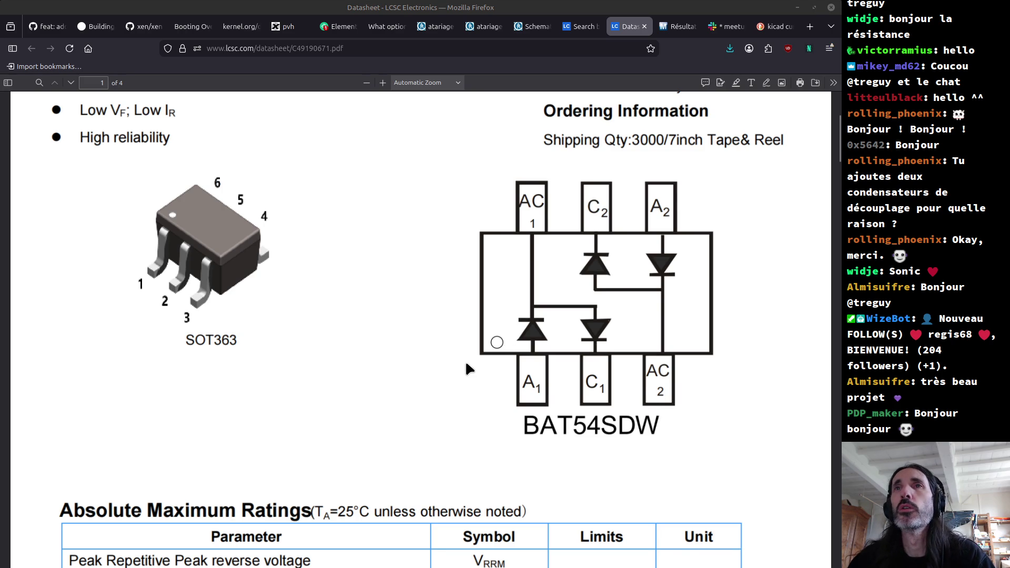
Compare the diode pins in the schematic with the BAT54SDW datasheet.
{"action": "key", "text": "alt+Tab"}
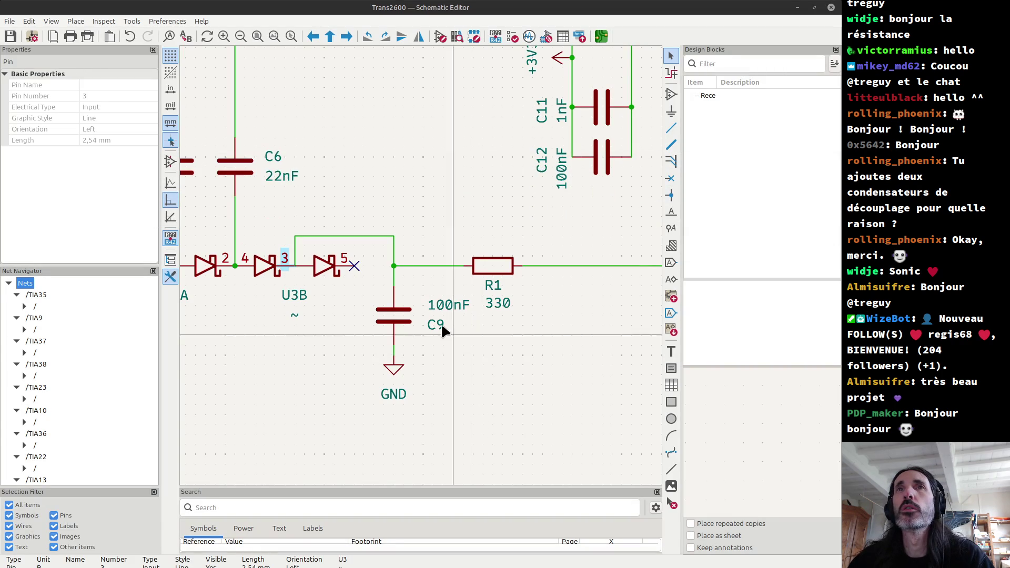
{"action": "key", "text": "alt+Tab"}
{"action": "key", "text": "Escape"}
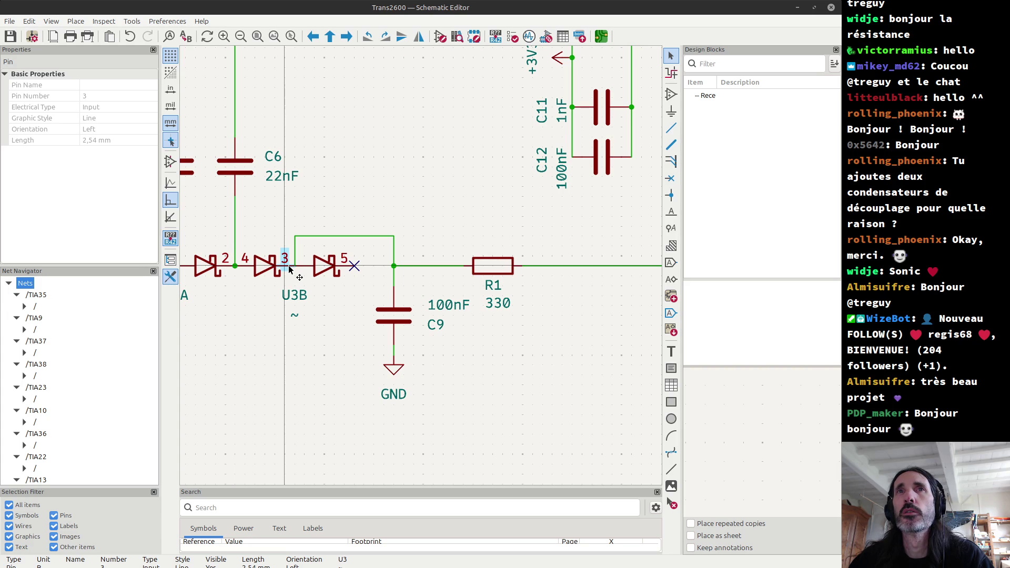
{"action": "scroll", "coordinate": [289, 270], "scroll_direction": "down", "scroll_amount": 3}
{"action": "scroll", "coordinate": [396, 270], "scroll_direction": "up", "scroll_amount": 3}
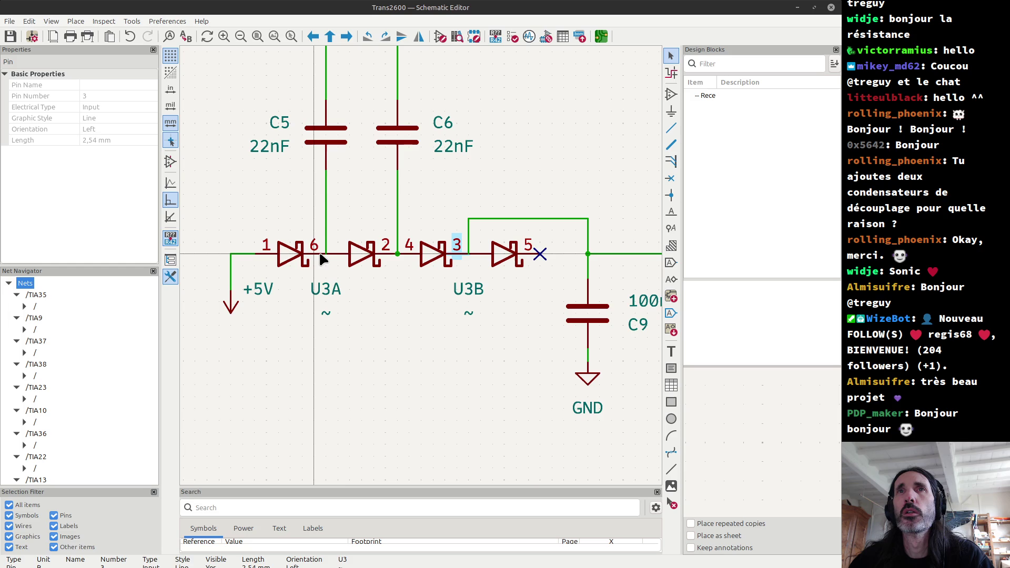
{"action": "key", "text": "alt+Tab"}
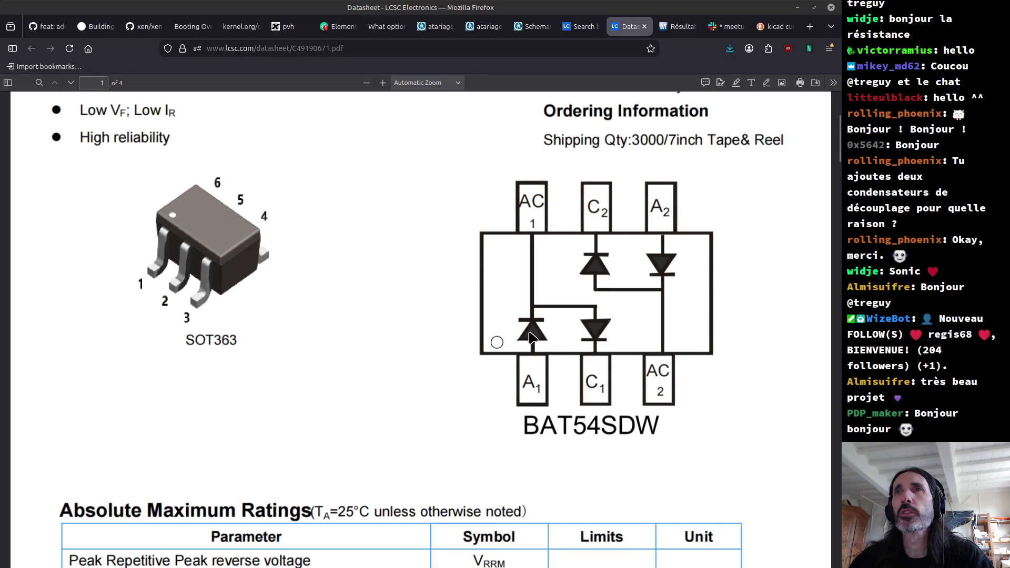
{"action": "scroll", "coordinate": [530, 337], "scroll_direction": "down", "scroll_amount": 5}
{"action": "scroll", "coordinate": [530, 336], "scroll_direction": "up", "scroll_amount": 9}
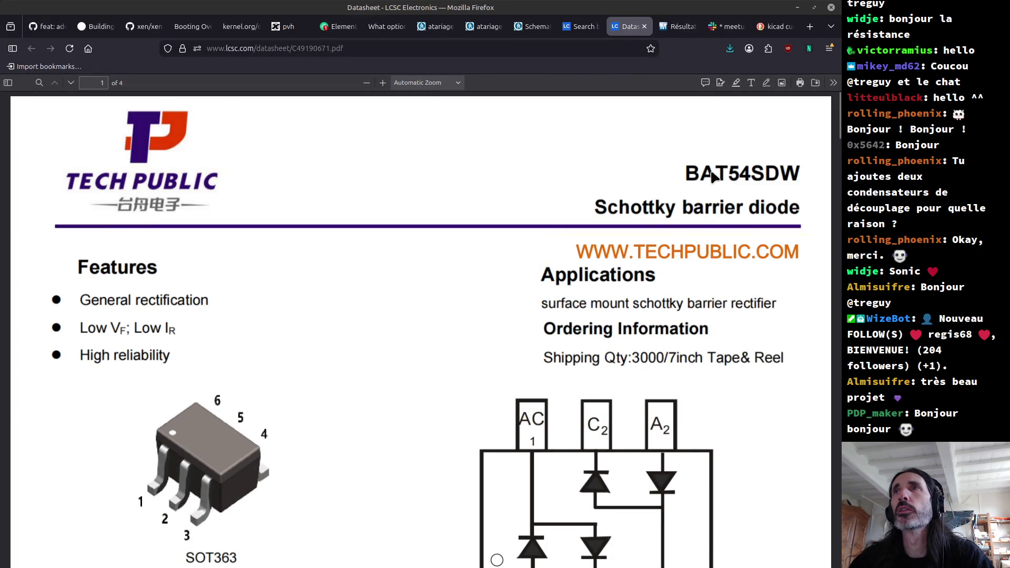
{"action": "scroll", "coordinate": [571, 335], "scroll_direction": "down", "scroll_amount": 3}
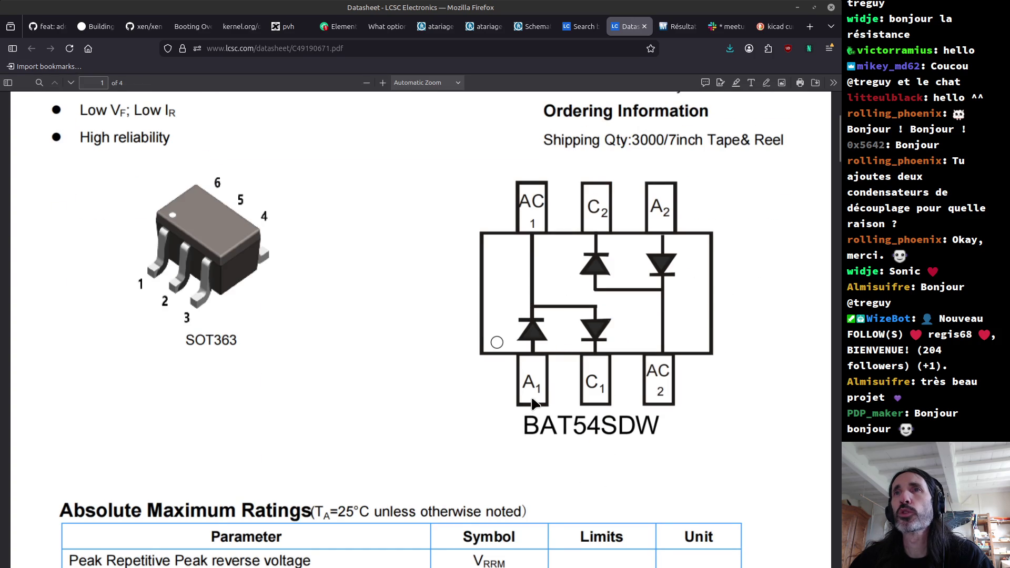
Check the U3 pin numbers against the datasheet pinout and the SOT-363 footprint.
{"action": "key", "text": "alt+Tab"}
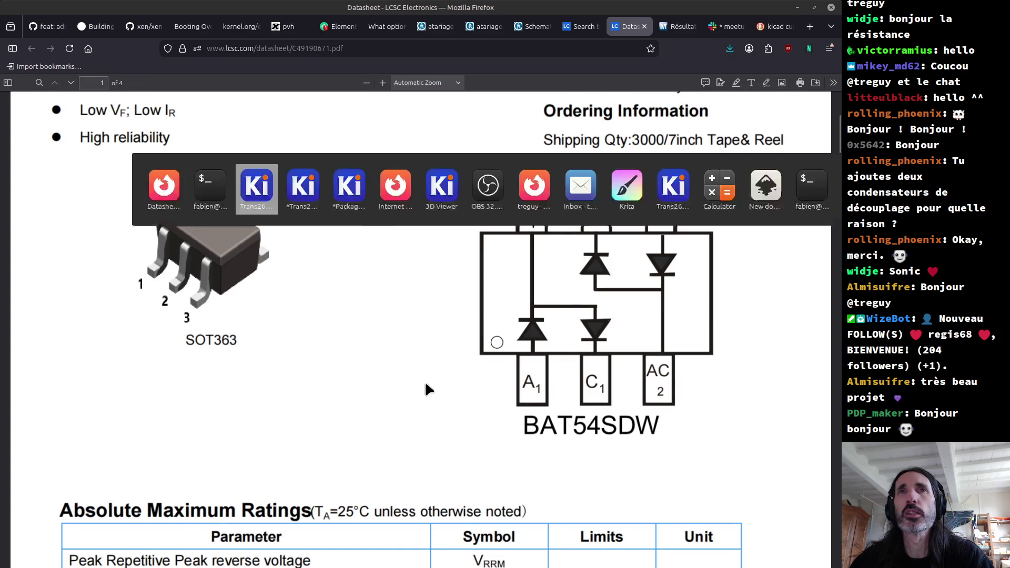
{"action": "key", "text": "alt+Tab"}
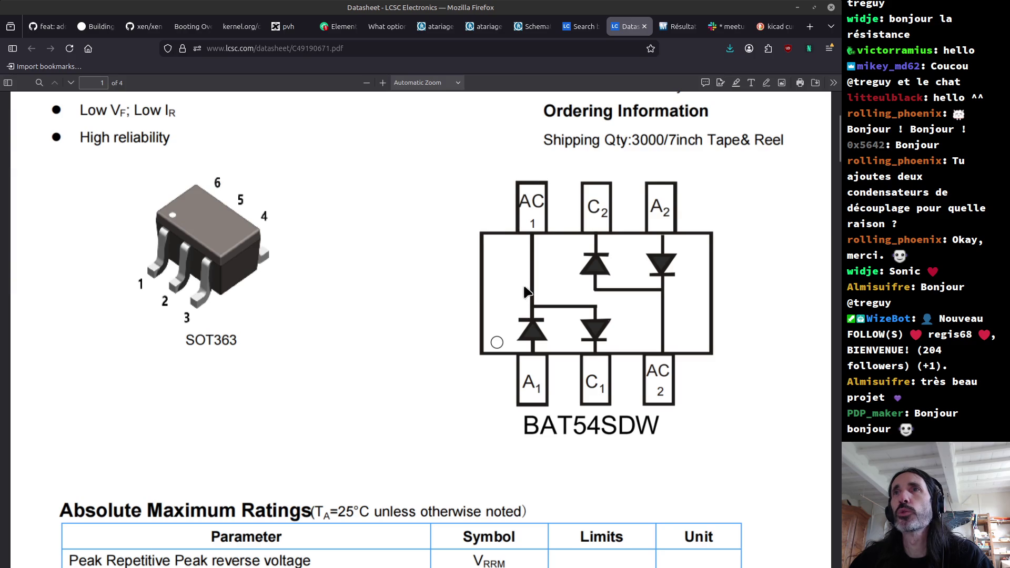
{"action": "key", "text": "alt+Tab"}
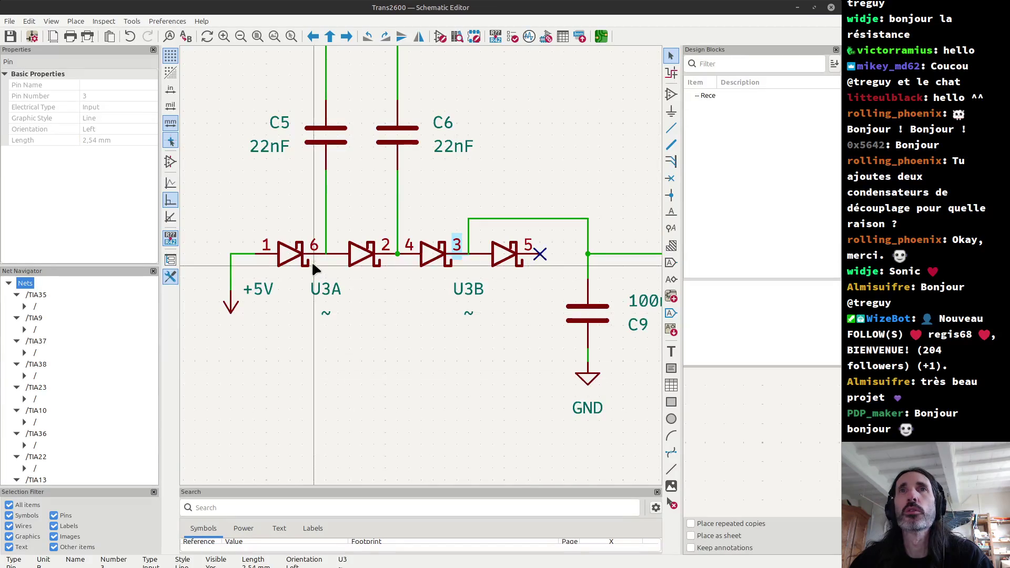
{"action": "key", "text": "alt+Tab"}
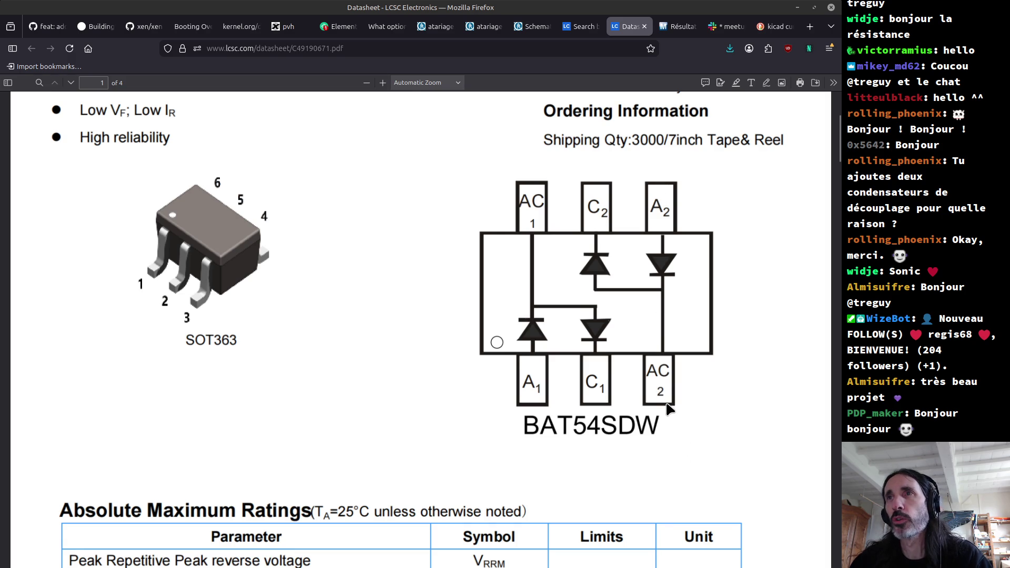
{"action": "key", "text": "alt+Tab"}
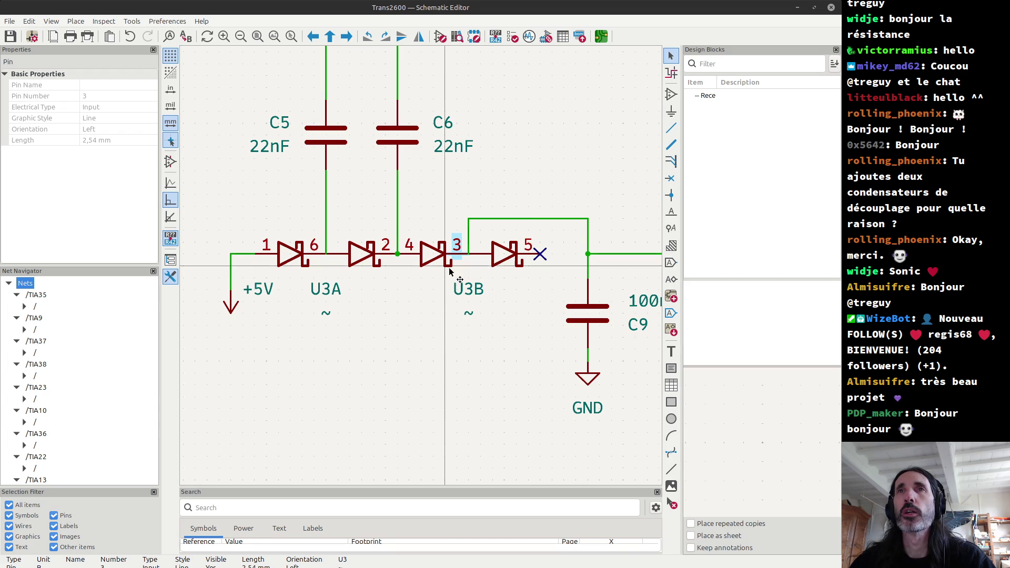
{"action": "key", "text": "alt+Tab"}
{"action": "key", "text": "alt+Tab"}
{"action": "key", "text": "alt+Tab"}
{"action": "key", "text": "alt+Tab"}
{"action": "key", "text": "alt+Tab"}
{"action": "key", "text": "alt+Tab"}
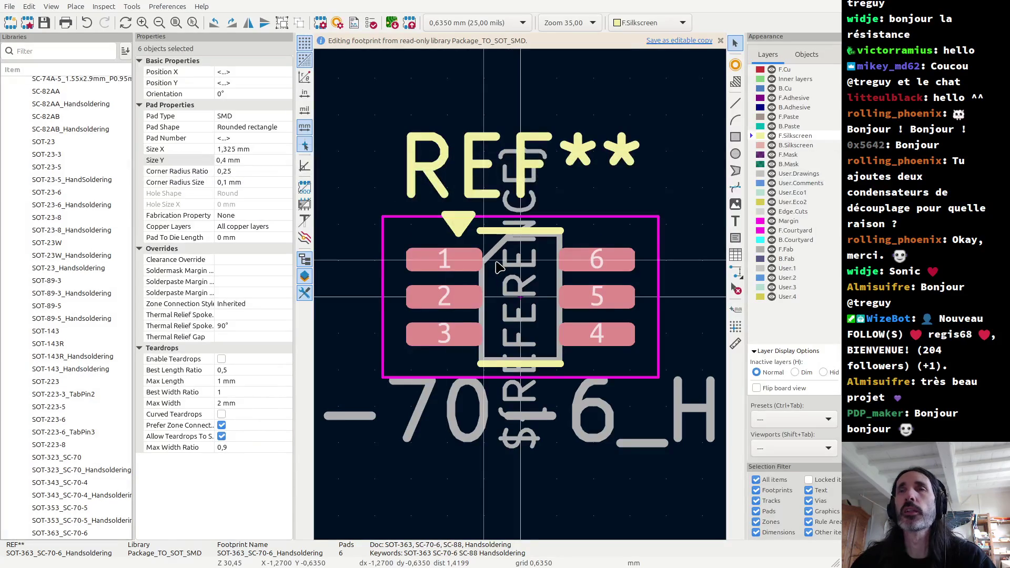
{"action": "key", "text": "alt+Tab"}
{"action": "key", "text": "alt+Tab"}
{"action": "key", "text": "alt+Tab"}
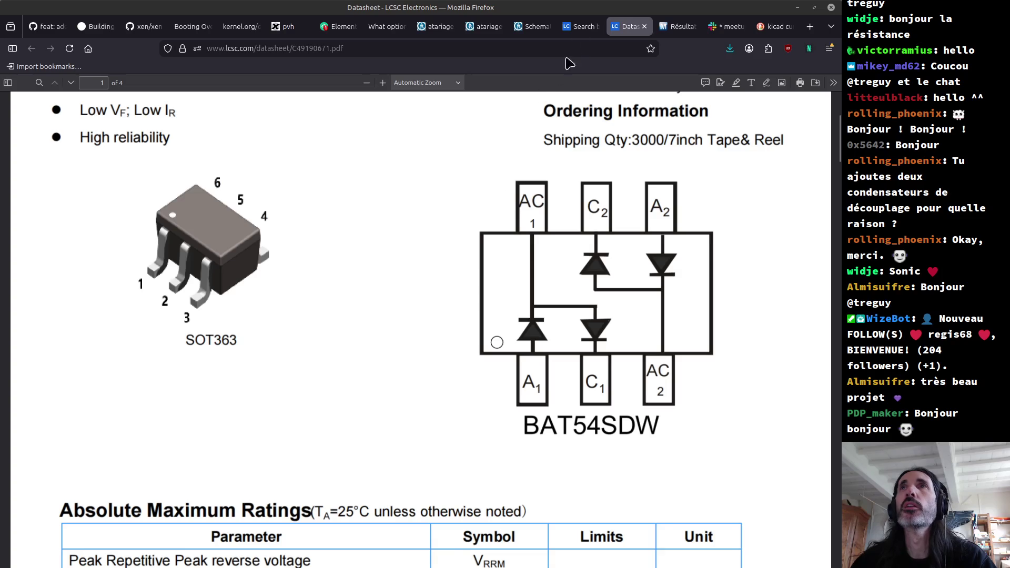
Try an LCSC search for bat54t, then return to the bat54sdw results and open the C7528911 datasheet.
{"action": "left_click", "coordinate": [579, 27]}
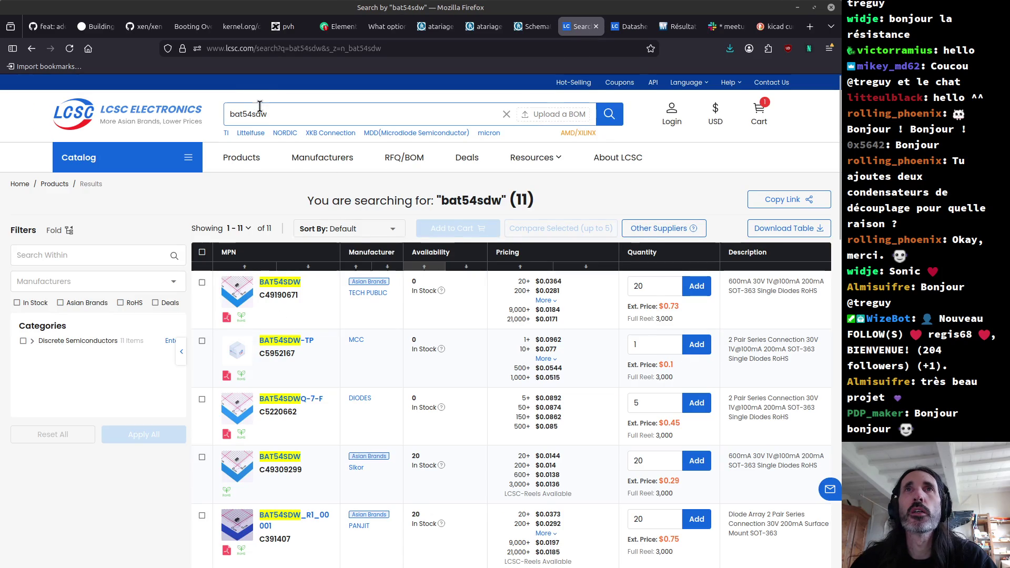
{"action": "left_click_drag", "start_coordinate": [252, 114], "coordinate": [284, 122]}
{"action": "type", "text": "t"}
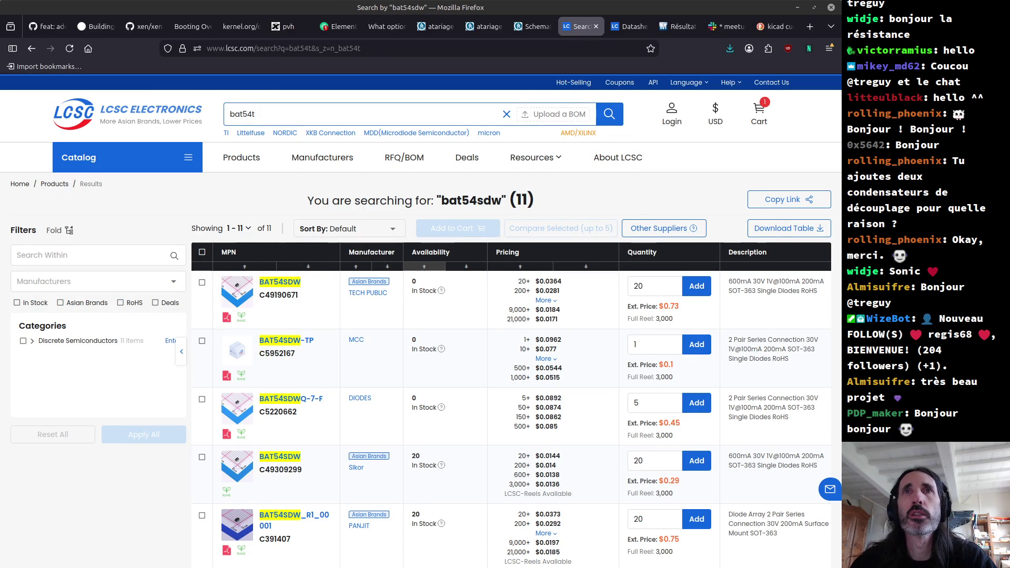
{"action": "mouse_move", "coordinate": [250, 378]}
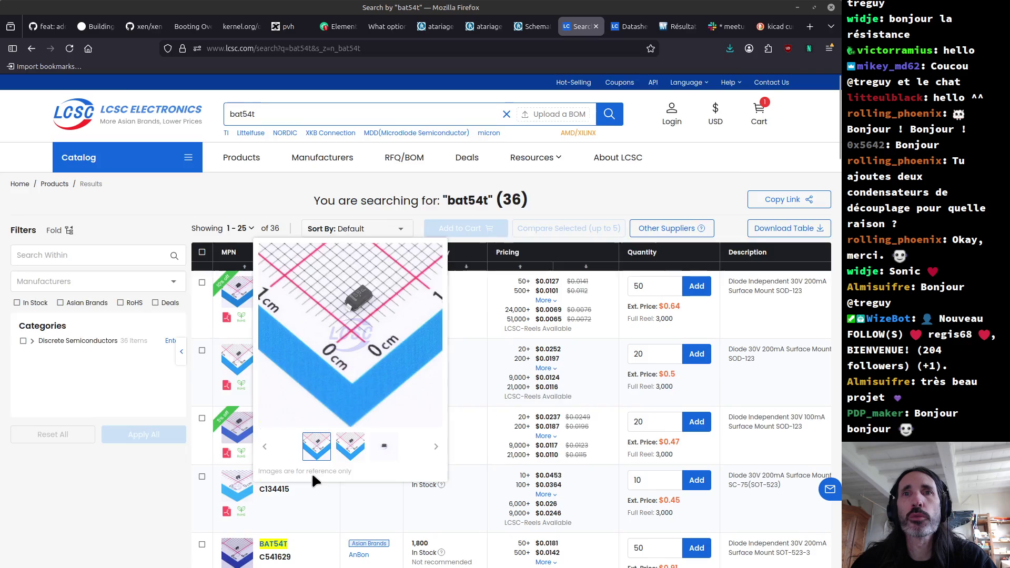
{"action": "scroll", "coordinate": [311, 474], "scroll_direction": "down", "scroll_amount": 6}
{"action": "scroll", "coordinate": [311, 487], "scroll_direction": "down", "scroll_amount": 1}
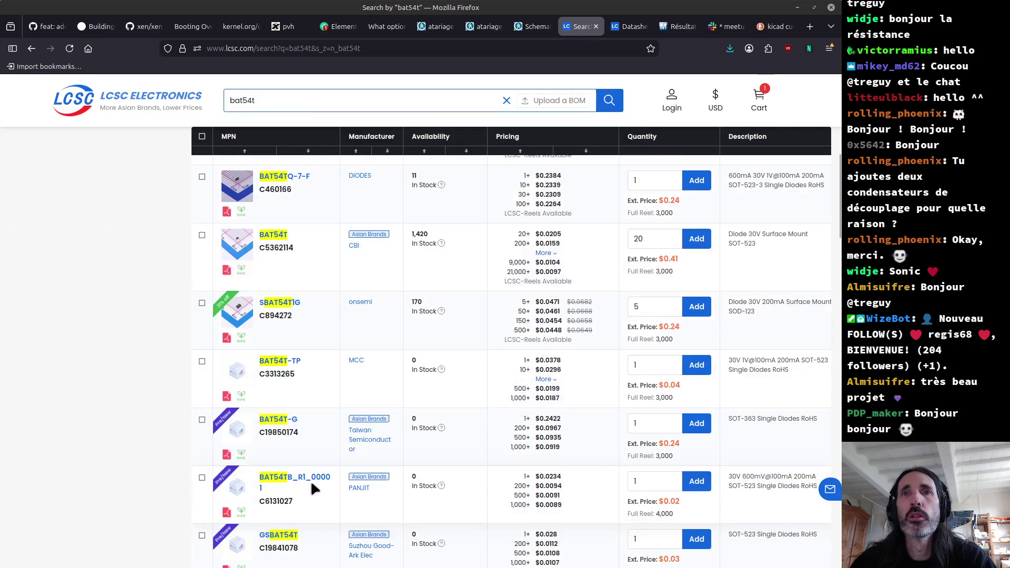
{"action": "key", "text": "alt+Left"}
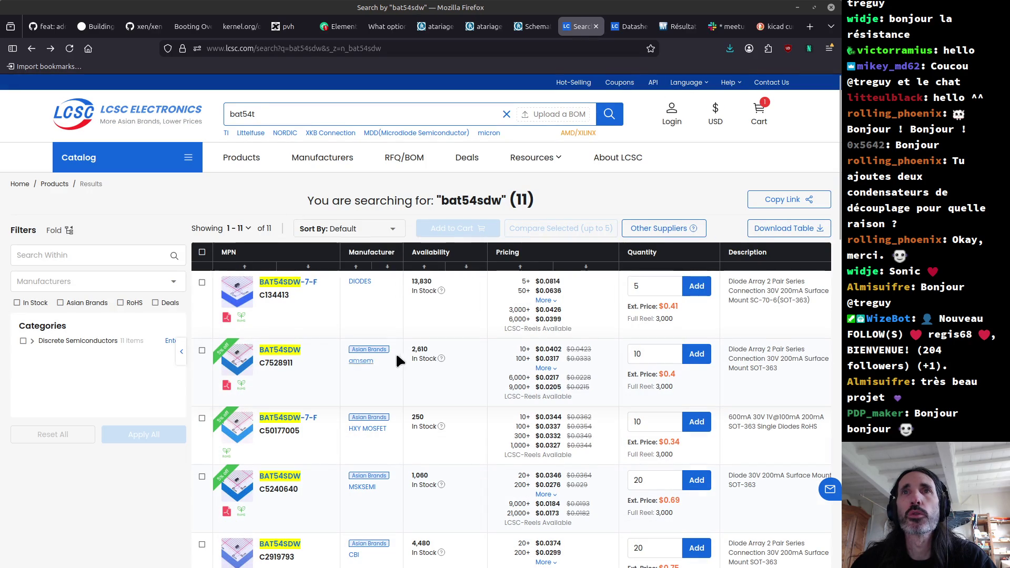
{"action": "left_click", "coordinate": [226, 387]}
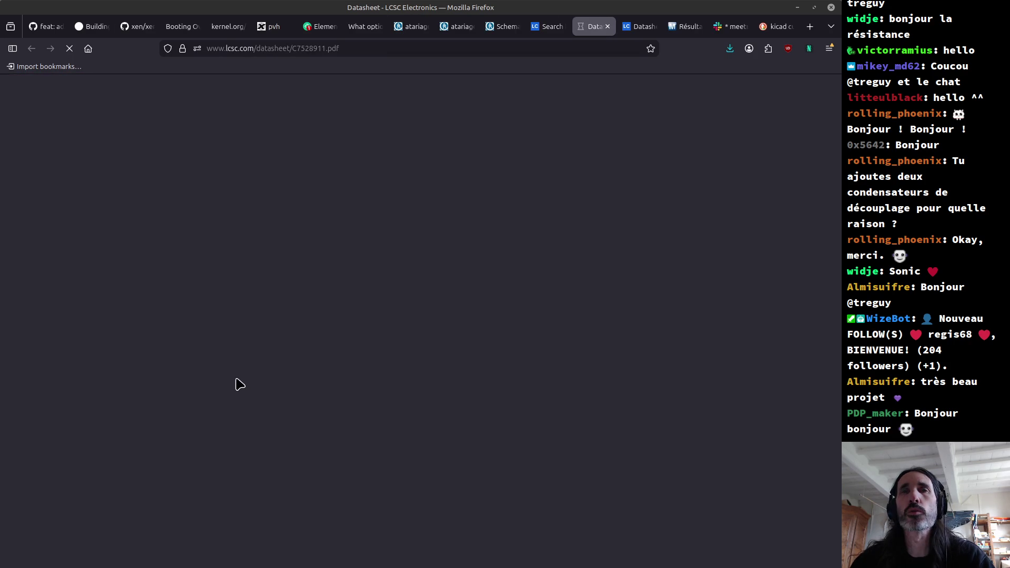
Scroll the C7528911 datasheet to the Internal Structure & Marking Diagram on page 2.
{"action": "scroll", "coordinate": [441, 323], "scroll_direction": "down", "scroll_amount": 15}
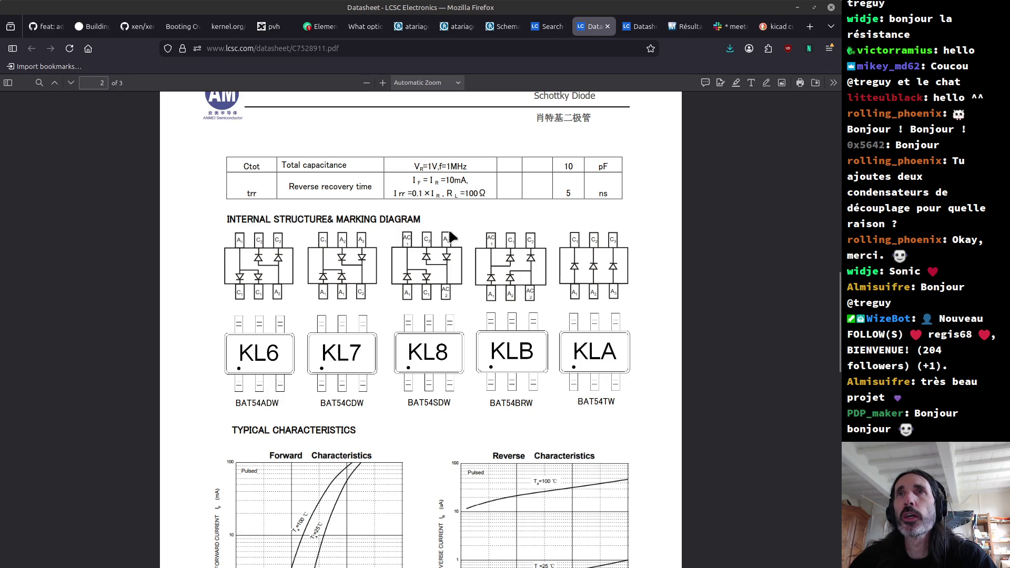
{"action": "key", "text": "alt+Tab"}
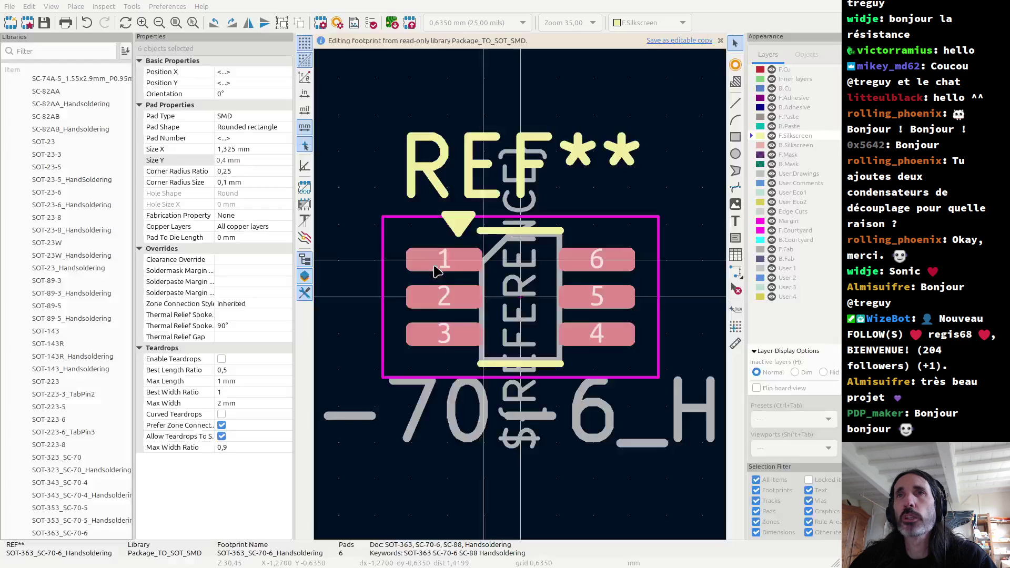
Switch to the *Trans2600 PCB Editor window.
{"action": "key", "text": "alt+Tab"}
{"action": "key", "text": "alt+Tab"}
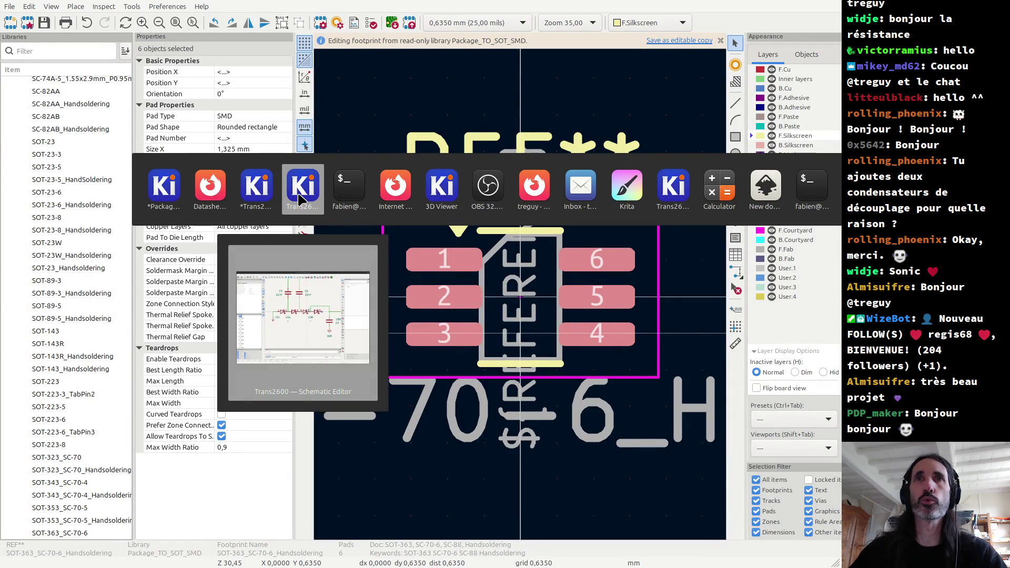
{"action": "left_click", "coordinate": [256, 189]}
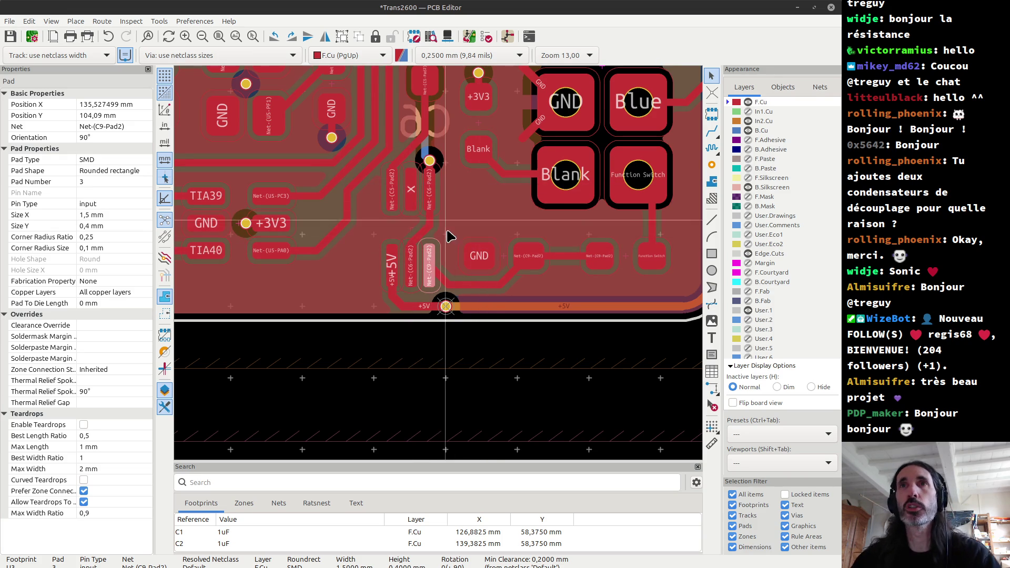
Set a grid origin near the C6/C9 pads and delete the diagonal C6-Pad2 track.
{"action": "scroll", "coordinate": [437, 234], "scroll_direction": "up", "scroll_amount": 3}
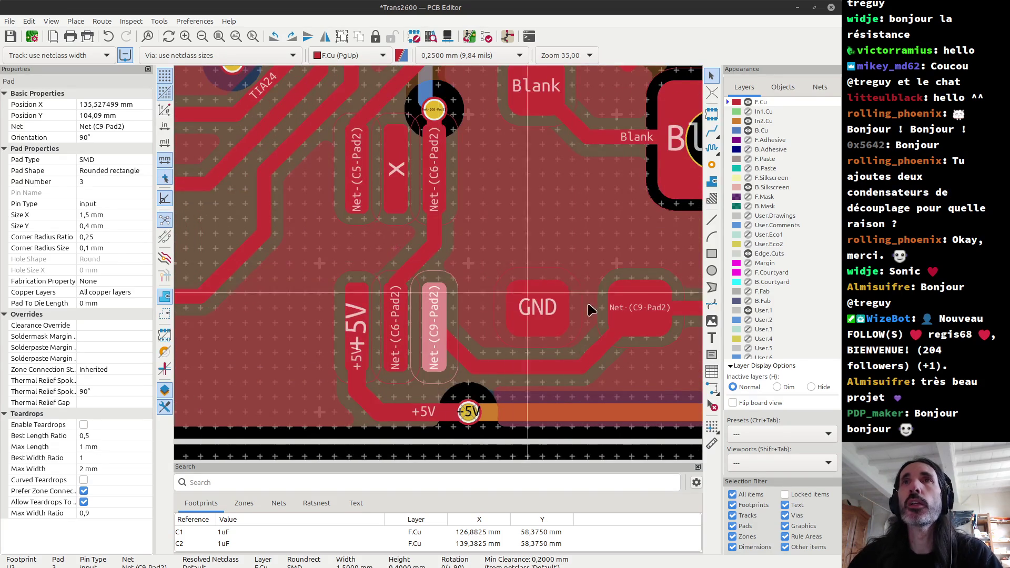
{"action": "left_click", "coordinate": [712, 426]}
{"action": "left_click", "coordinate": [396, 248]}
{"action": "left_click", "coordinate": [410, 271]}
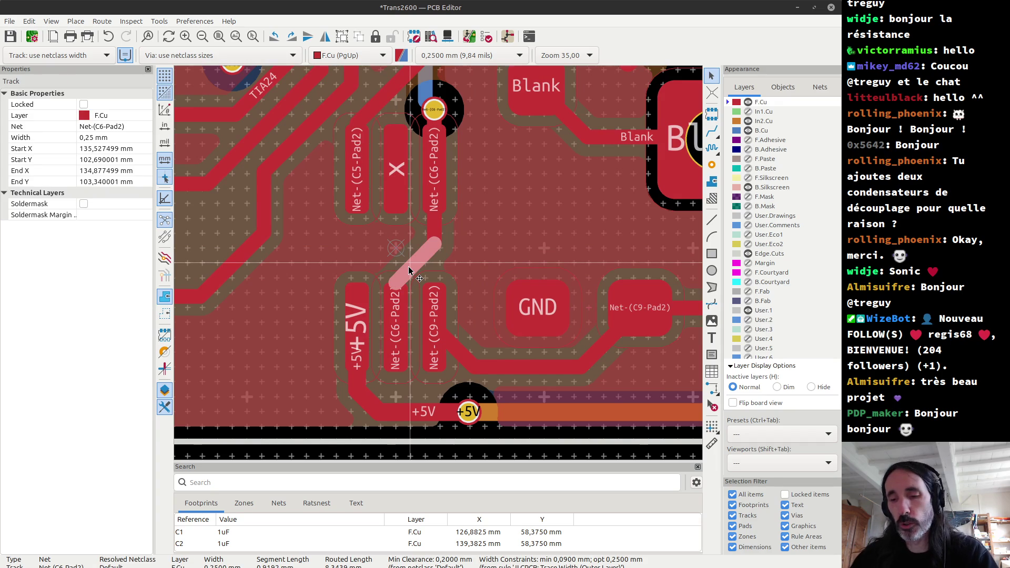
{"action": "key", "text": "u"}
{"action": "key", "text": "Delete"}
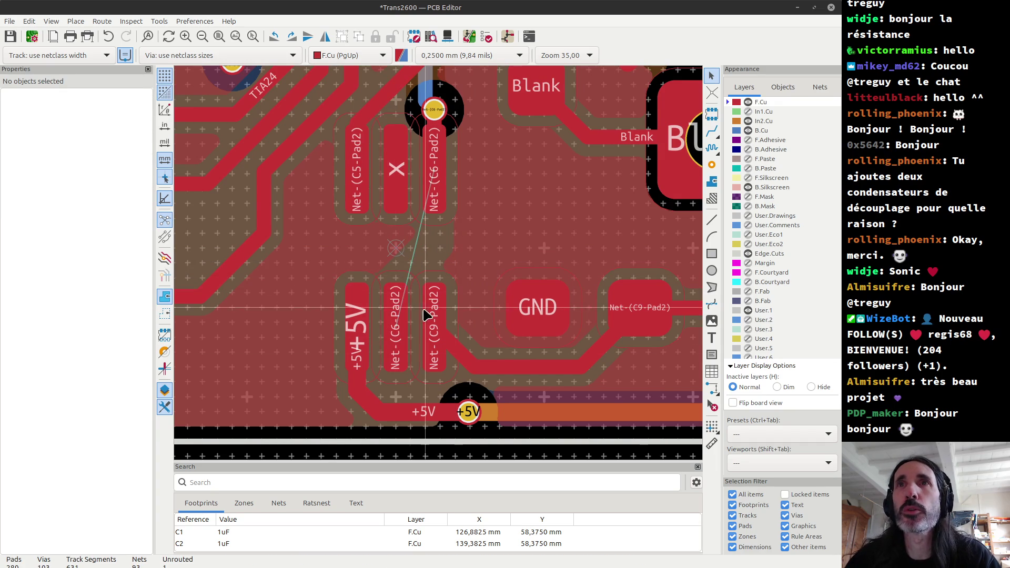
Route a track from the C6-Pad2 pad down to the via, then undo it.
{"action": "key", "text": "x"}
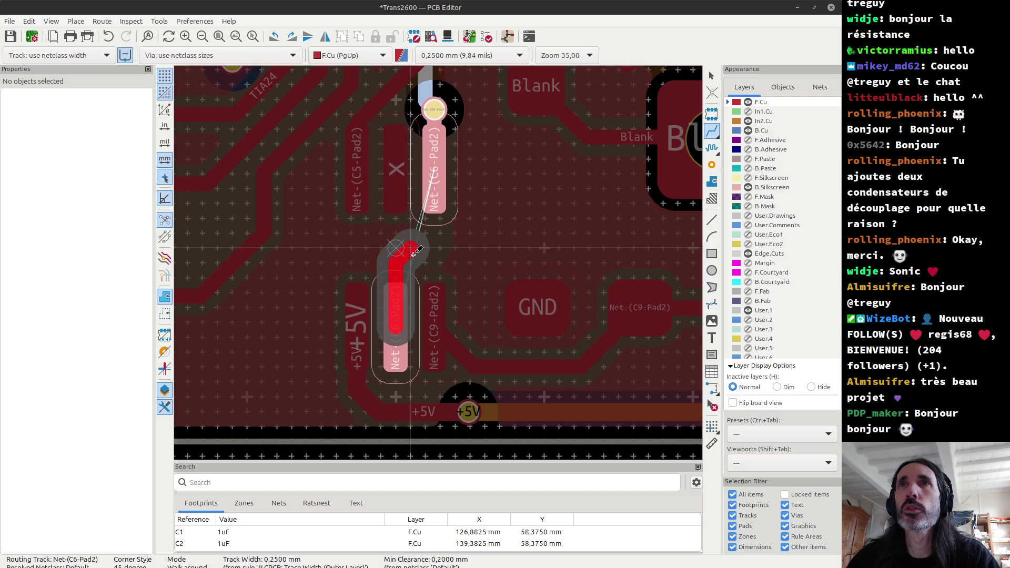
{"action": "key", "text": "Escape"}
{"action": "left_click", "coordinate": [438, 170]}
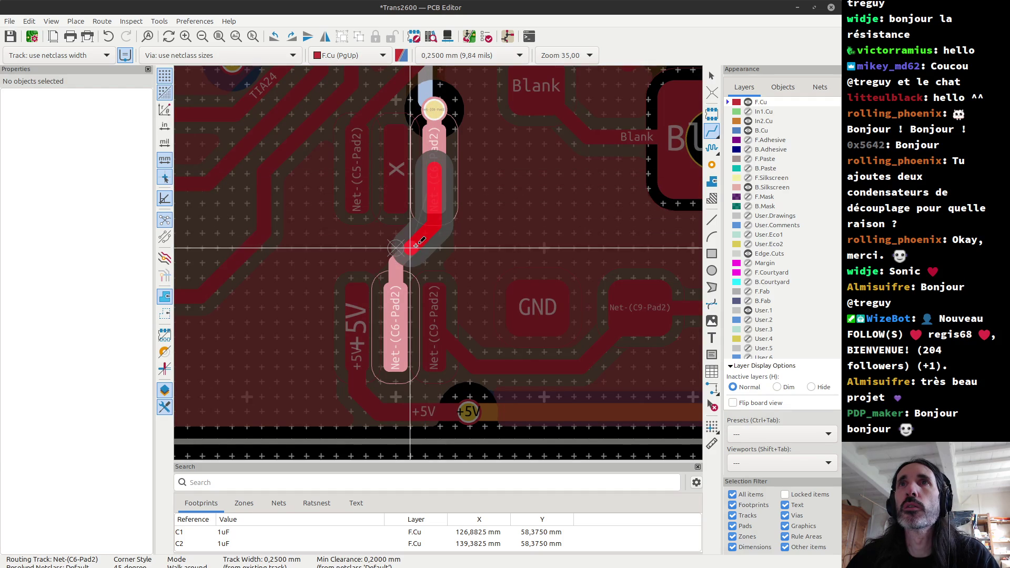
{"action": "left_click", "coordinate": [415, 245]}
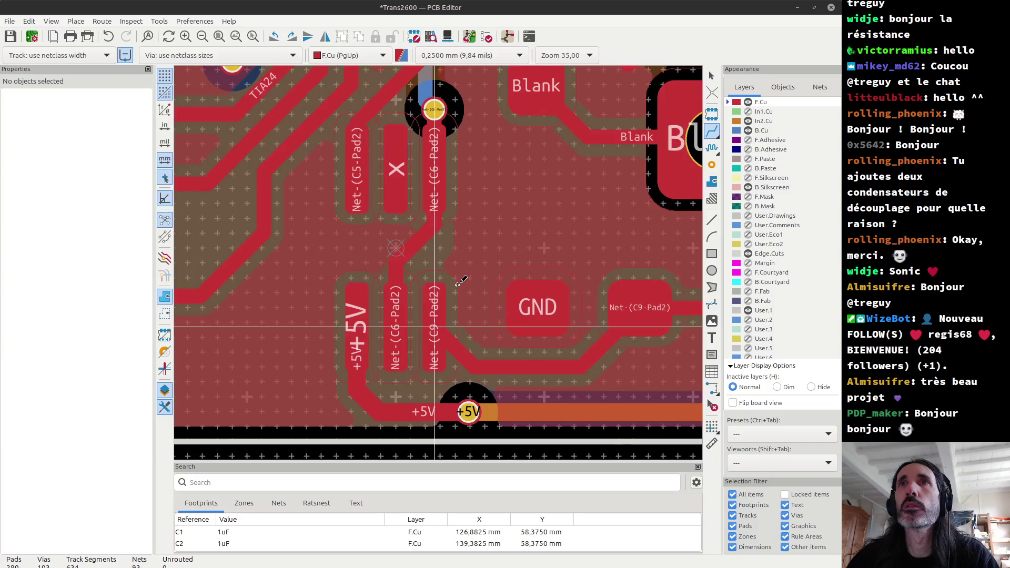
{"action": "key", "text": "Escape"}
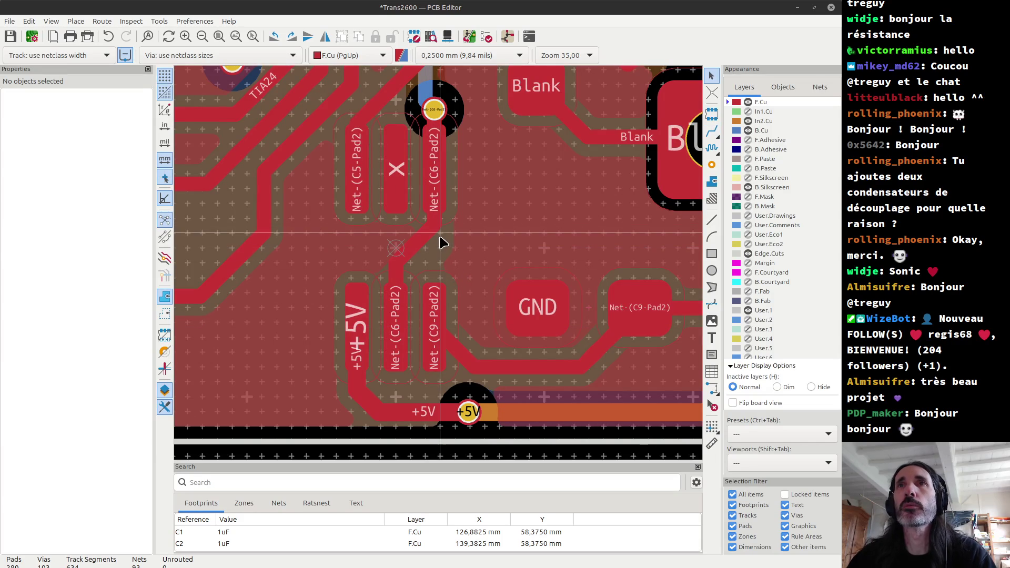
{"action": "key", "text": "ctrl+z"}
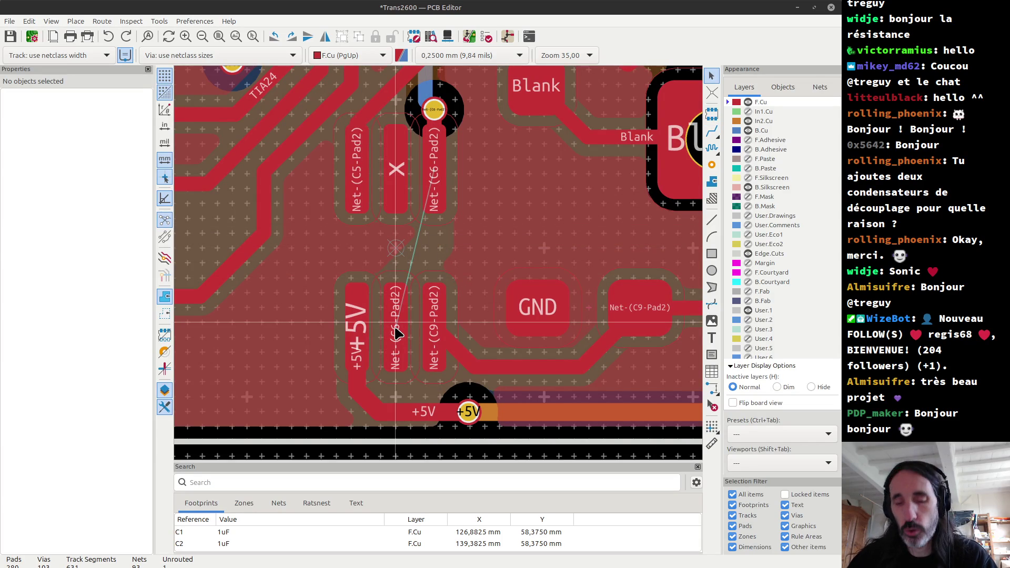
Lay a short C6-Pad2 track segment, then abandon the next route attempt.
{"action": "key", "text": "x"}
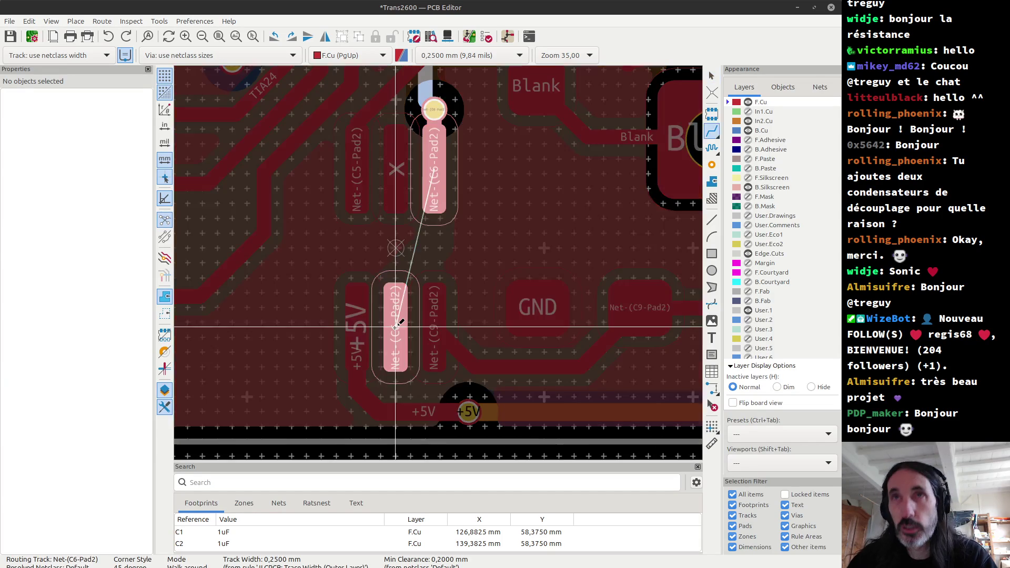
{"action": "left_click", "coordinate": [394, 261]}
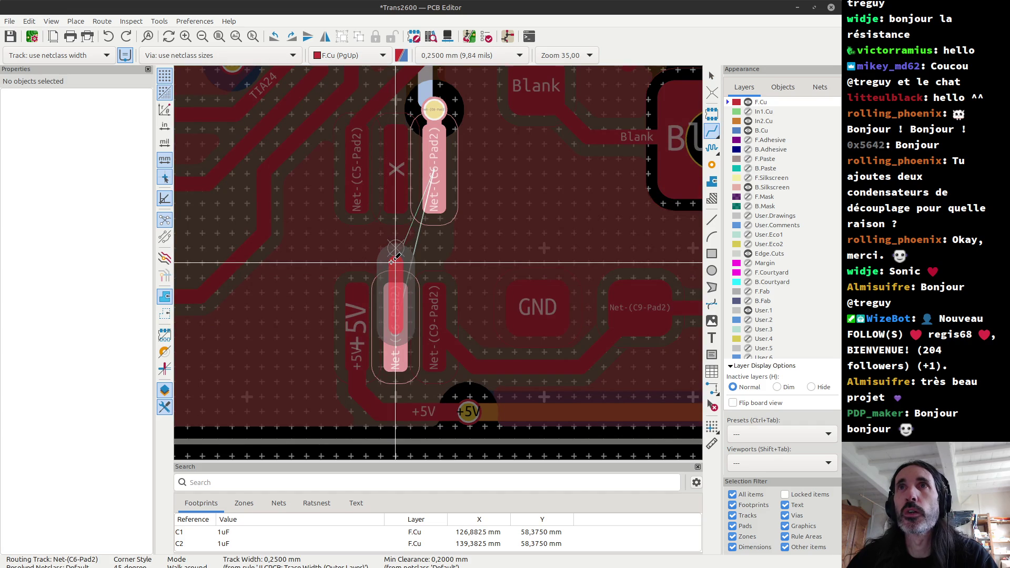
{"action": "key", "text": "Escape"}
{"action": "key", "text": "x"}
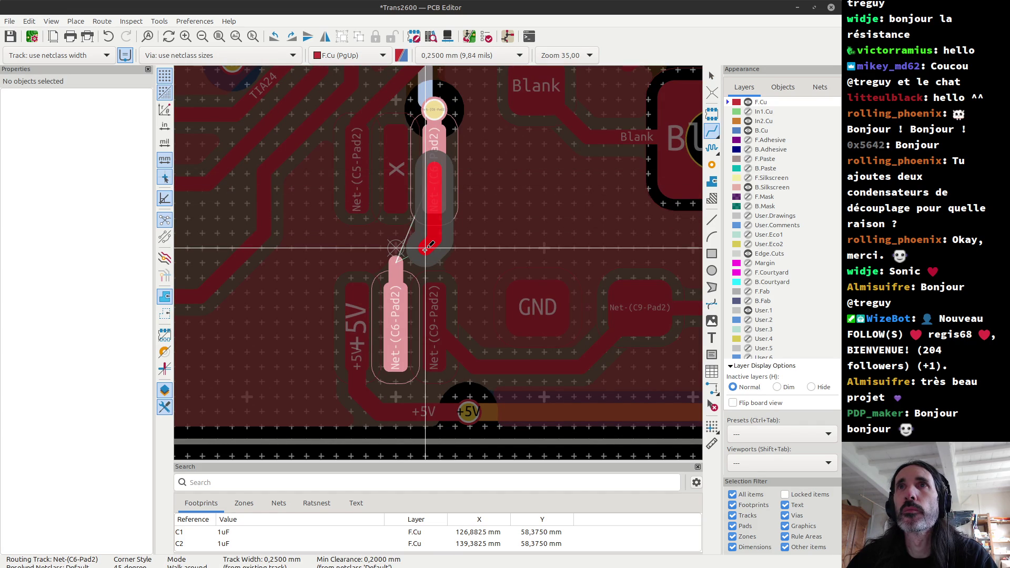
{"action": "key", "text": "Escape"}
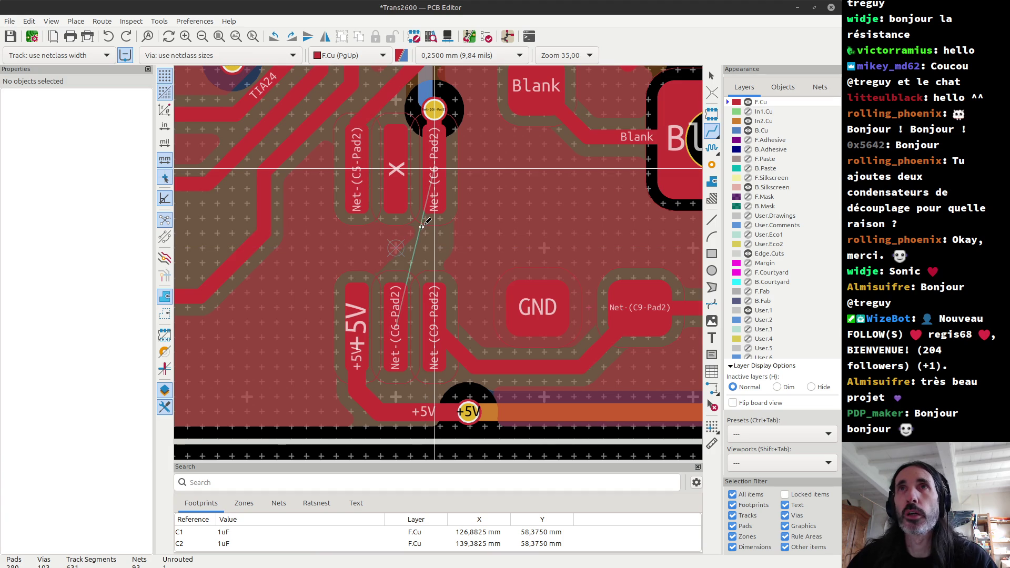
Connect the lower C6 pad to the upper pad, undo it, and zoom in on the via.
{"action": "left_click", "coordinate": [399, 304]}
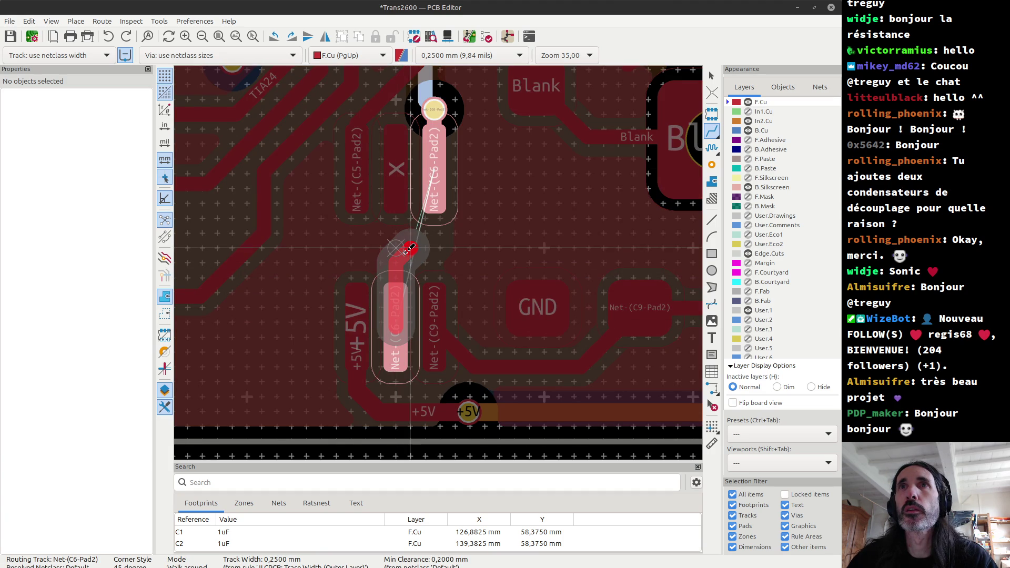
{"action": "left_click", "coordinate": [433, 175]}
{"action": "key", "text": "Escape"}
{"action": "key", "text": "ctrl+z"}
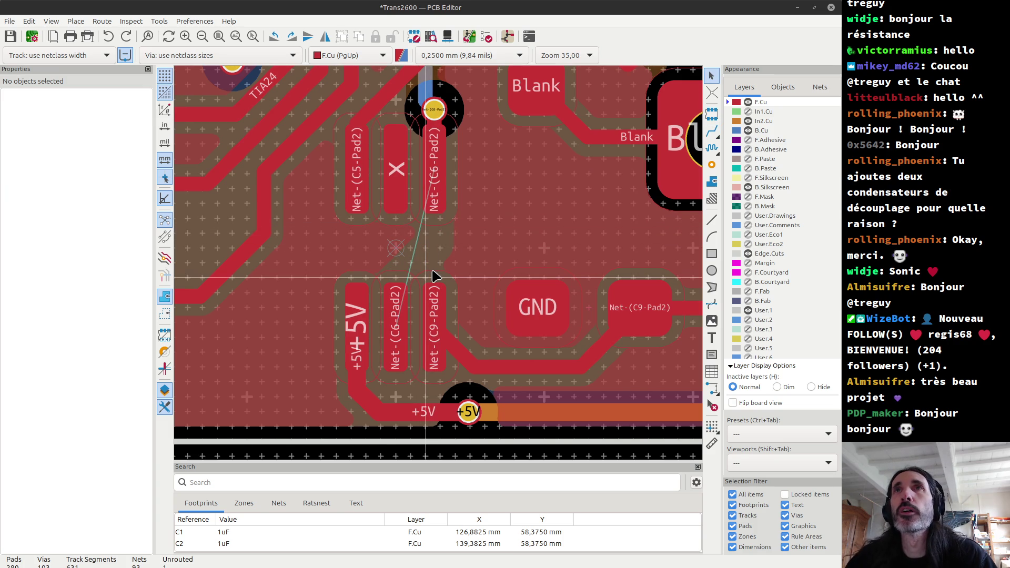
{"action": "scroll", "coordinate": [432, 193], "scroll_direction": "up", "scroll_amount": 3, "text": "shift"}
{"action": "scroll", "coordinate": [444, 263], "scroll_direction": "up", "scroll_amount": 3}
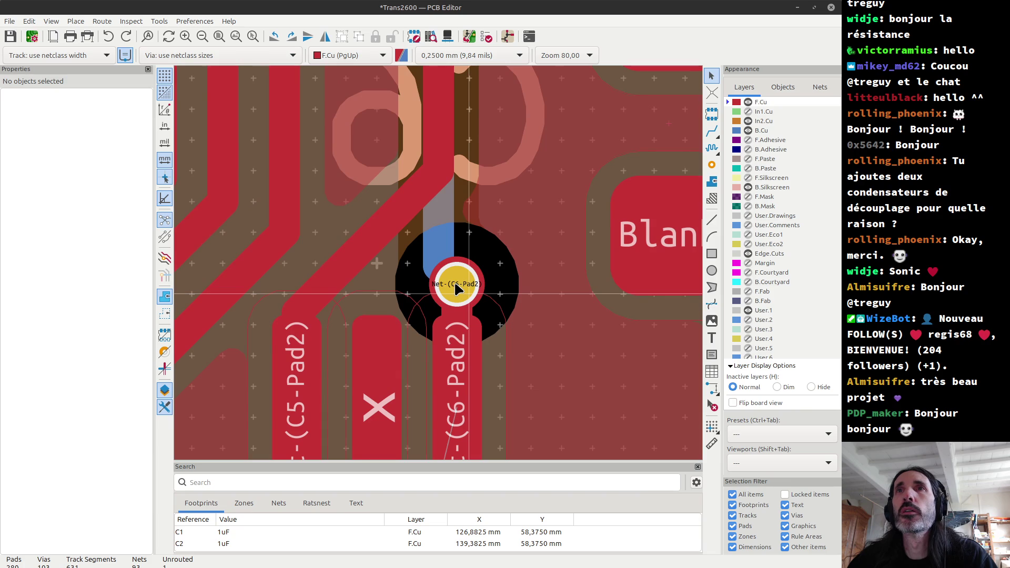
{"action": "left_click", "coordinate": [712, 426]}
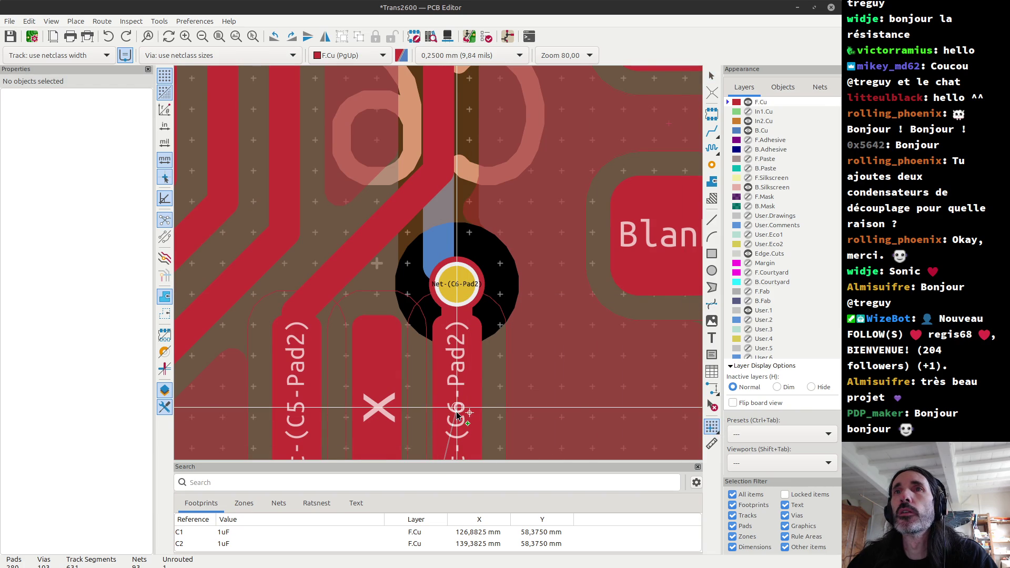
{"action": "key", "text": "alt+Tab"}
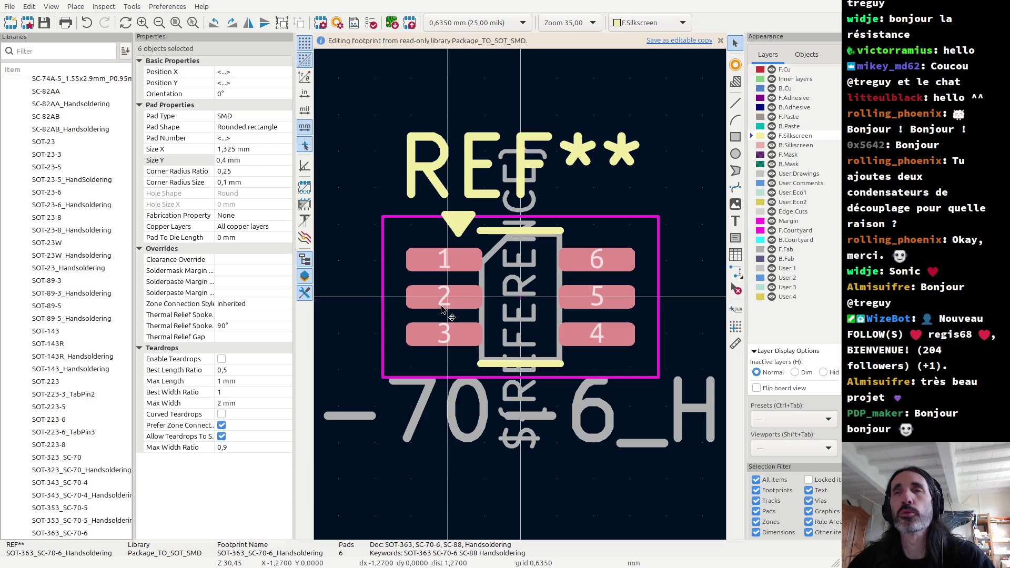
Select pad 1 of the SOT-363 footprint to read its size.
{"action": "key", "text": "alt+Tab"}
{"action": "key", "text": "Tab"}
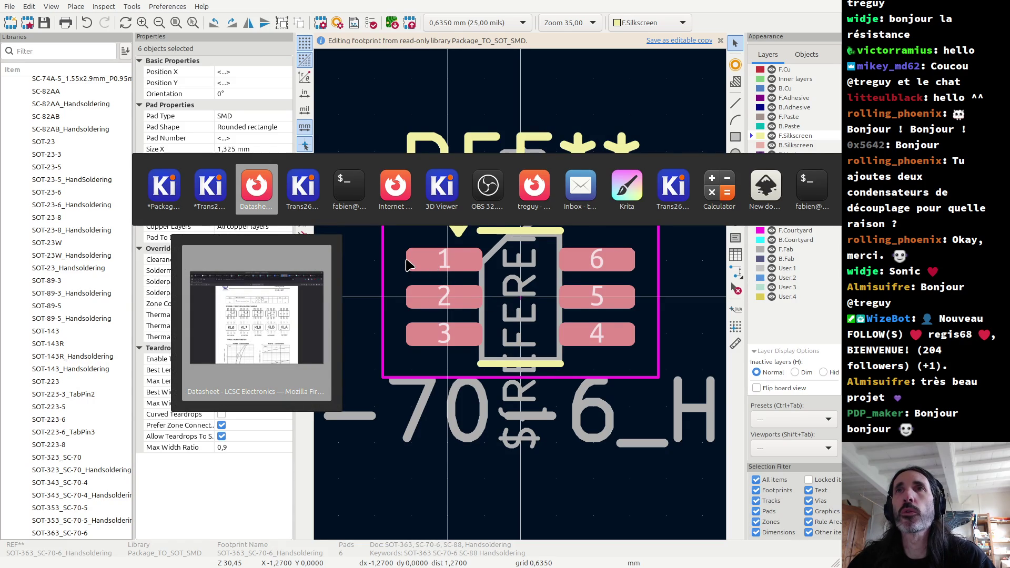
{"action": "key", "text": "Escape"}
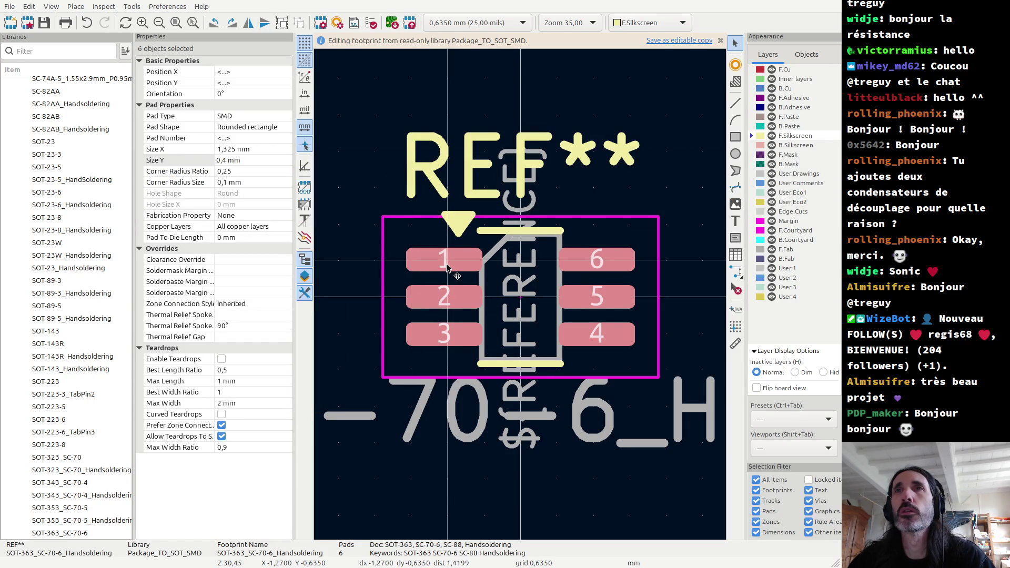
{"action": "left_click", "coordinate": [444, 268]}
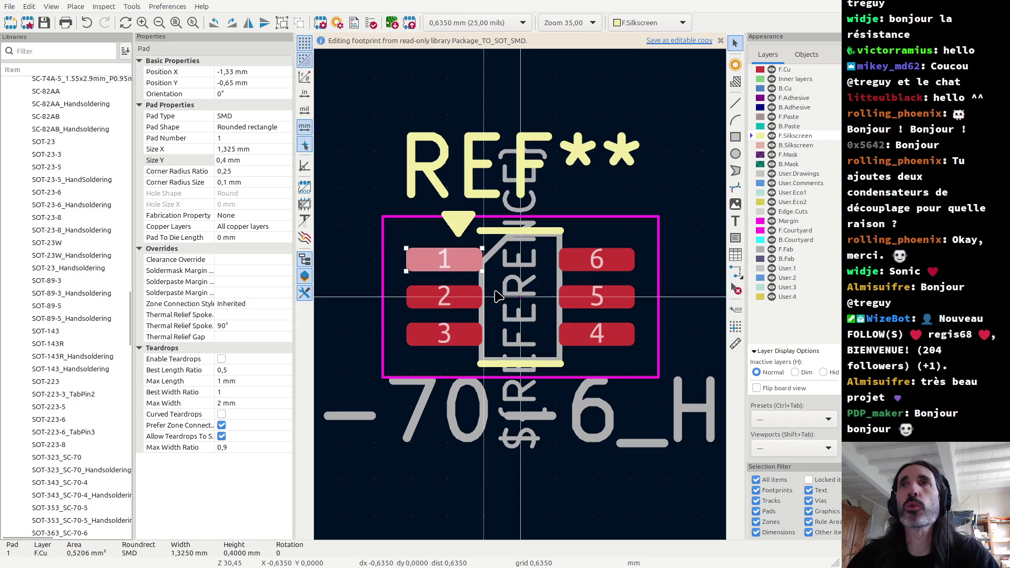
Bring the LCSC datasheet window in Firefox back to the front.
{"action": "key", "text": "alt+Tab"}
{"action": "key", "text": "Tab"}
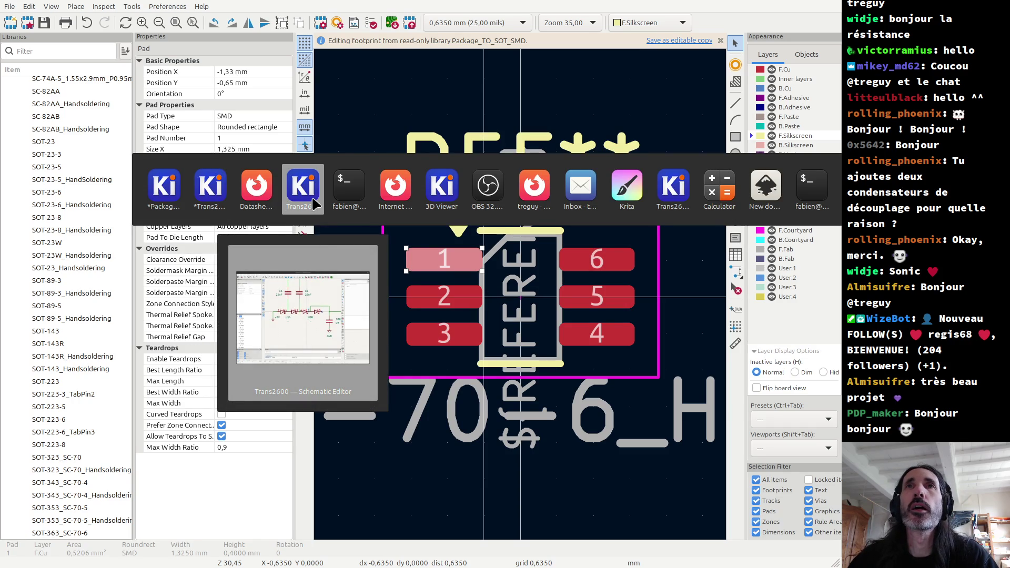
{"action": "left_click", "coordinate": [251, 191]}
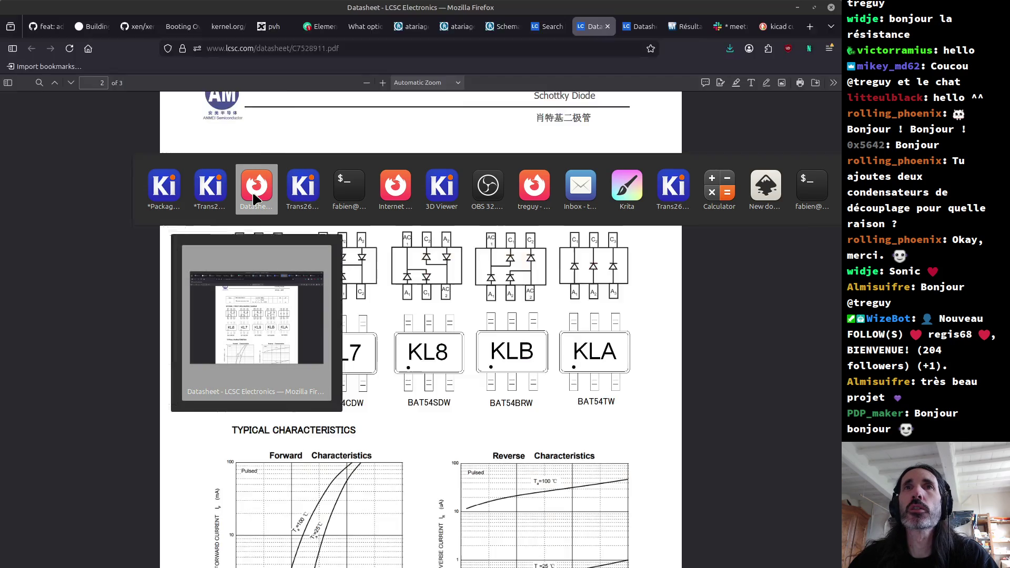
Scroll to page 3's SOT363 package dimensions and place a calculator beside the drawing.
{"action": "scroll", "coordinate": [487, 217], "scroll_direction": "down", "scroll_amount": 15}
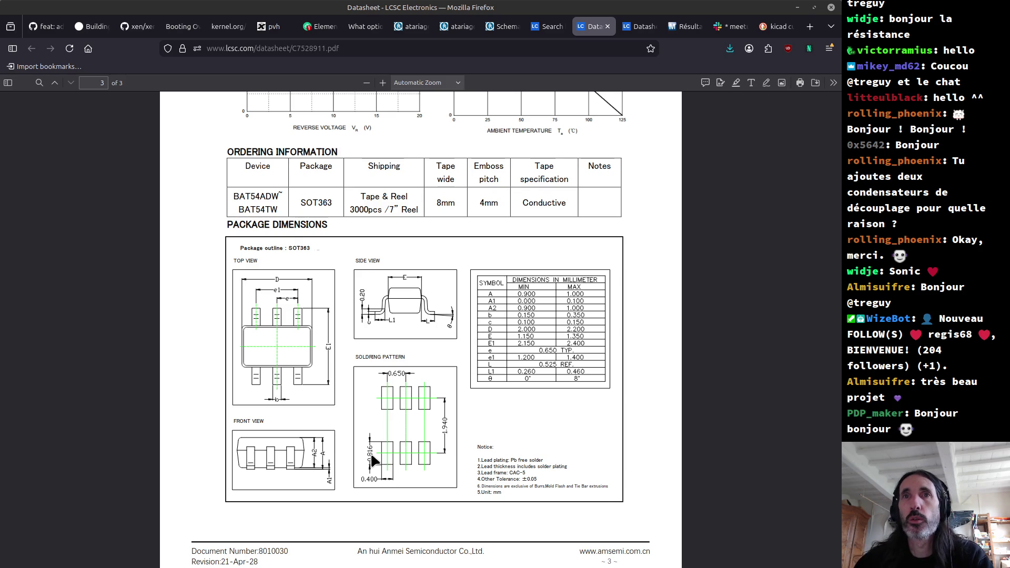
{"action": "key", "text": "XF86Calculator"}
{"action": "mouse_move", "coordinate": [363, 272]}
{"action": "left_mouse_down"}
{"action": "mouse_move", "coordinate": [586, 167]}
{"action": "mouse_move", "coordinate": [610, 167]}
{"action": "left_mouse_up"}
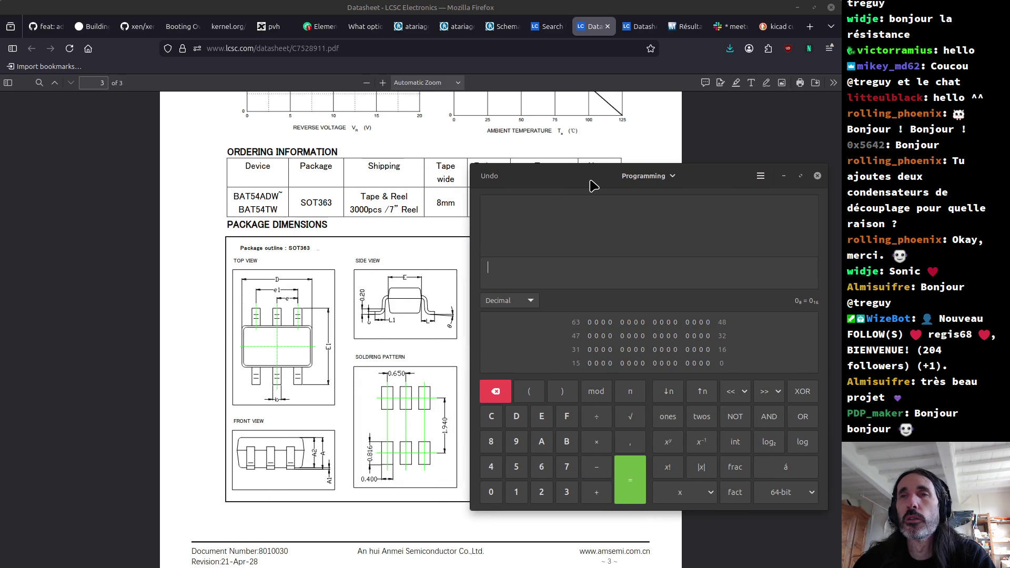
Compute 1,35 − 0,815 = 0,535 in the calculator.
{"action": "type", "text": "1"}
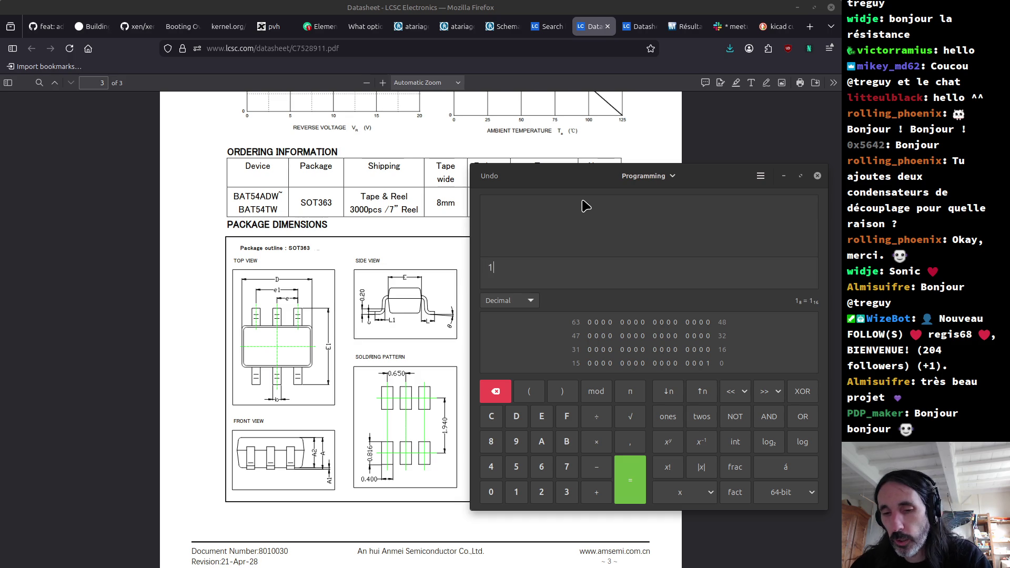
{"action": "type", "text": ",35"}
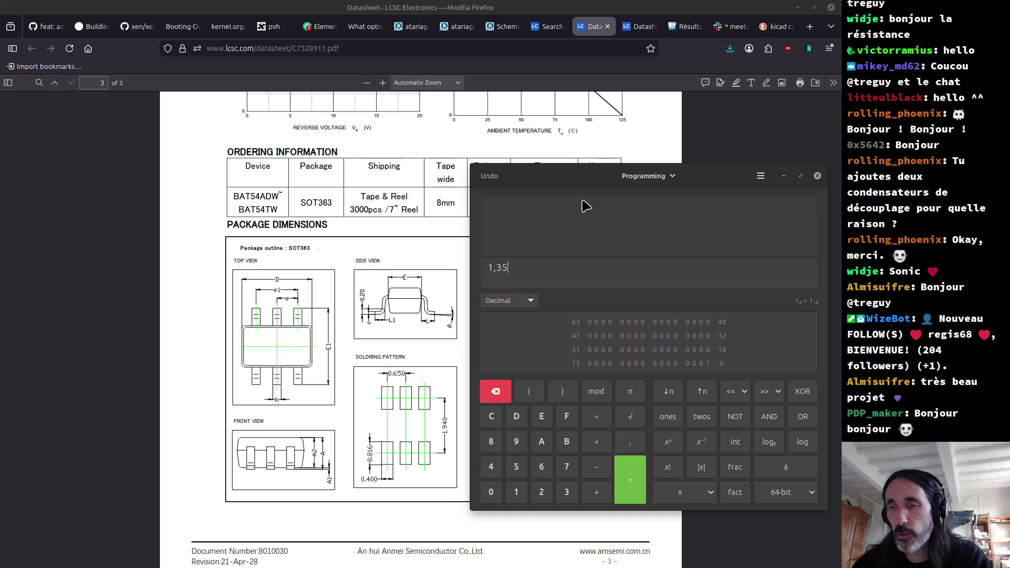
{"action": "type", "text": "−0815"}
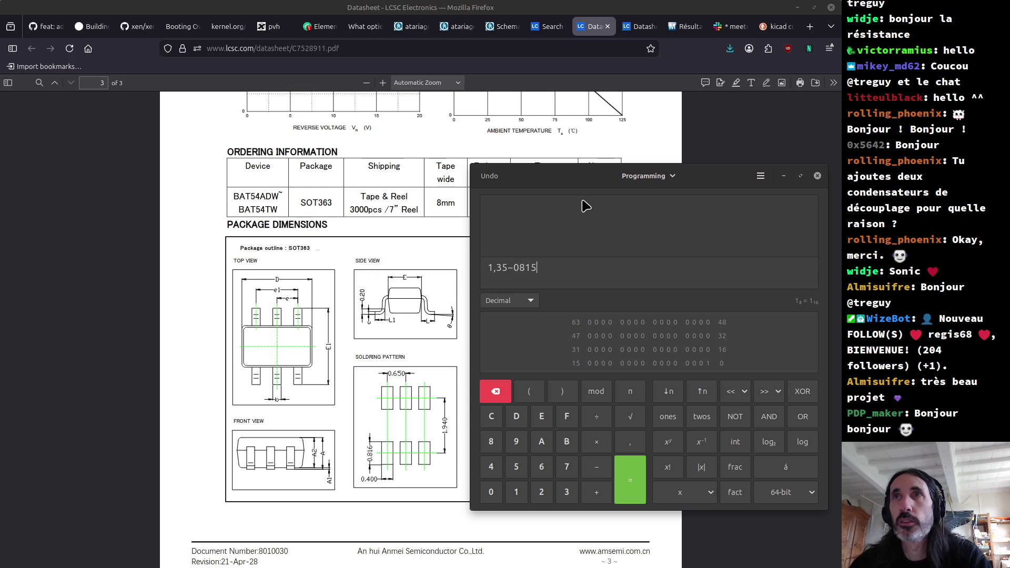
{"action": "type", "text": ","}
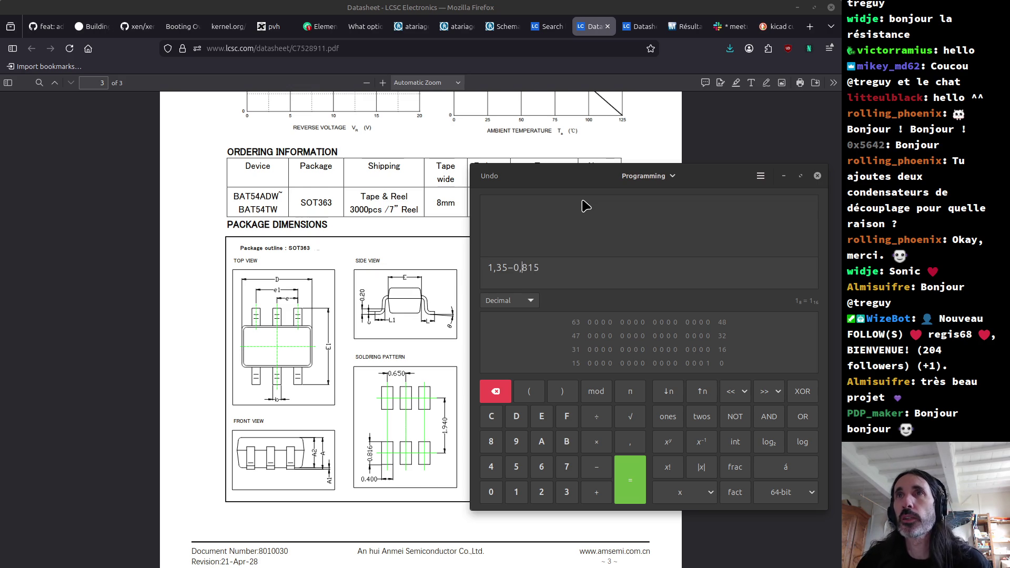
{"action": "key", "text": "Return"}
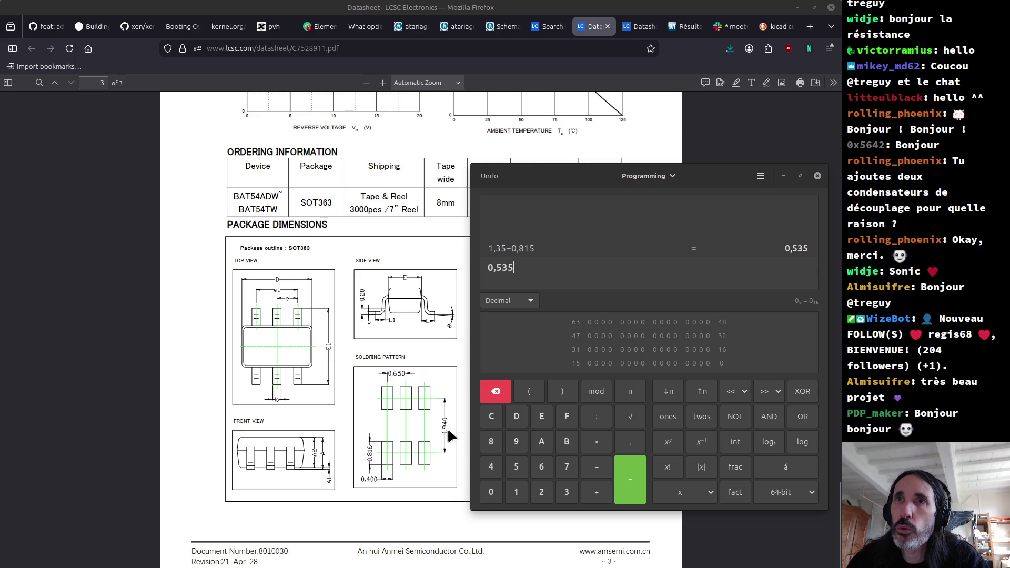
Evaluate 1,94÷2 + 0,535÷2 to get 1,2375 and select the result.
{"action": "left_click", "coordinate": [487, 268]}
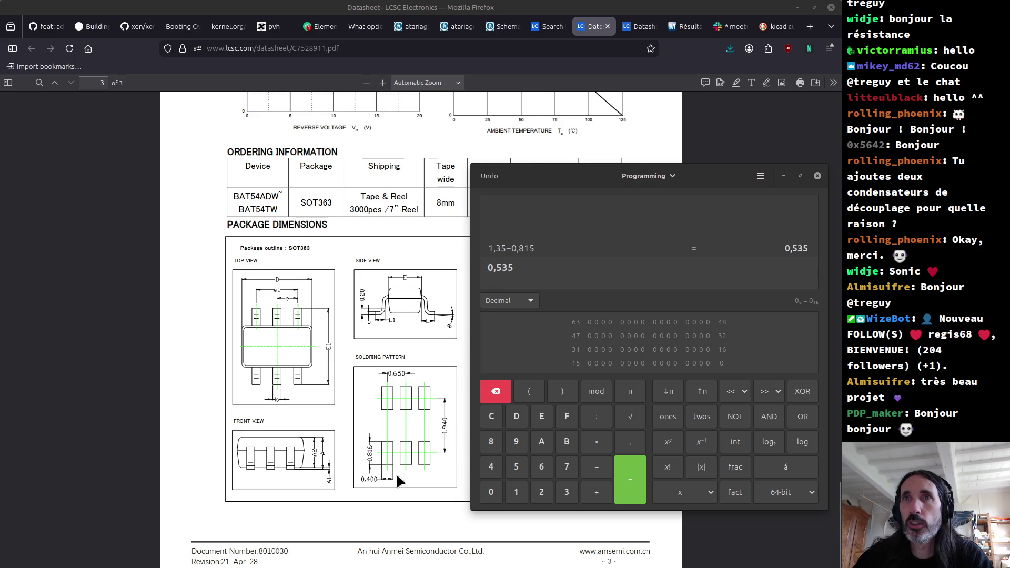
{"action": "type", "text": "1/"}
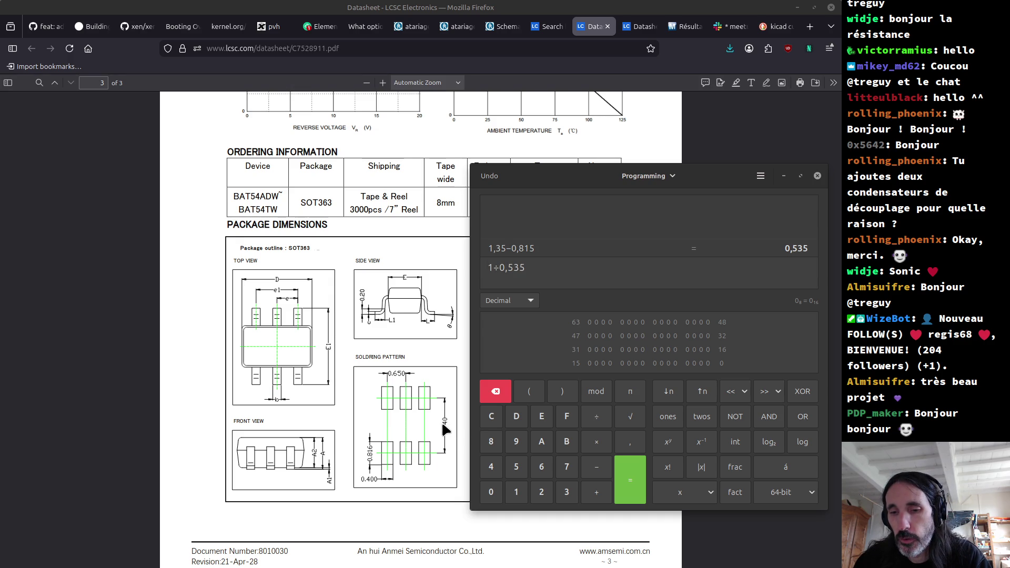
{"action": "type", "text": "94"}
{"action": "key", "text": "BackSpace"}
{"action": "key", "text": "BackSpace"}
{"action": "key", "text": "BackSpace"}
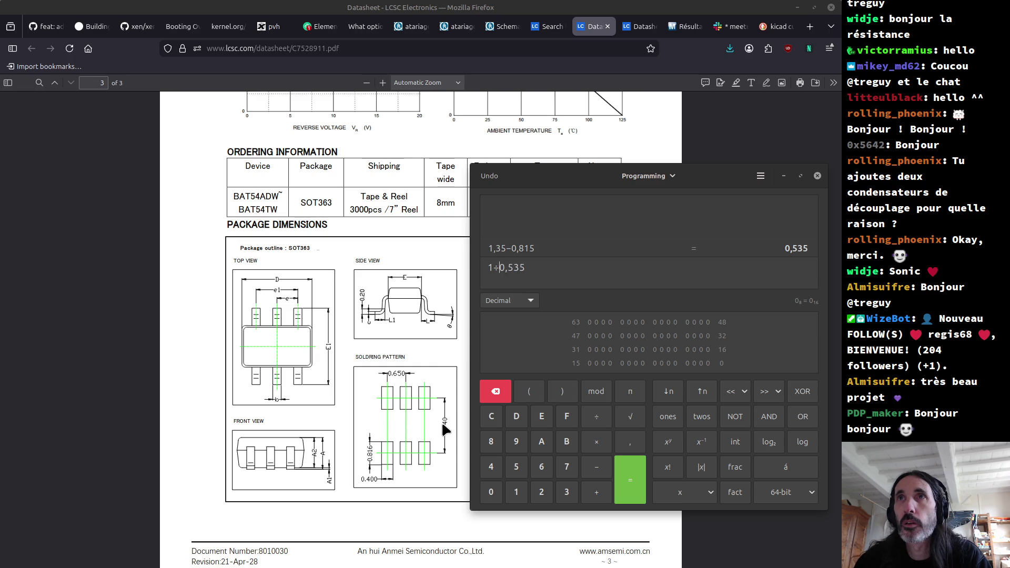
{"action": "type", "text": ",94"}
{"action": "type", "text": "/2"}
{"action": "type", "text": " +"}
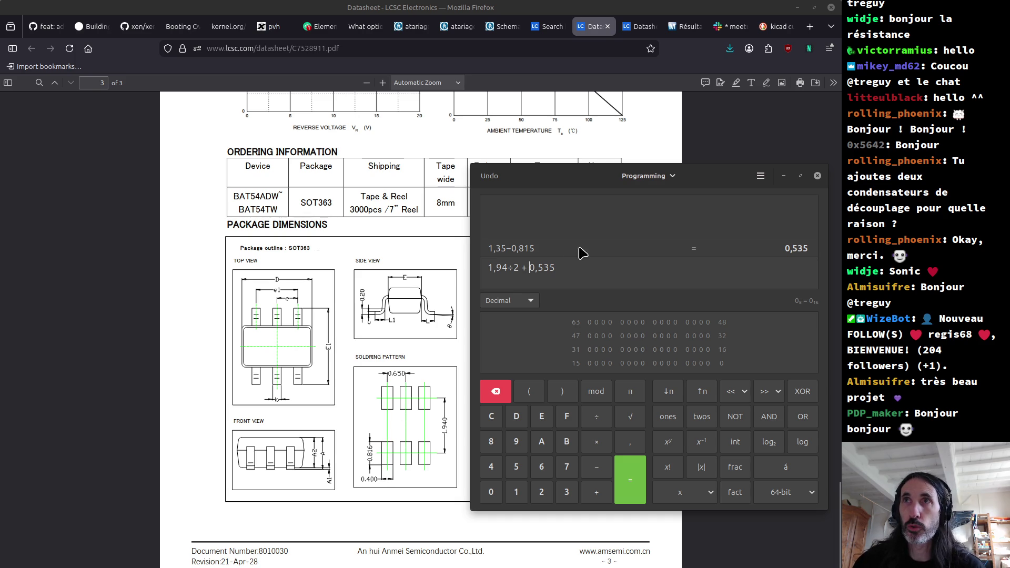
{"action": "left_click", "coordinate": [568, 268]}
{"action": "type", "text": "2"}
{"action": "key", "text": "Return"}
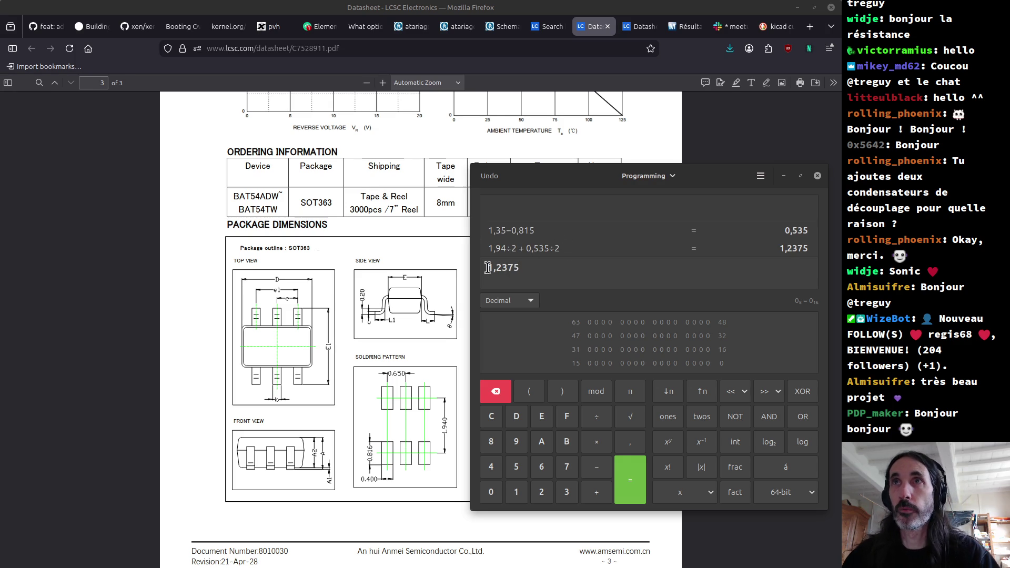
{"action": "left_click_drag", "start_coordinate": [489, 268], "coordinate": [520, 270]}
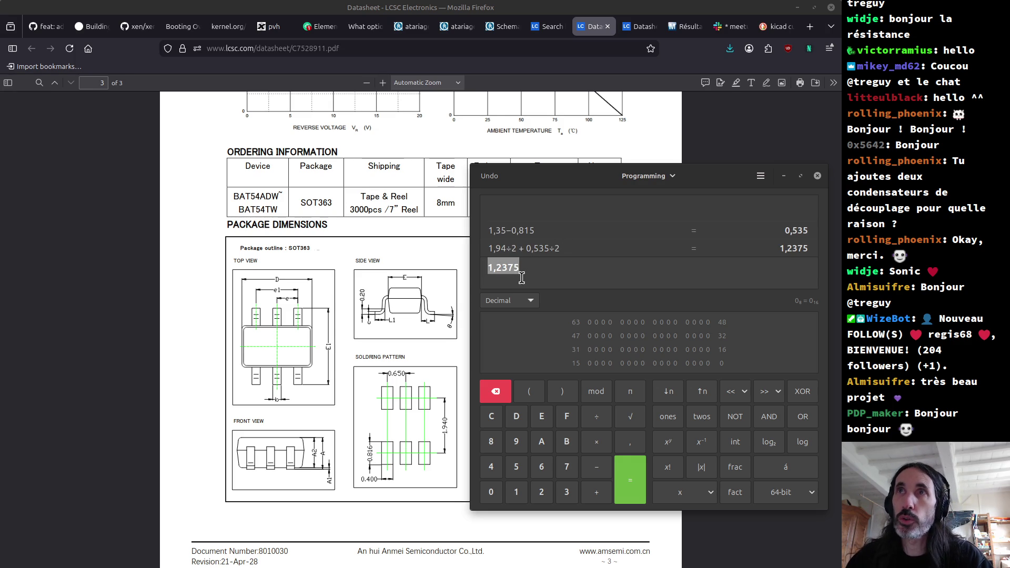
{"action": "key", "text": "alt+Tab"}
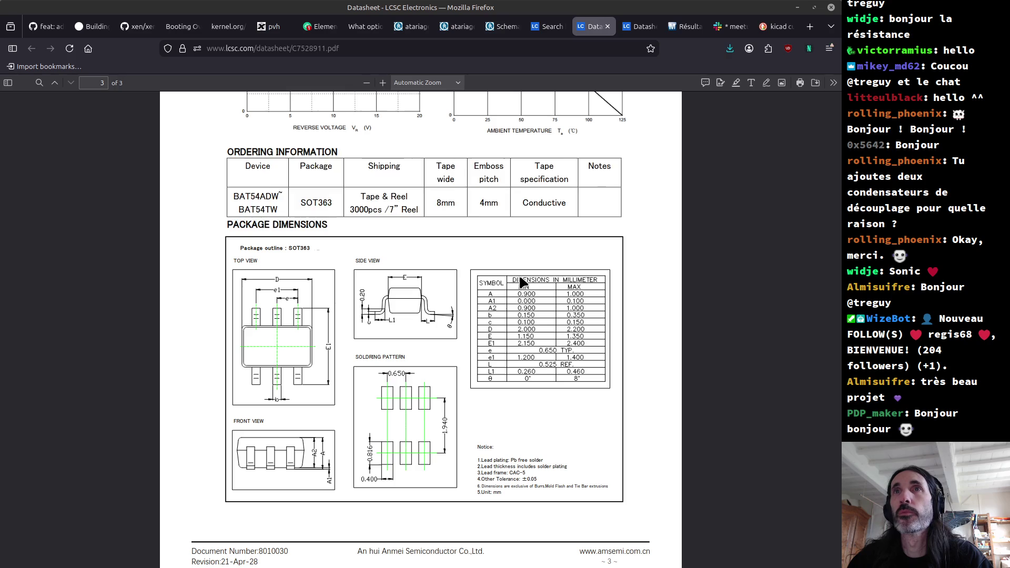
Set the Footprint Editor grid to 0,1270 mm.
{"action": "key", "text": "alt+Tab"}
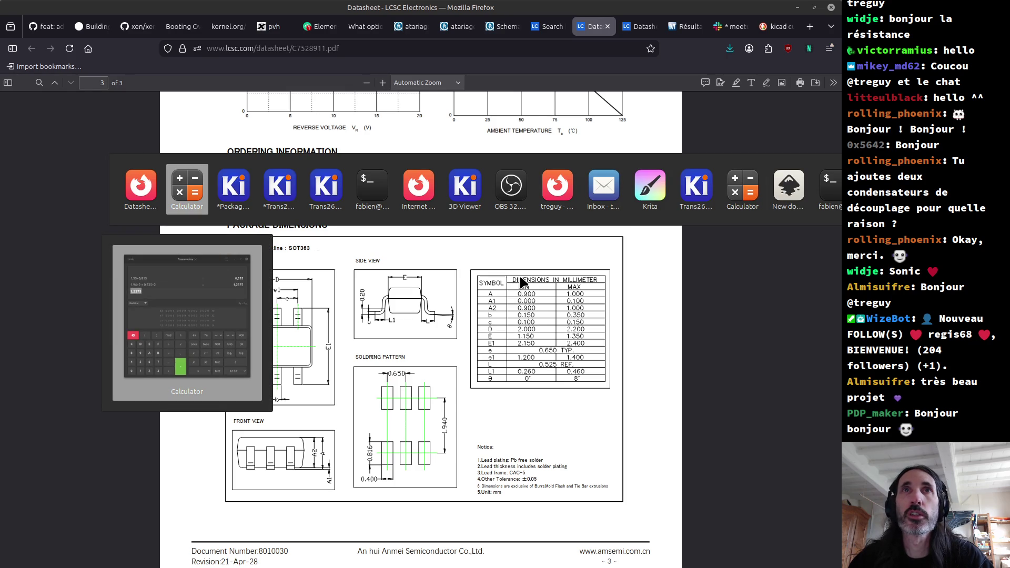
{"action": "key", "text": "alt+Tab"}
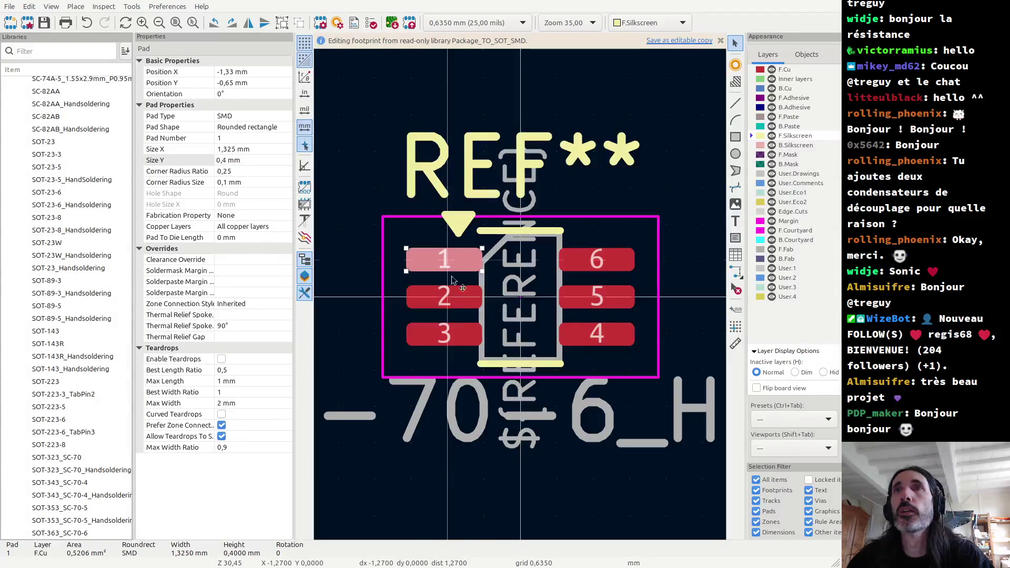
{"action": "scroll", "coordinate": [450, 266], "scroll_direction": "up", "scroll_amount": 2}
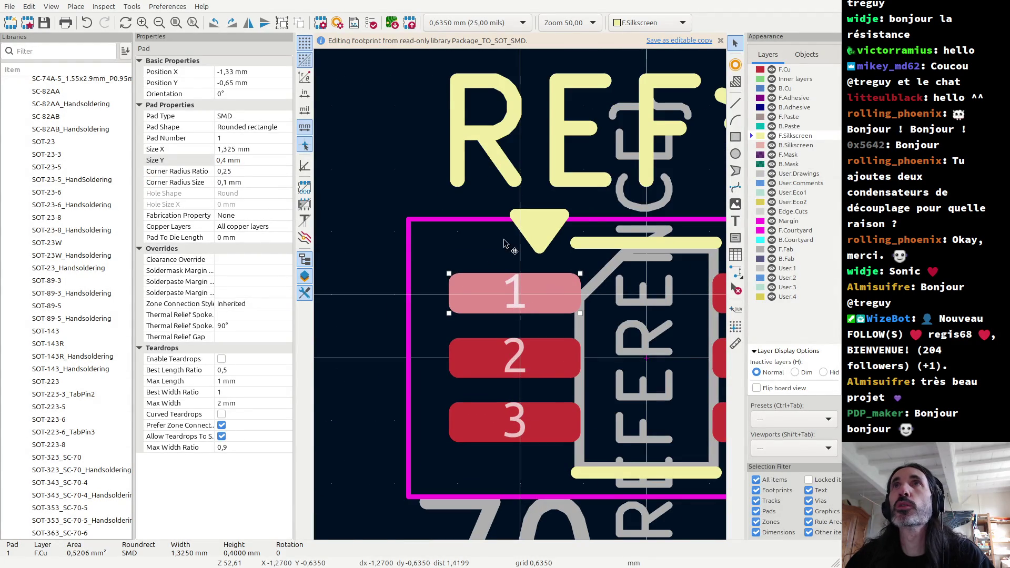
{"action": "left_click", "coordinate": [445, 27]}
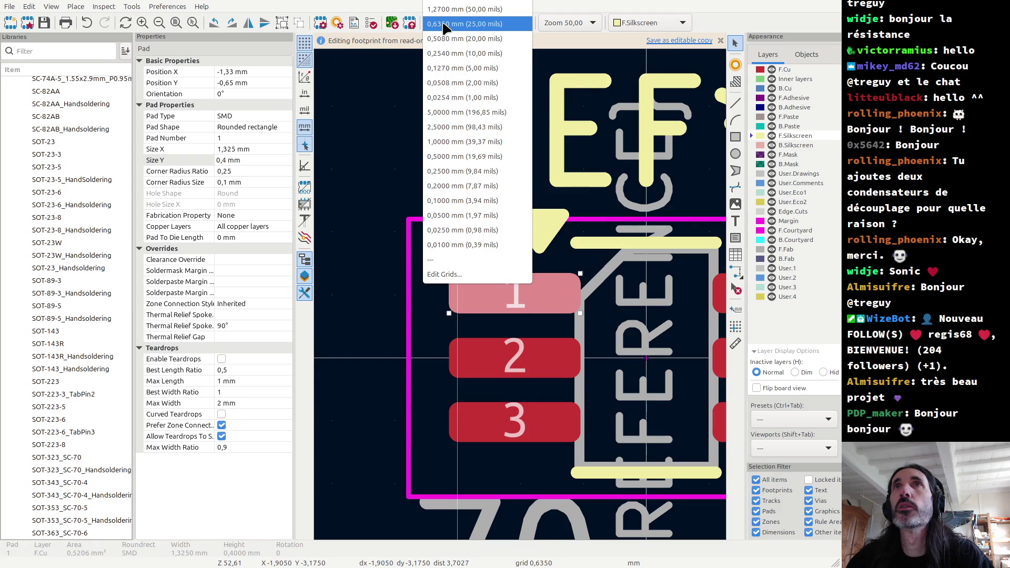
{"action": "left_click", "coordinate": [451, 68]}
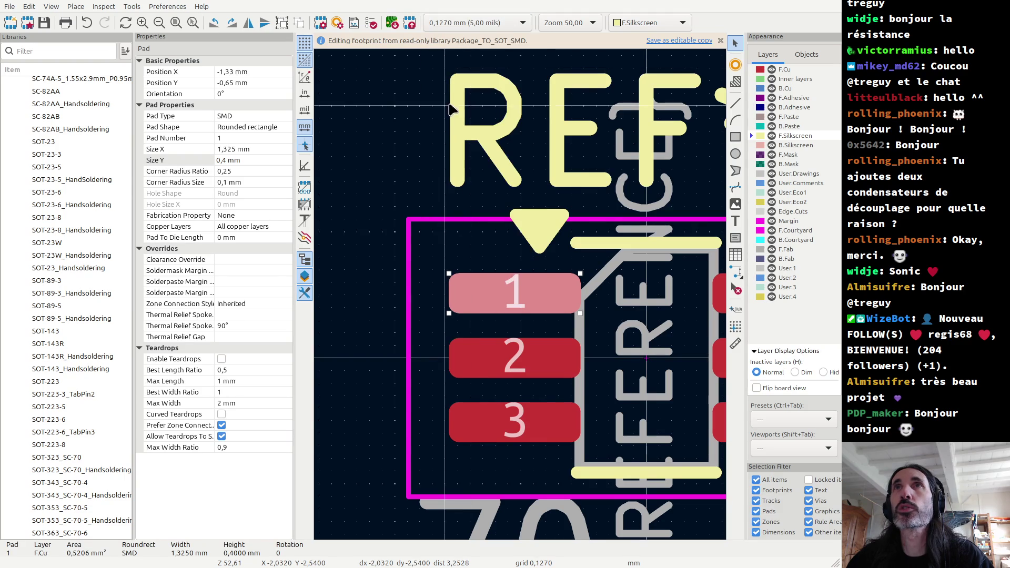
Measure from the footprint centre to pad 3, reading x −1,270 mm, y 1,143 mm.
{"action": "key", "text": "alt+Tab"}
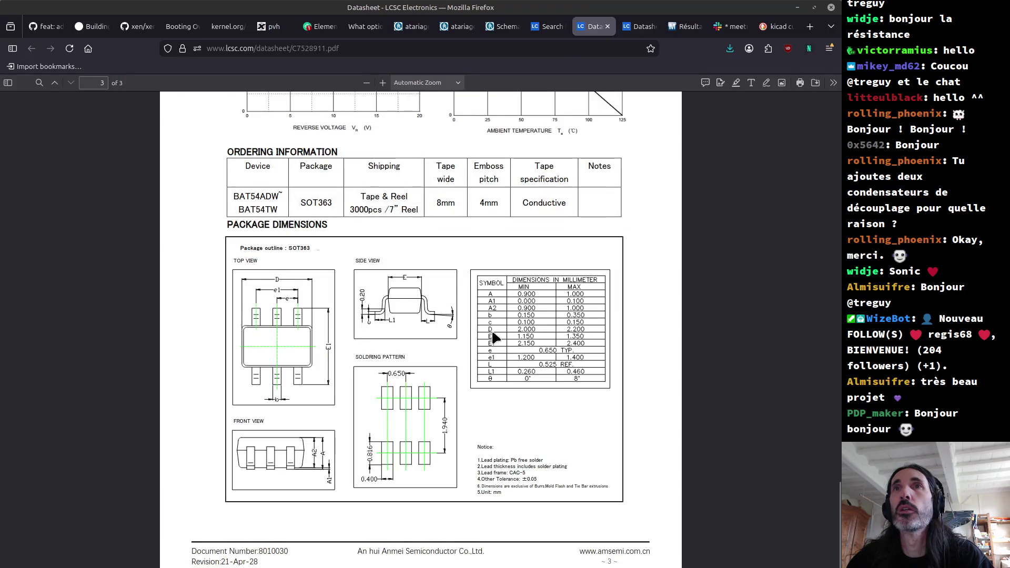
{"action": "key", "text": "alt+Tab"}
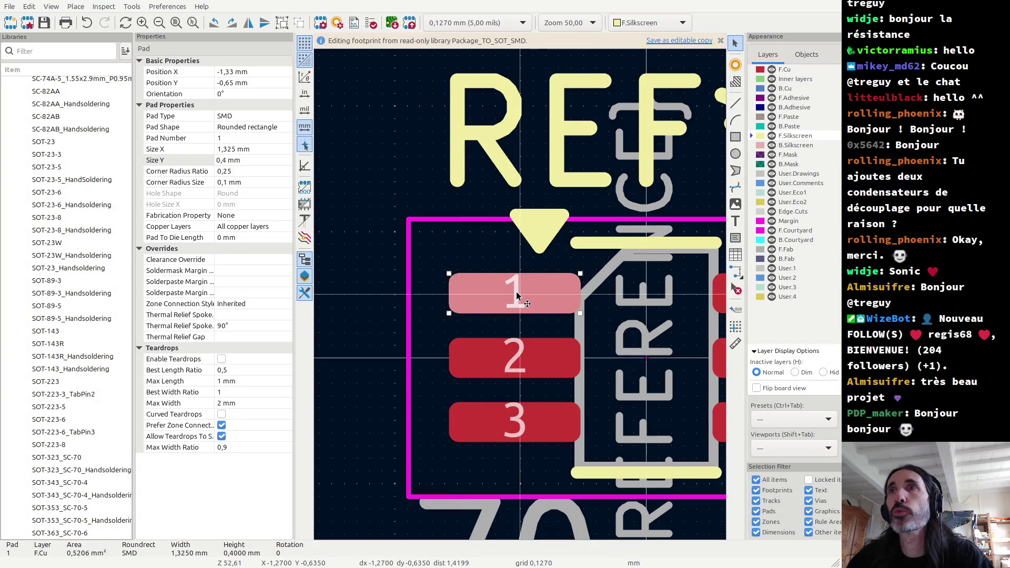
{"action": "key", "text": "ctrl+shift+m"}
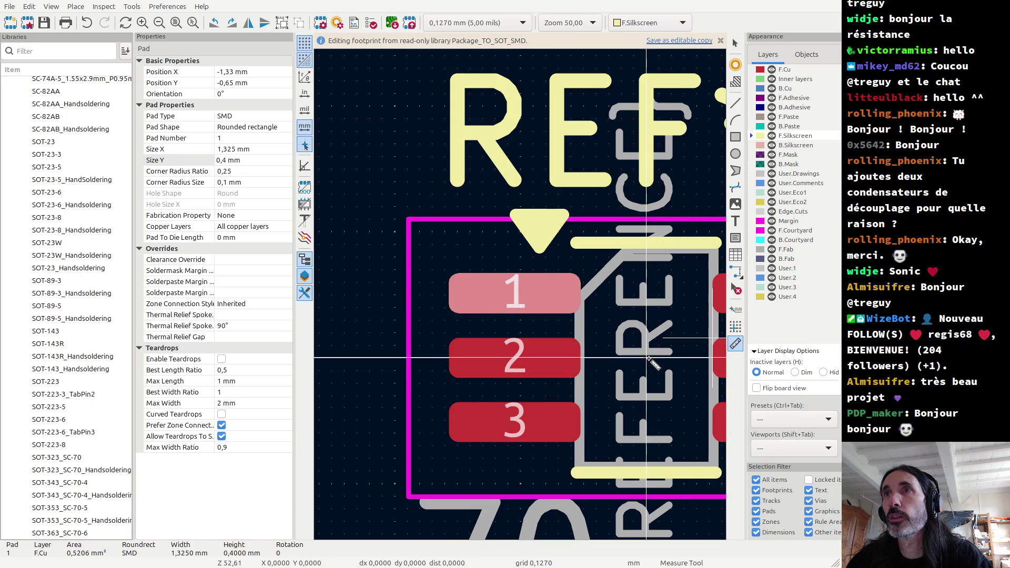
{"action": "left_click", "coordinate": [647, 357]}
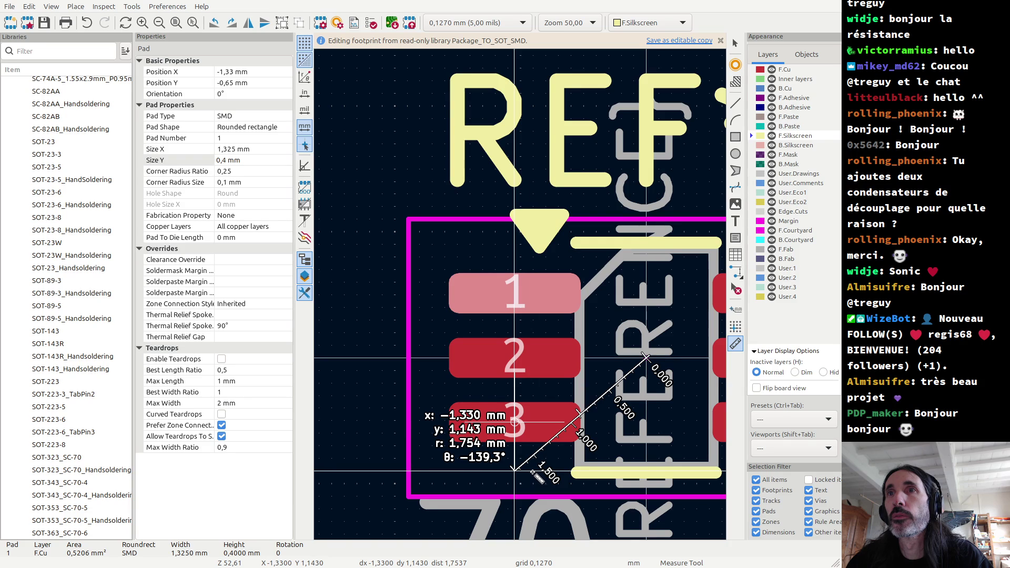
{"action": "scroll", "coordinate": [530, 471], "scroll_direction": "up", "scroll_amount": 4}
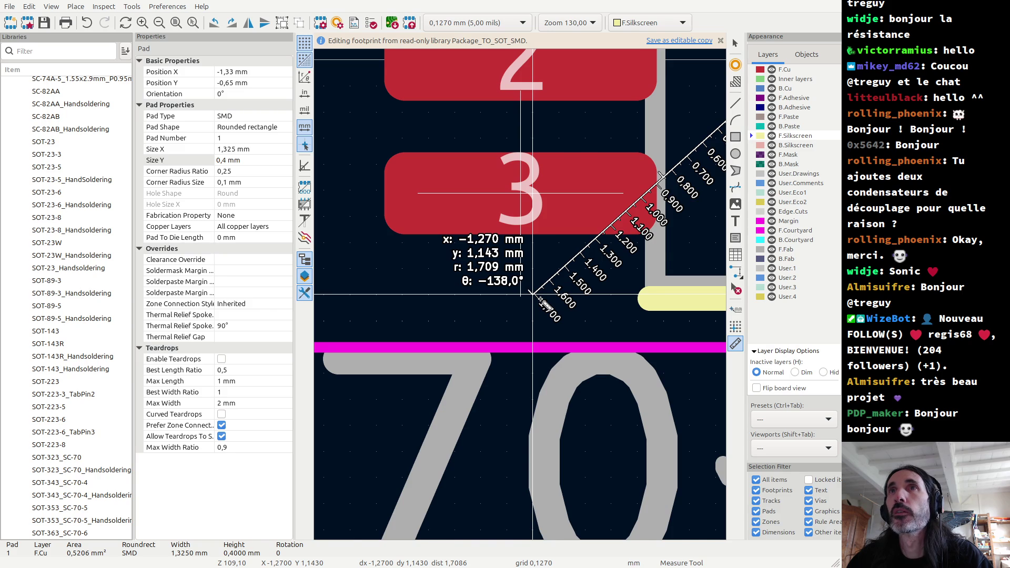
{"action": "key", "text": "Escape"}
{"action": "key", "text": "Escape"}
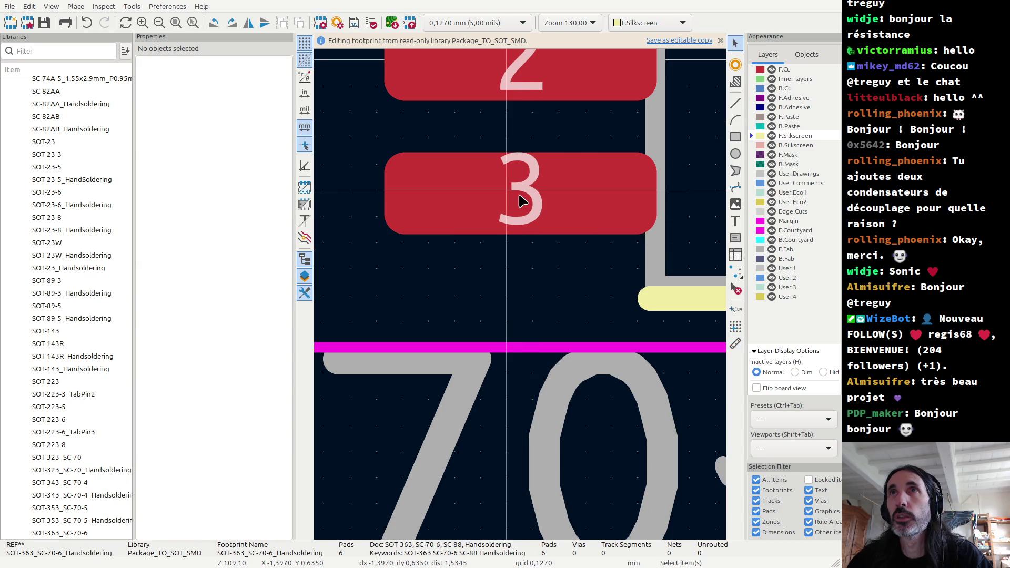
Drag pad 3 right to X -1,27 mm and check it with a measurement from the centre.
{"action": "left_click", "coordinate": [520, 199]}
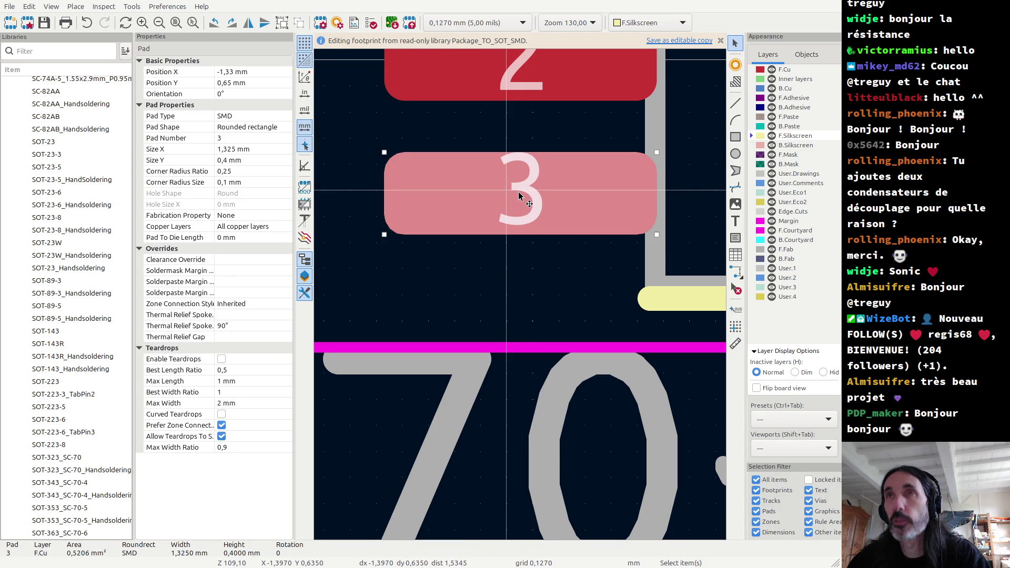
{"action": "left_click_drag", "start_coordinate": [520, 196], "coordinate": [529, 197]}
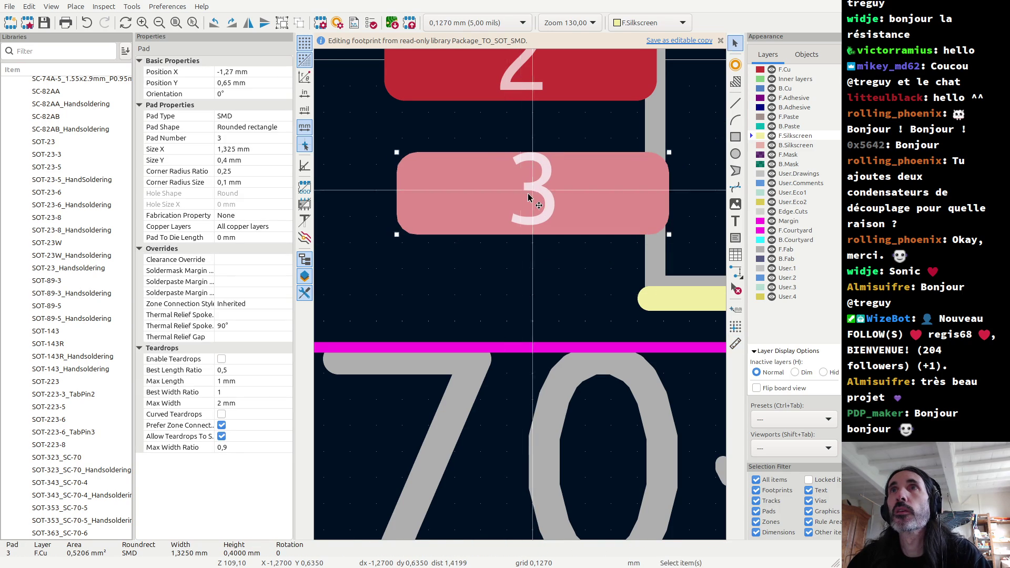
{"action": "scroll", "coordinate": [529, 197], "scroll_direction": "down", "scroll_amount": 3}
{"action": "scroll", "coordinate": [523, 301], "scroll_direction": "down", "scroll_amount": 1}
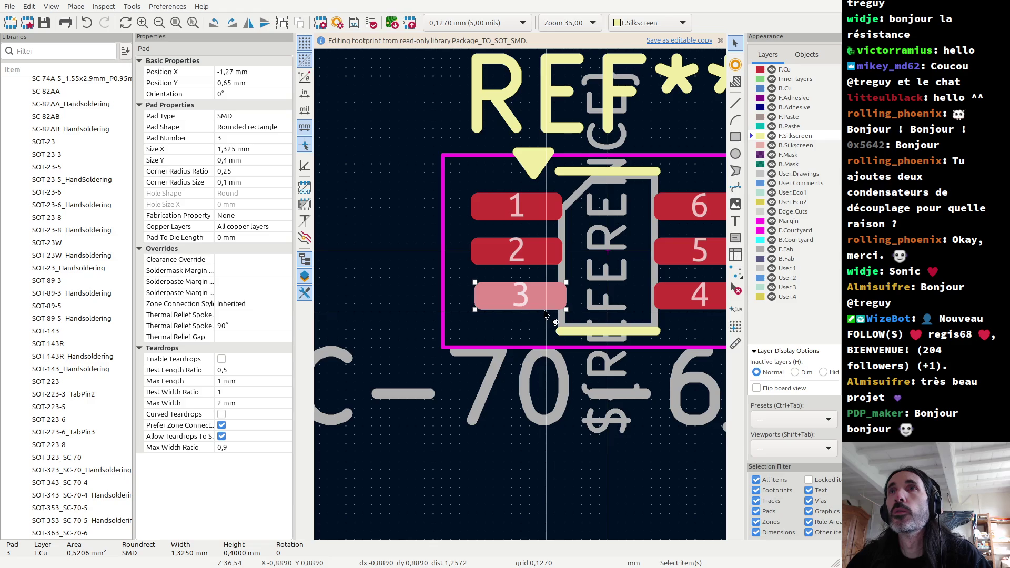
{"action": "key", "text": "Escape"}
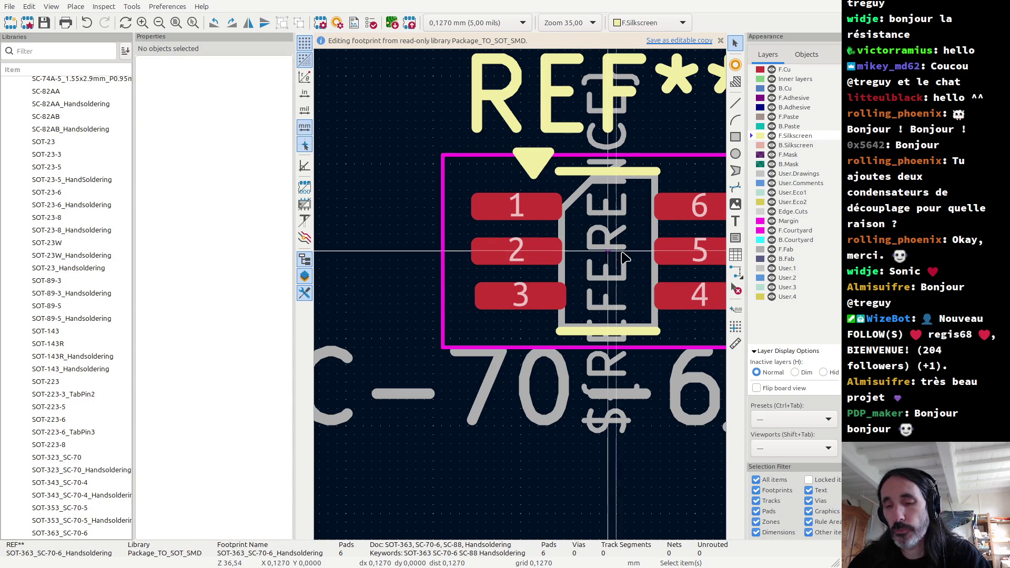
{"action": "left_click", "coordinate": [735, 343]}
{"action": "left_click", "coordinate": [607, 251]}
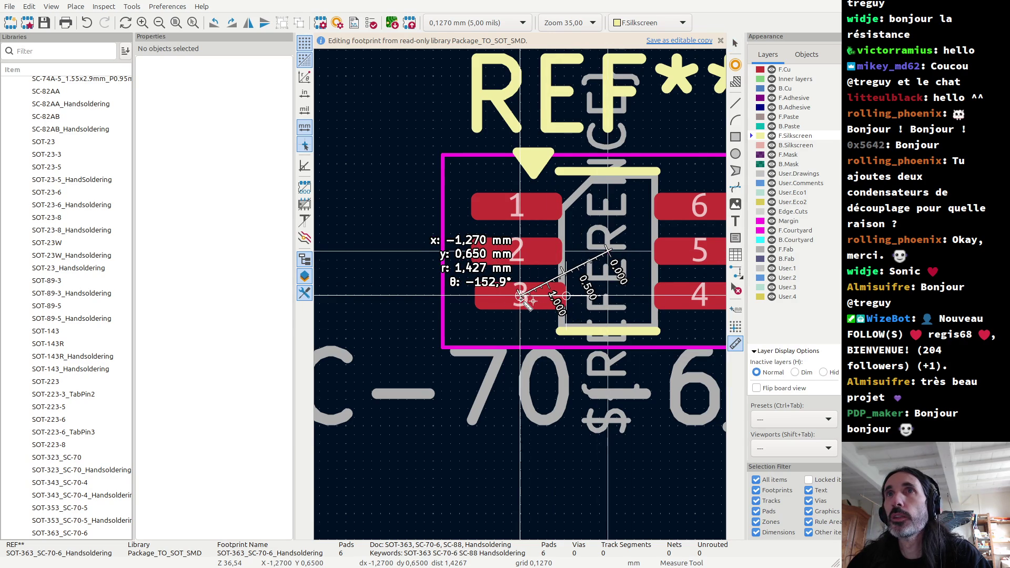
{"action": "key", "text": "Escape"}
{"action": "key", "text": "Escape"}
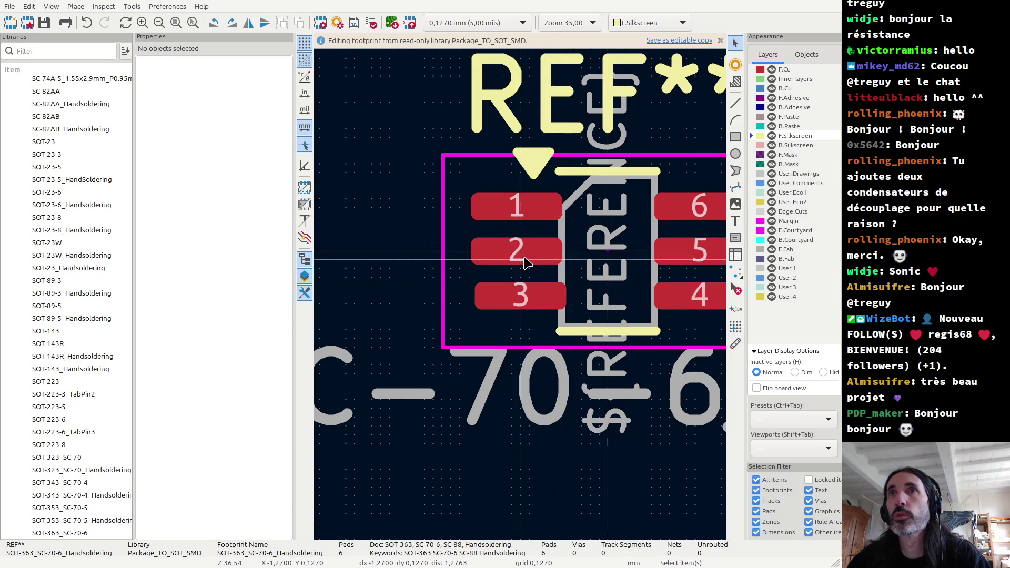
{"action": "scroll", "coordinate": [525, 260], "scroll_direction": "up", "scroll_amount": 4}
Drag pads 2 and 1 right to X -1,27 mm, lining them up with pad 3.
{"action": "left_click", "coordinate": [518, 279]}
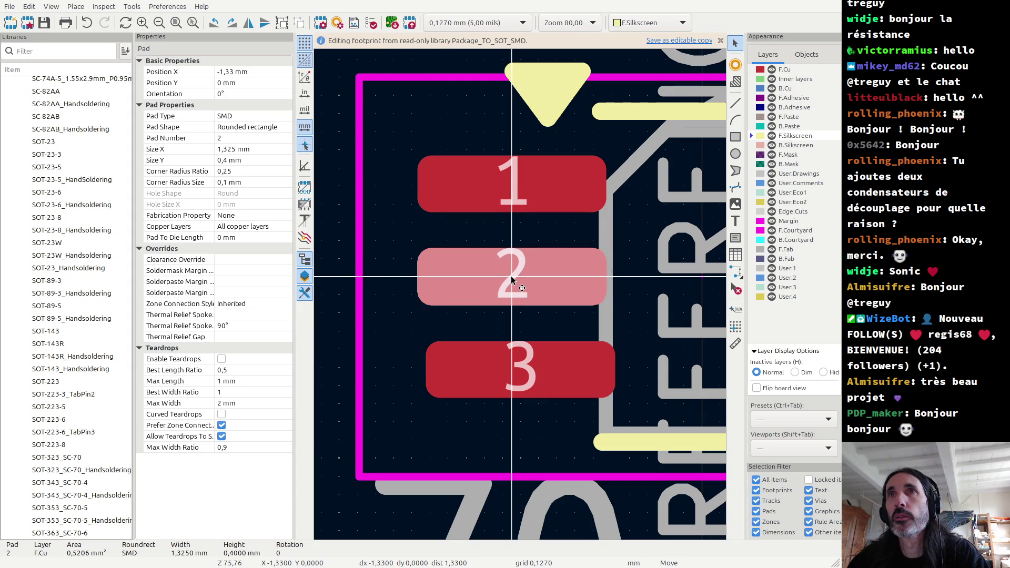
{"action": "left_click_drag", "start_coordinate": [518, 282], "coordinate": [526, 281]}
{"action": "left_click", "coordinate": [513, 192]}
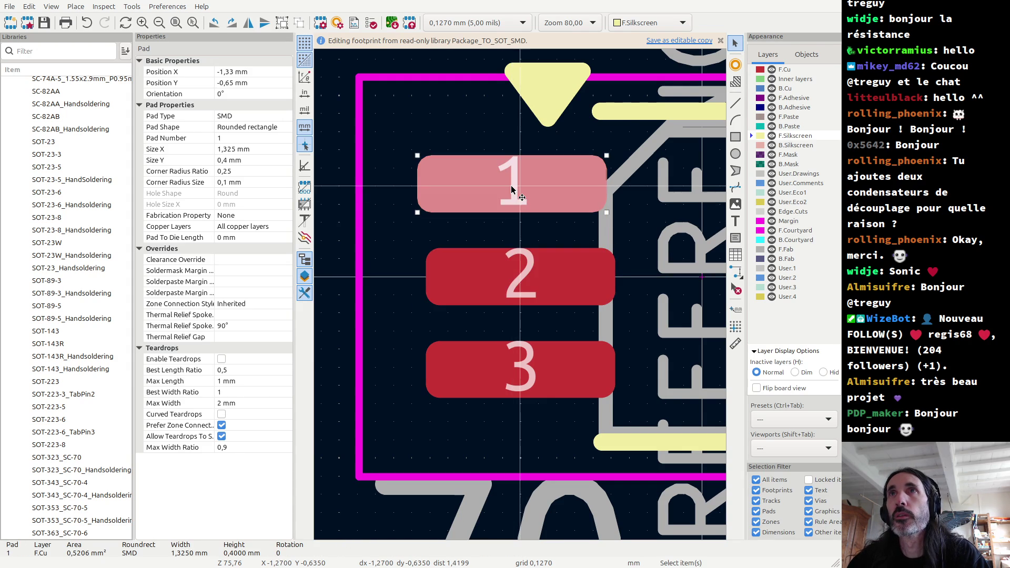
{"action": "left_click_drag", "start_coordinate": [513, 192], "coordinate": [521, 192]}
{"action": "scroll", "coordinate": [500, 225], "scroll_direction": "down", "scroll_amount": 3}
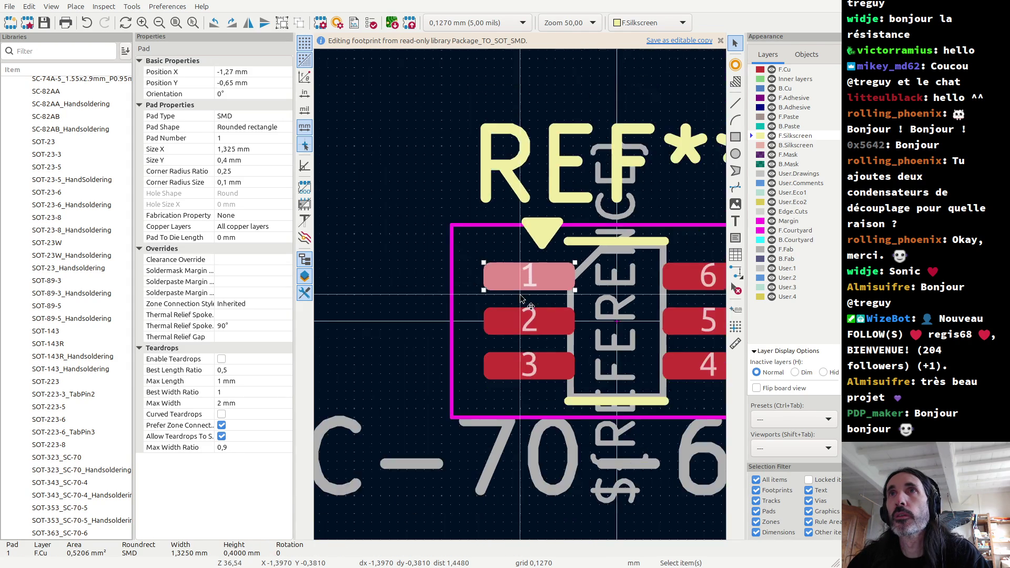
{"action": "scroll", "coordinate": [652, 329], "scroll_direction": "up", "scroll_amount": 2}
{"action": "left_click", "coordinate": [529, 243]}
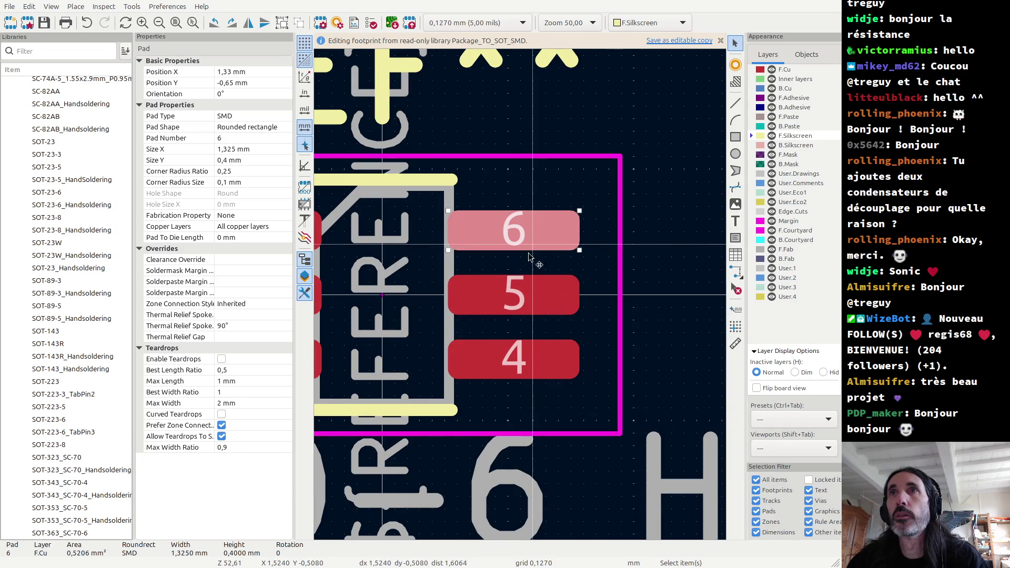
Select pads 5 and 4, clear the selection, and take a check measurement on the footprint.
{"action": "left_click", "coordinate": [512, 295], "text": "shift"}
{"action": "left_click", "coordinate": [513, 359], "text": "shift"}
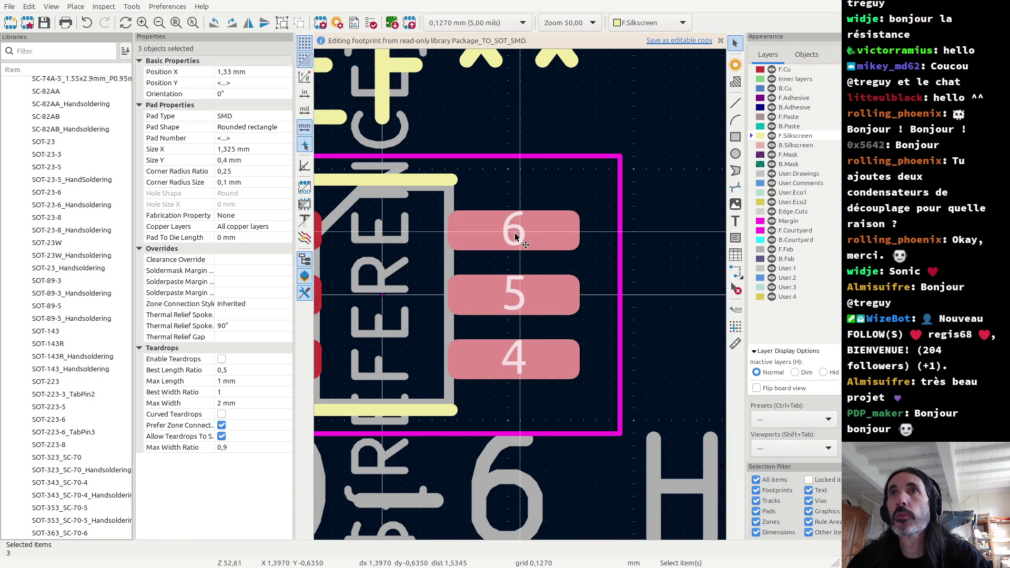
{"action": "scroll", "coordinate": [514, 232], "scroll_direction": "up", "scroll_amount": 3}
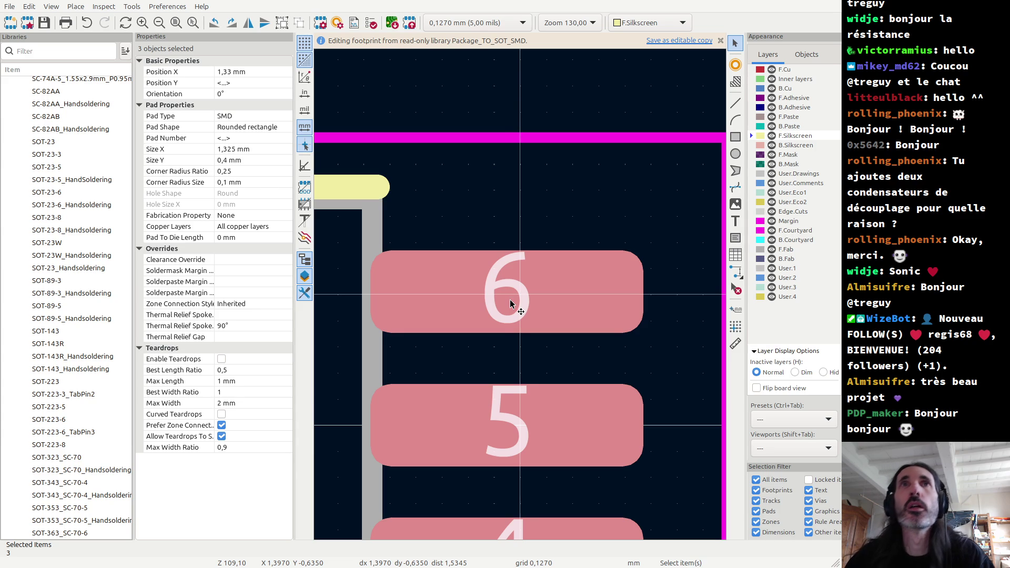
{"action": "key", "text": "Escape"}
{"action": "scroll", "coordinate": [509, 311], "scroll_direction": "down", "scroll_amount": 5}
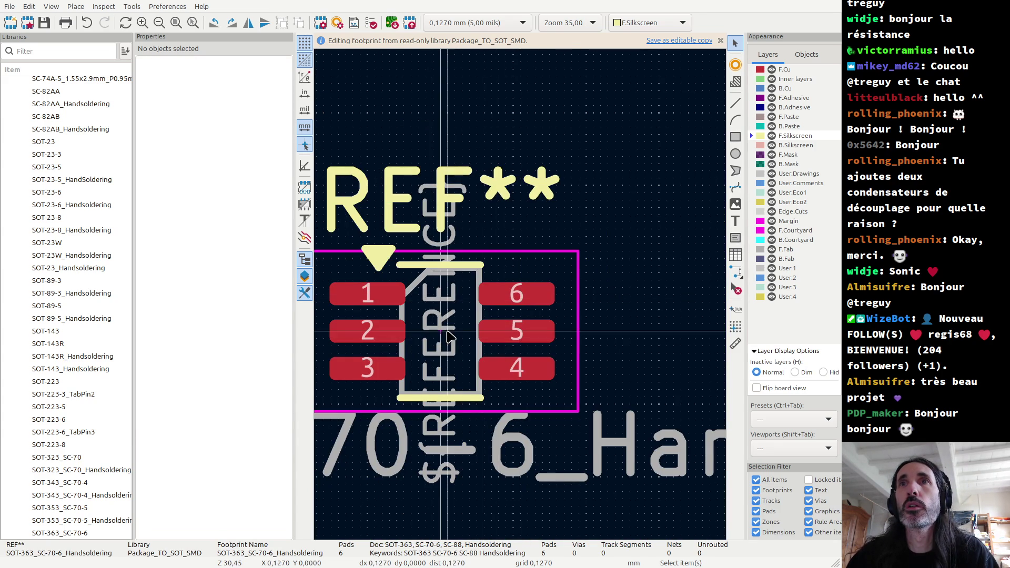
{"action": "scroll", "coordinate": [491, 313], "scroll_direction": "up", "scroll_amount": 2}
{"action": "left_click", "coordinate": [736, 344]}
{"action": "left_click", "coordinate": [490, 312]}
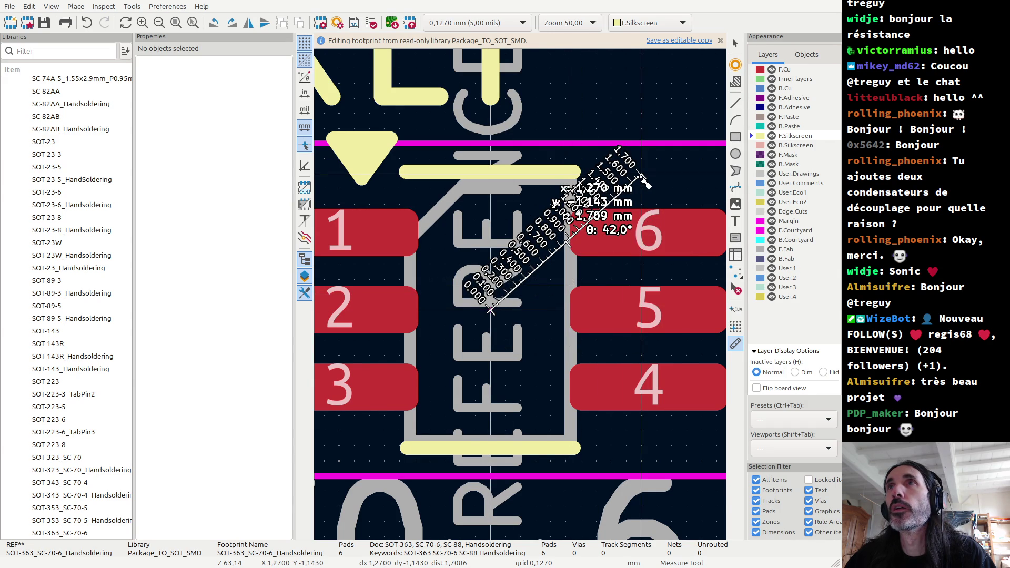
{"action": "key", "text": "Escape"}
{"action": "key", "text": "Escape"}
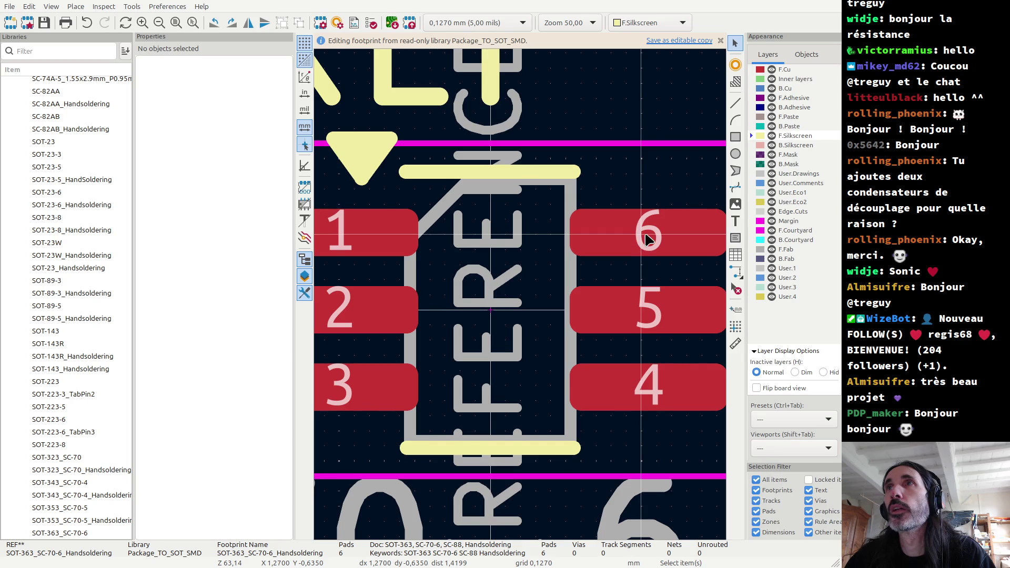
Select pads 6, 5 and 4 and move them slightly left toward the package body.
{"action": "left_click", "coordinate": [648, 238]}
{"action": "left_click", "coordinate": [651, 310], "text": "shift"}
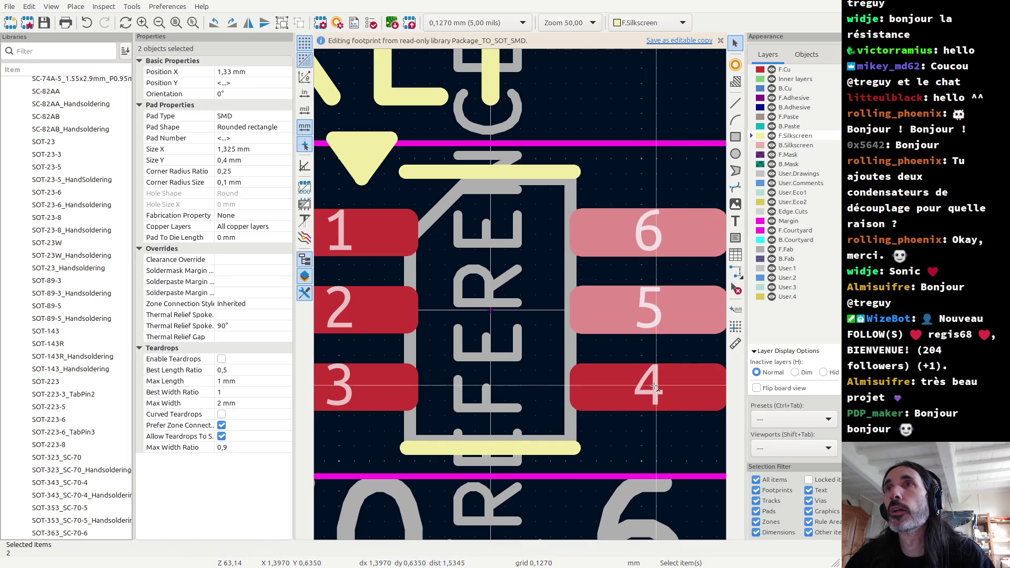
{"action": "left_click", "coordinate": [654, 387], "text": "shift"}
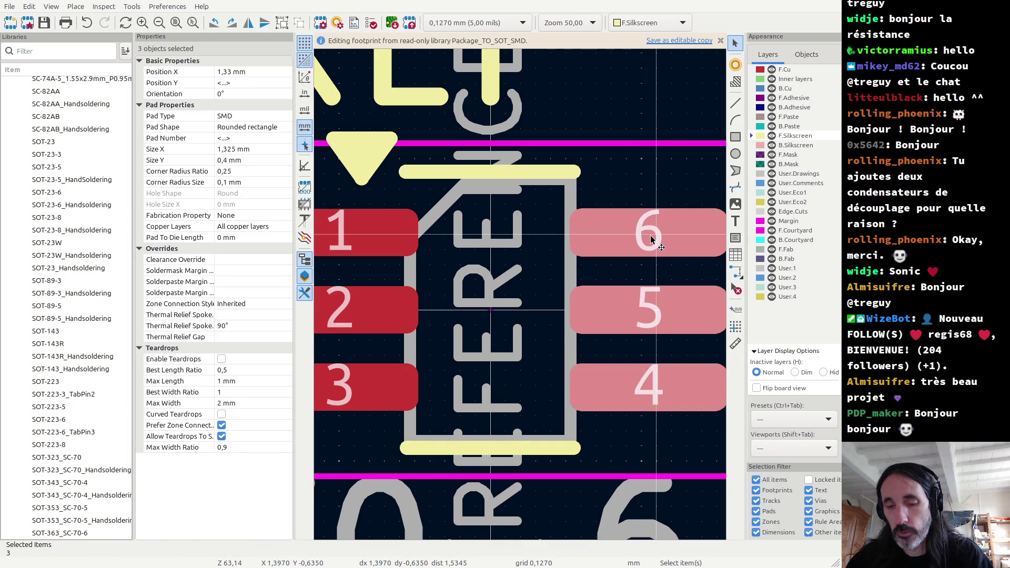
{"action": "key", "text": "m"}
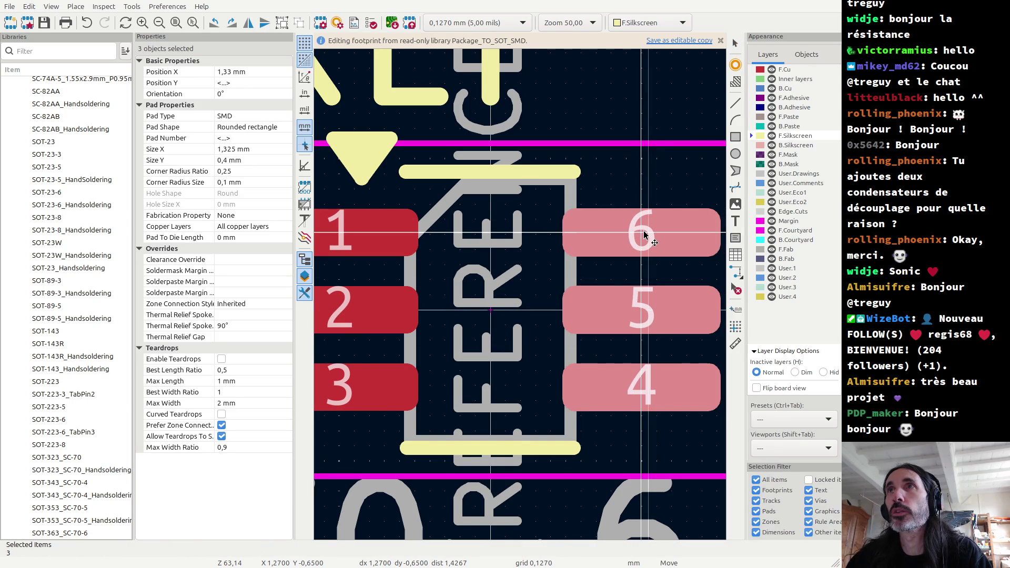
{"action": "left_click", "coordinate": [635, 268]}
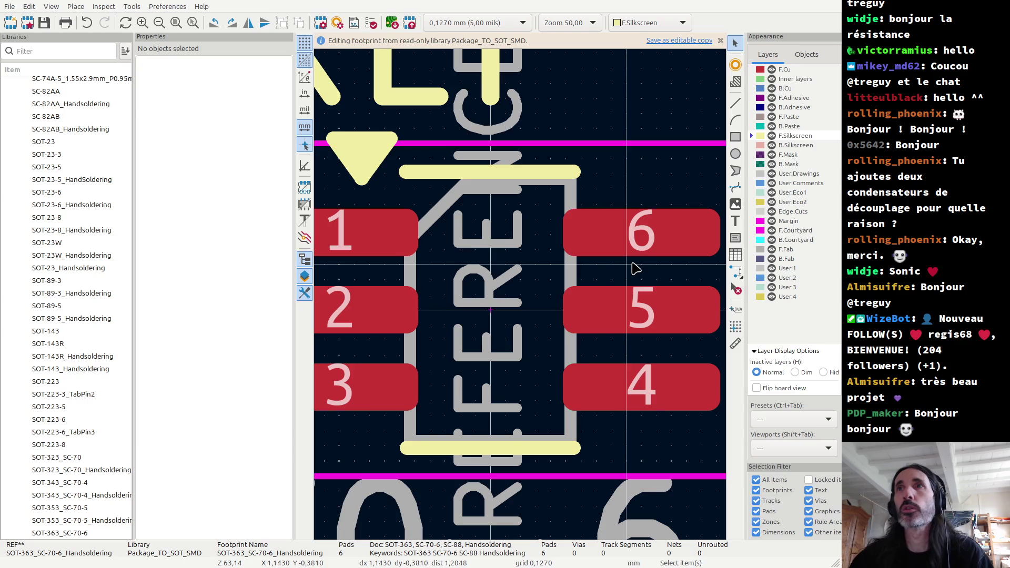
{"action": "left_click", "coordinate": [735, 344]}
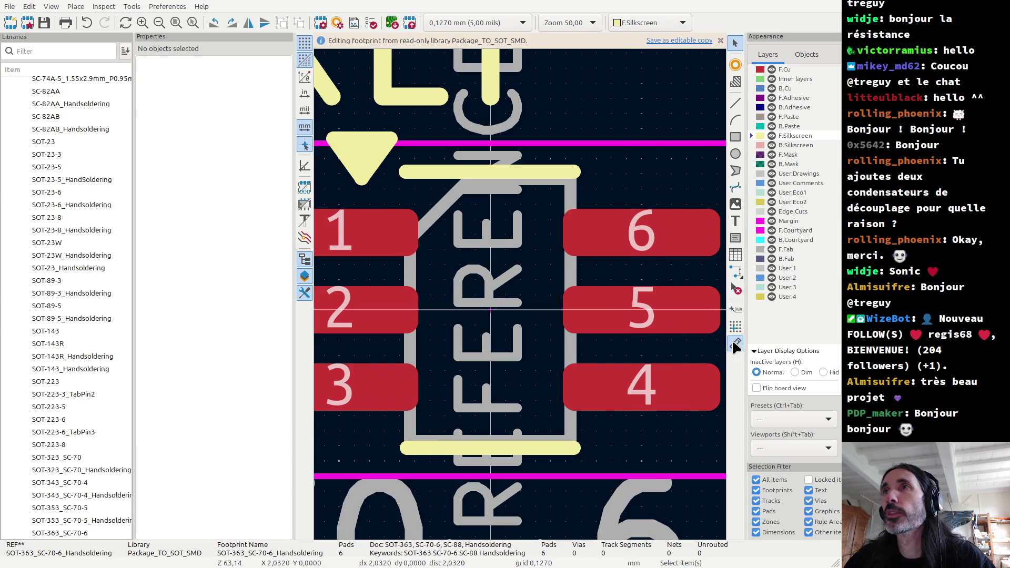
Measure 2,540 mm between the pad 6 and pad 1 centres, then bring back the SOT363 datasheet.
{"action": "left_click", "coordinate": [641, 232]}
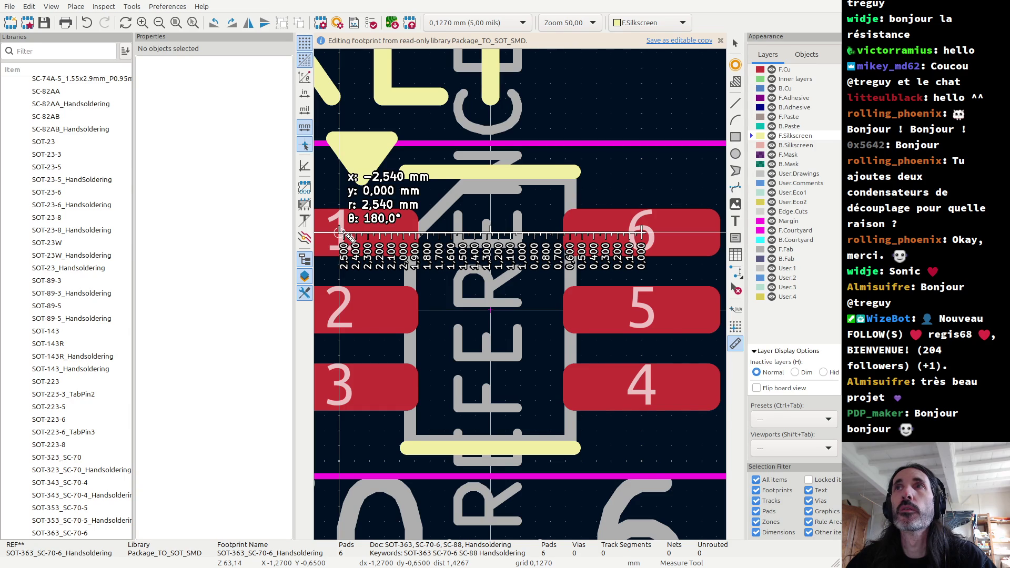
{"action": "scroll", "coordinate": [344, 234], "scroll_direction": "down", "scroll_amount": 2}
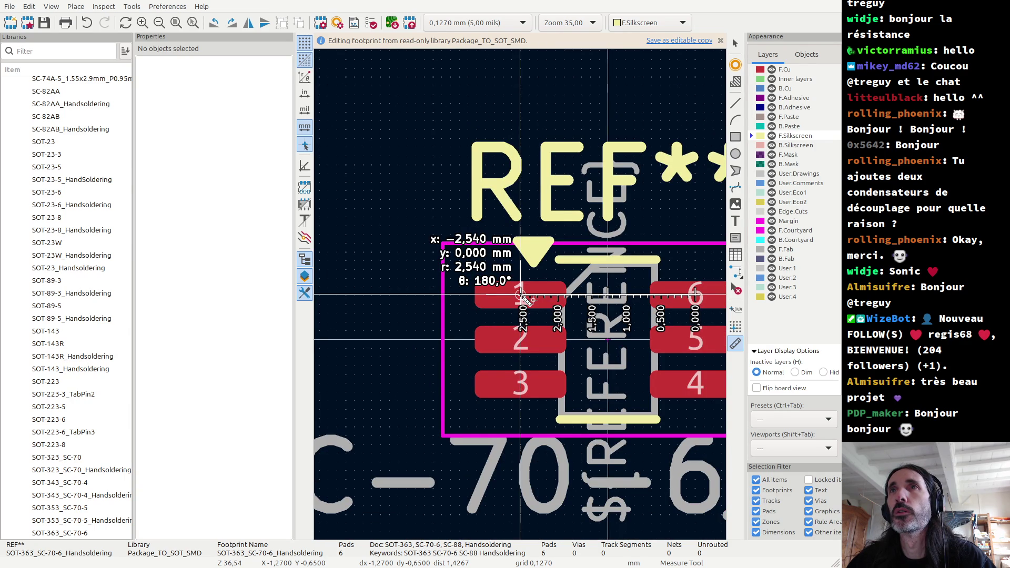
{"action": "key", "text": "Escape"}
{"action": "key", "text": "alt+Tab"}
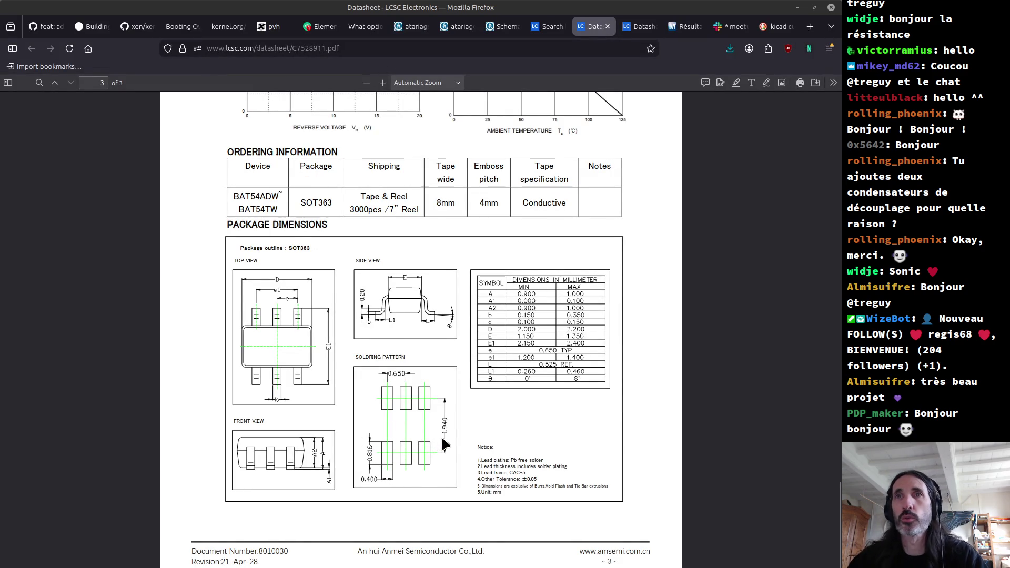
Calculate 1,94 − 0,816 = 1,124 in the calculator, then return to the SOT-363 footprint editor.
{"action": "key", "text": "alt+Tab"}
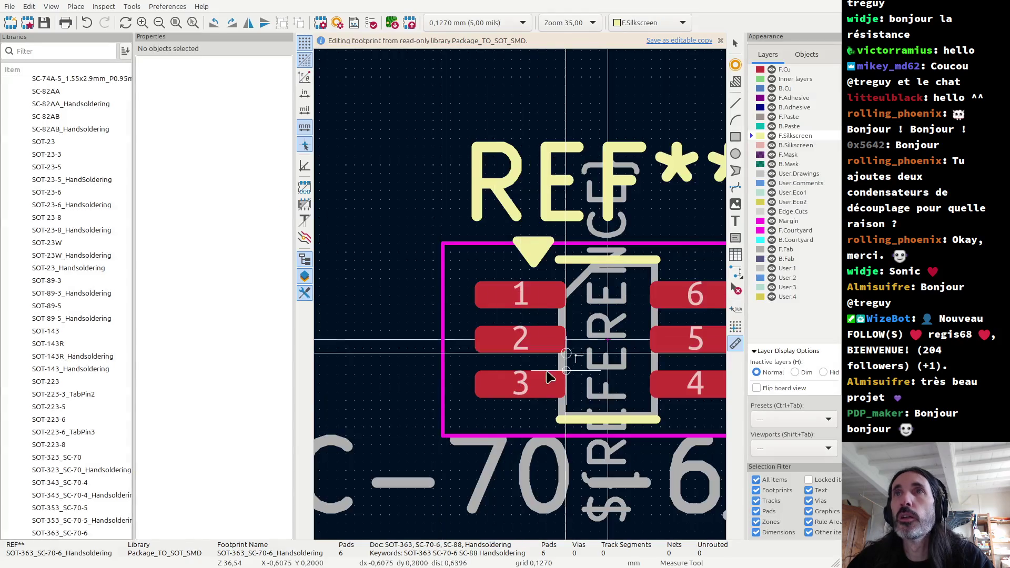
{"action": "key", "text": "alt+Tab"}
{"action": "key", "text": "alt+Tab"}
{"action": "key", "text": "Tab"}
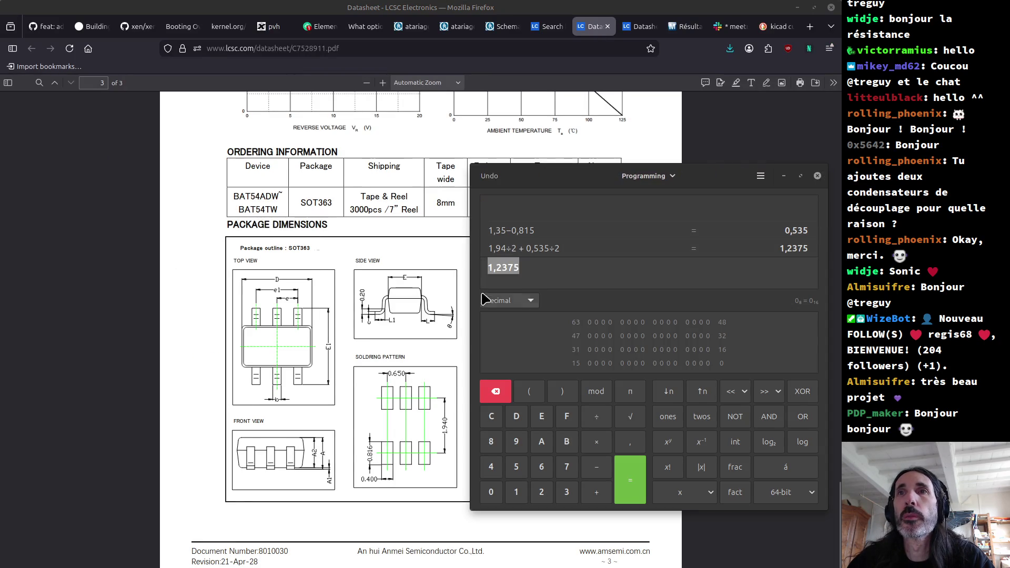
{"action": "type", "text": "1,94−0"}
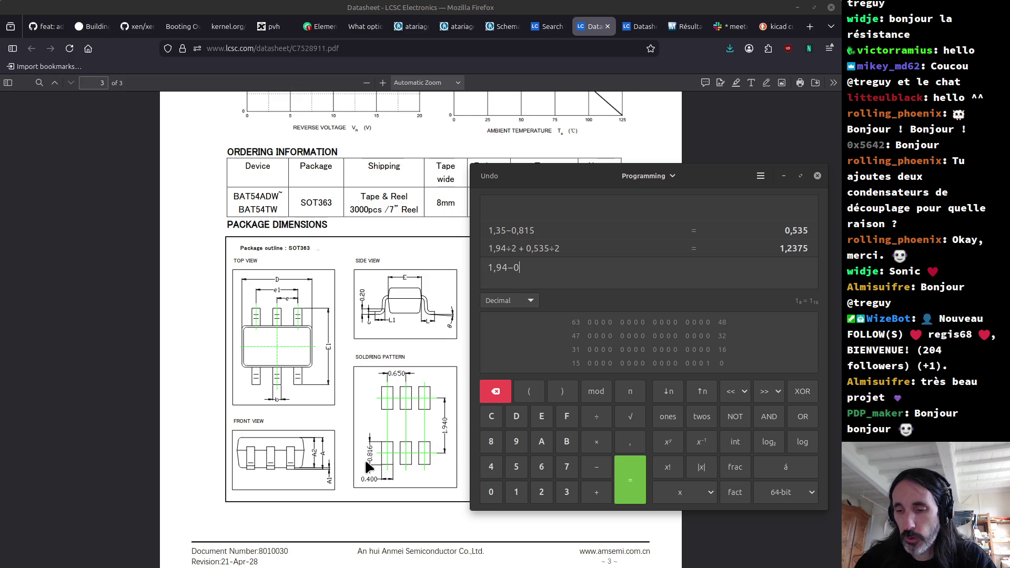
{"action": "type", "text": ",816"}
{"action": "key", "text": "Return"}
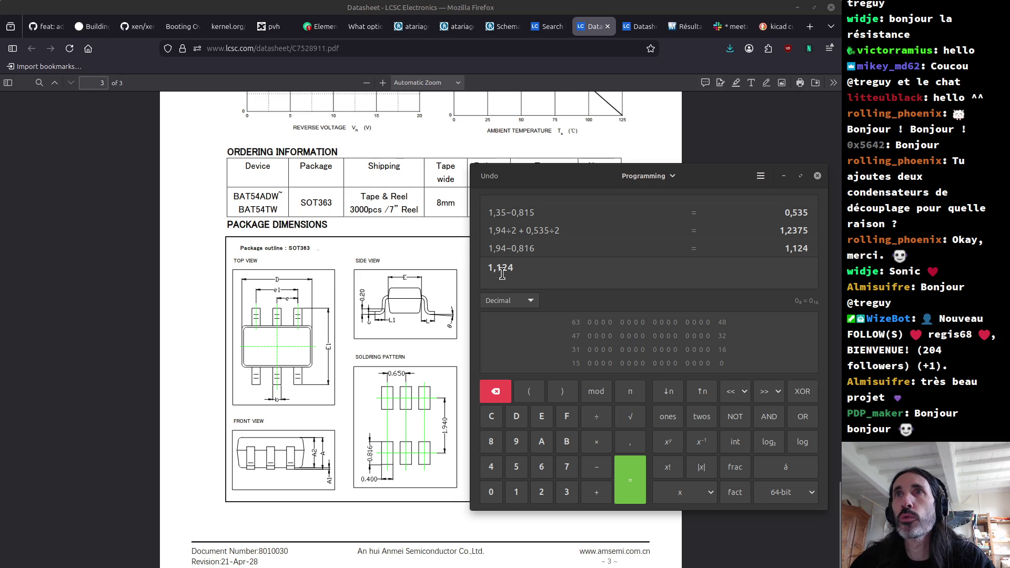
{"action": "key", "text": "alt+Tab"}
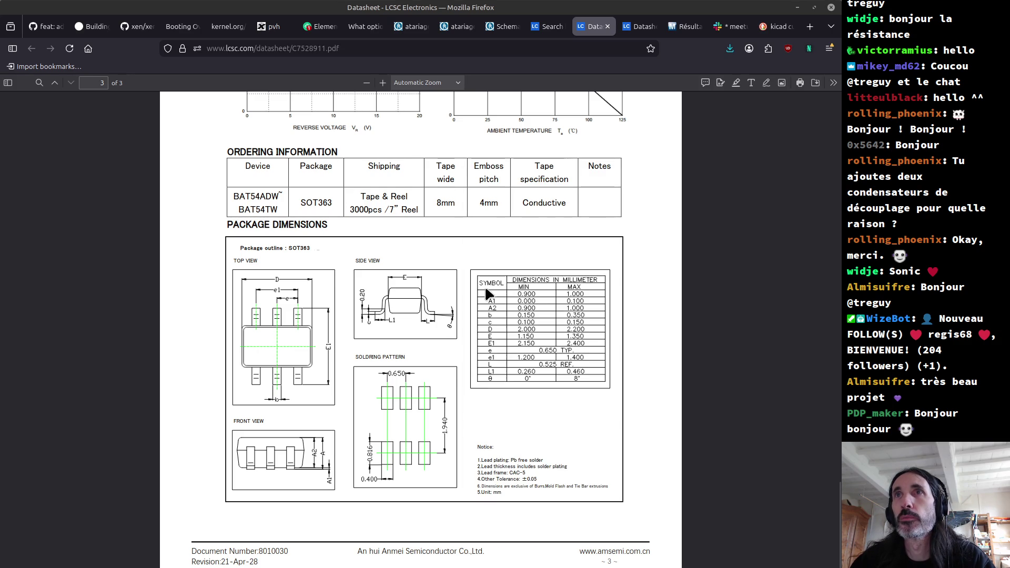
{"action": "key", "text": "alt+Tab"}
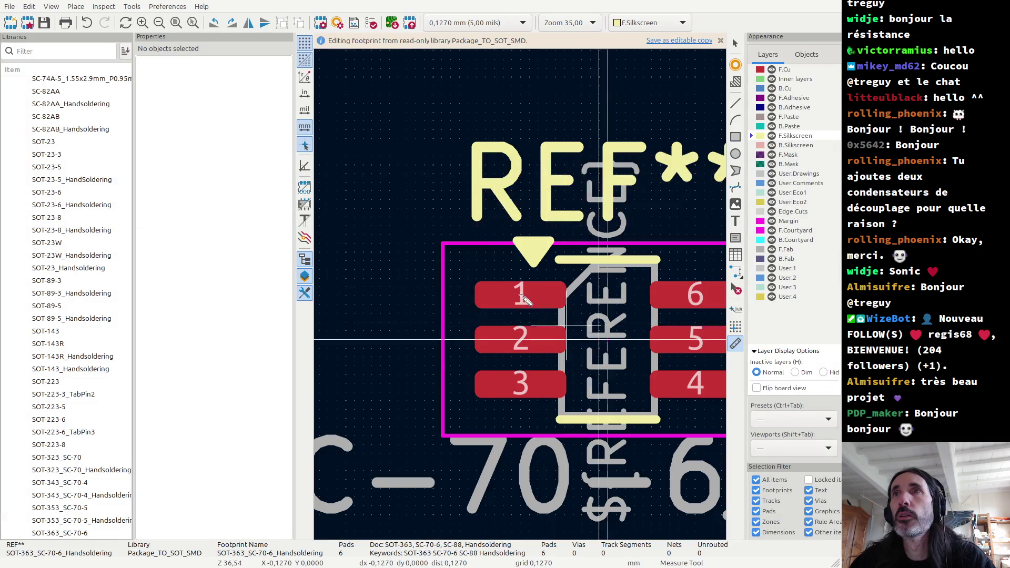
Measure 1,215 mm from the footprint centre to the right pads and compare it with the datasheet.
{"action": "scroll", "coordinate": [565, 327], "scroll_direction": "up", "scroll_amount": 3}
{"action": "left_click", "coordinate": [438, 295]}
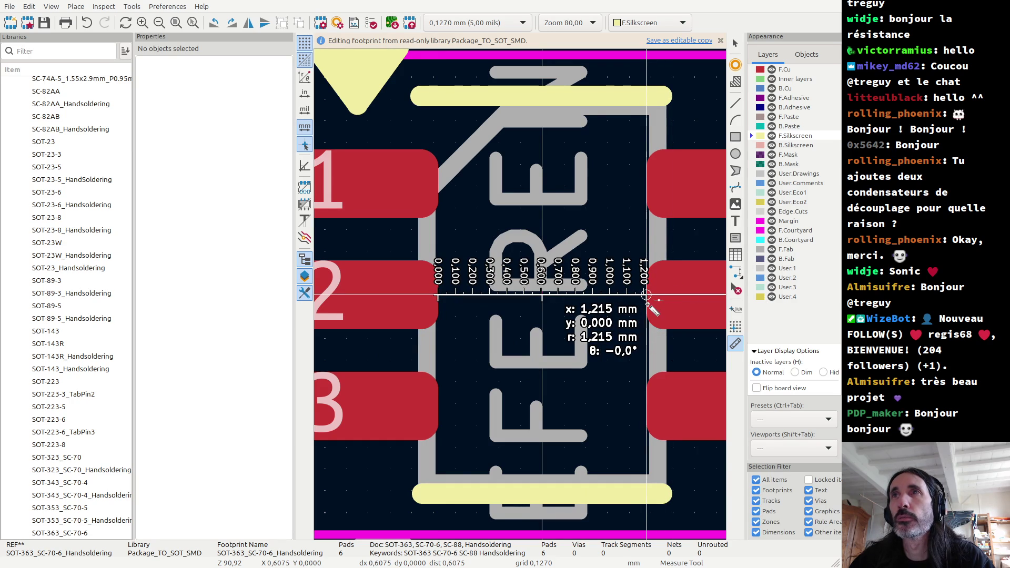
{"action": "key", "text": "Escape"}
{"action": "scroll", "coordinate": [652, 299], "scroll_direction": "down", "scroll_amount": 3}
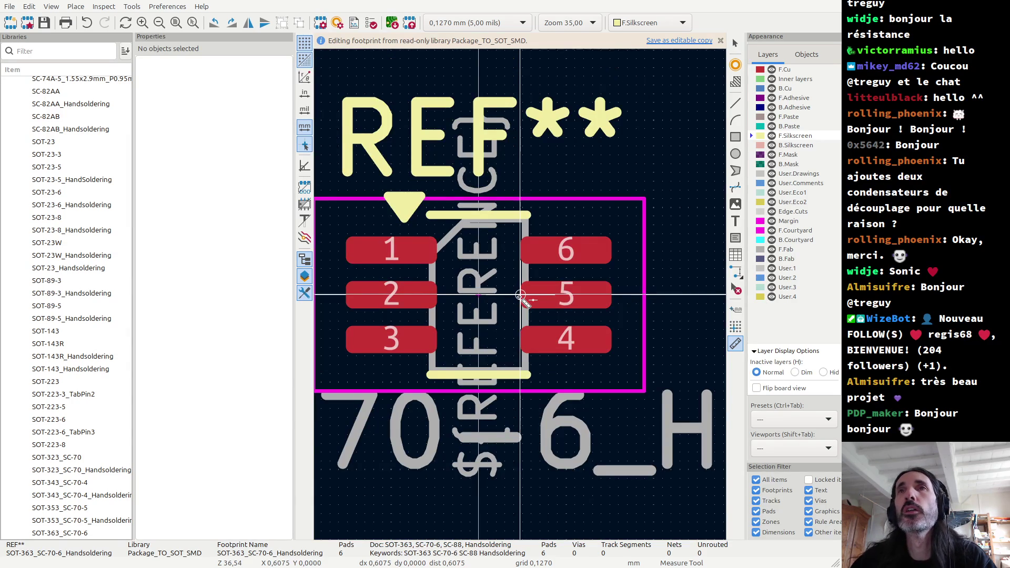
{"action": "key", "text": "alt+Tab"}
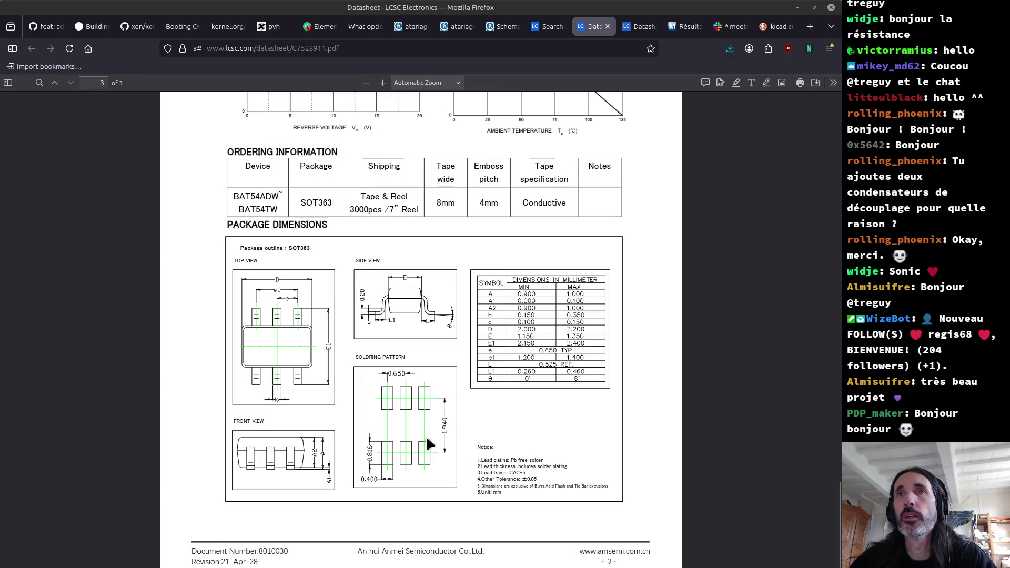
{"action": "key", "text": "alt+Tab"}
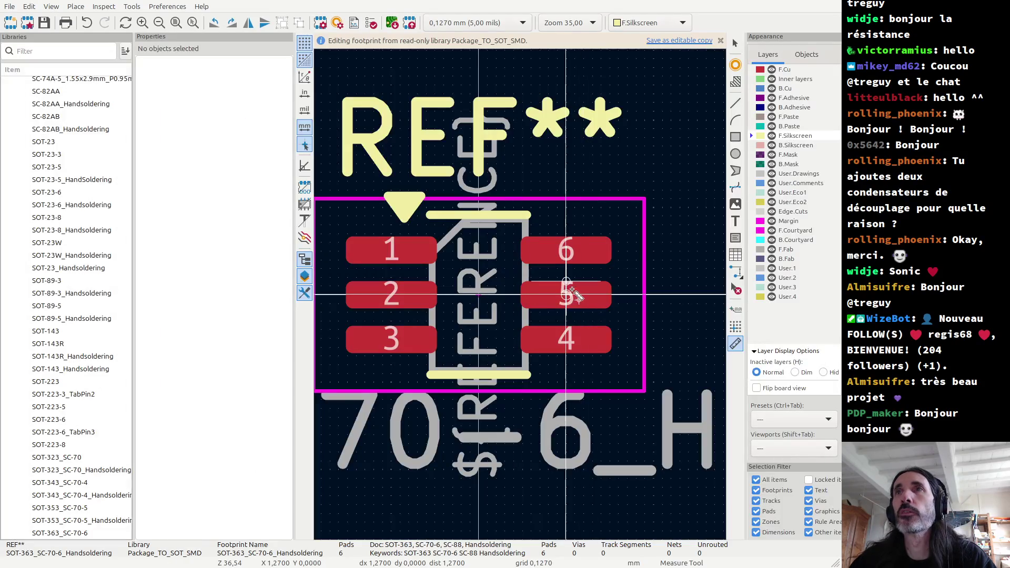
Measure the 0,650 mm pitch from pad 5 to pad 6, then return to the datasheet.
{"action": "left_click", "coordinate": [566, 293]}
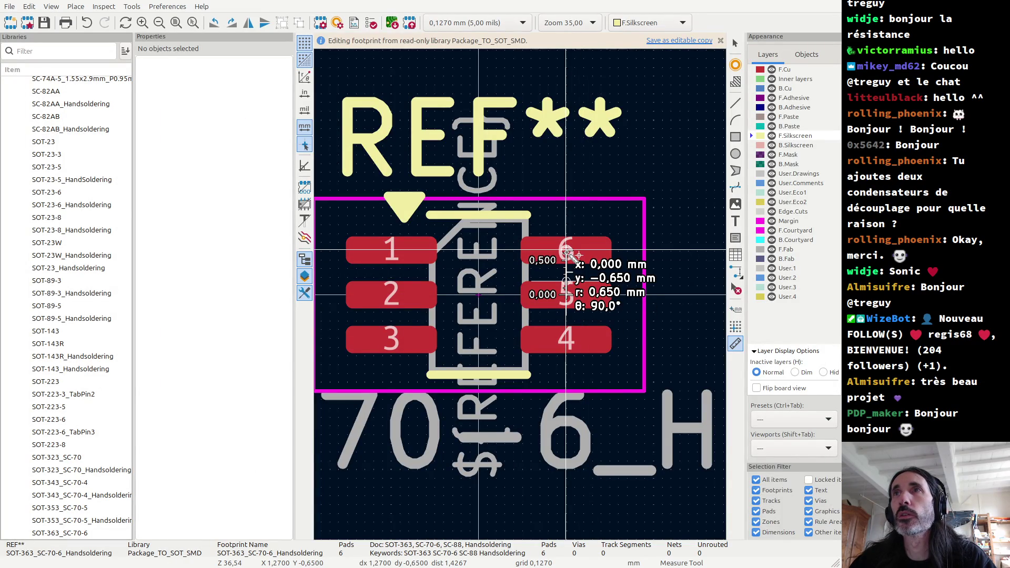
{"action": "key", "text": "Escape"}
{"action": "key", "text": "alt+Tab"}
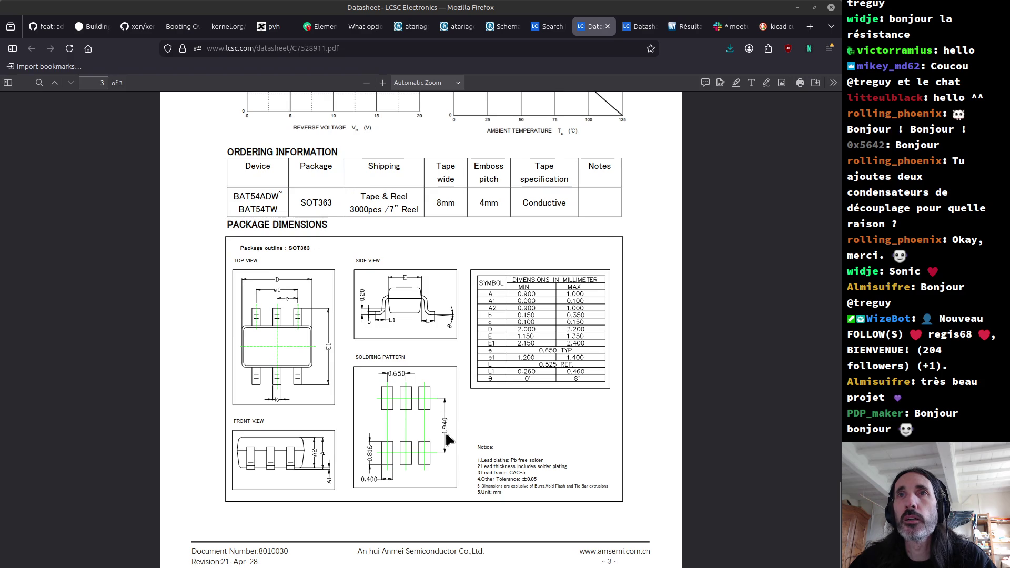
Edit the calculator expression to 1,94 + 0,816 = 2,756, then measure across pads 2 and 5.
{"action": "key", "text": "alt+Tab"}
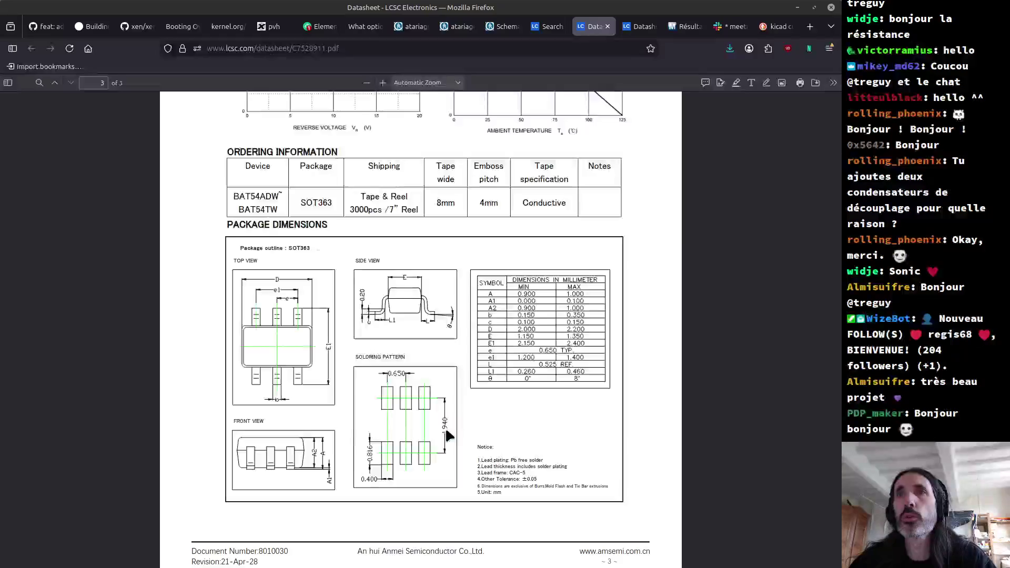
{"action": "key", "text": "alt+Tab"}
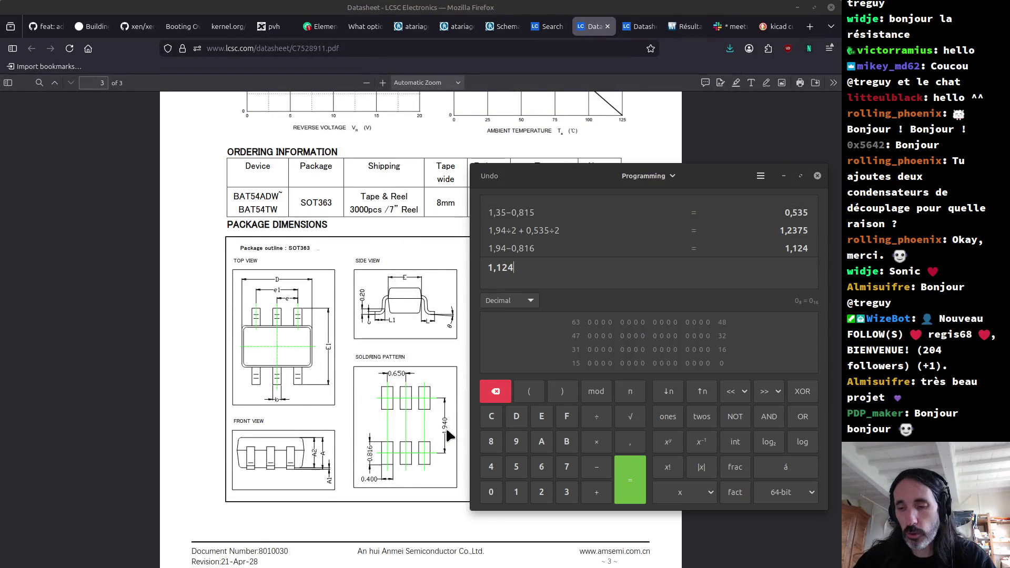
{"action": "left_click", "coordinate": [520, 251]}
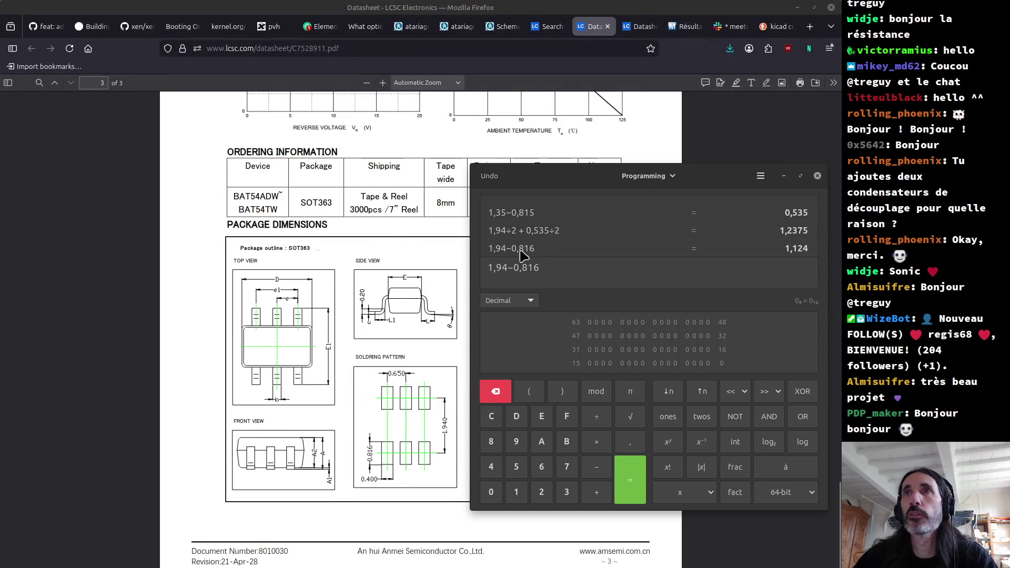
{"action": "key", "text": "Left"}
{"action": "key", "text": "BackSpace"}
{"action": "type", "text": "+"}
{"action": "key", "text": "Return"}
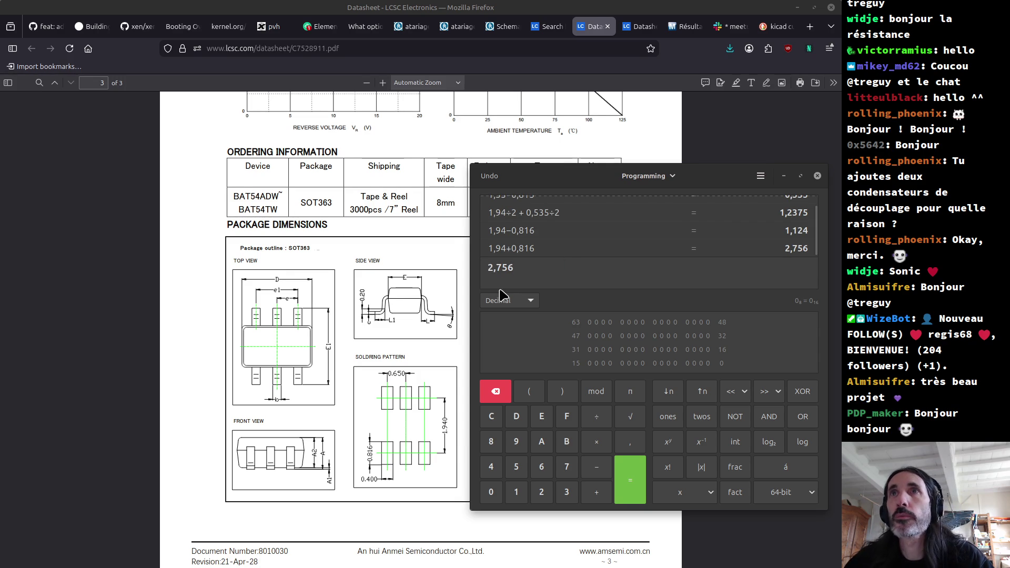
{"action": "key", "text": "alt+Tab"}
{"action": "key", "text": "alt+Tab"}
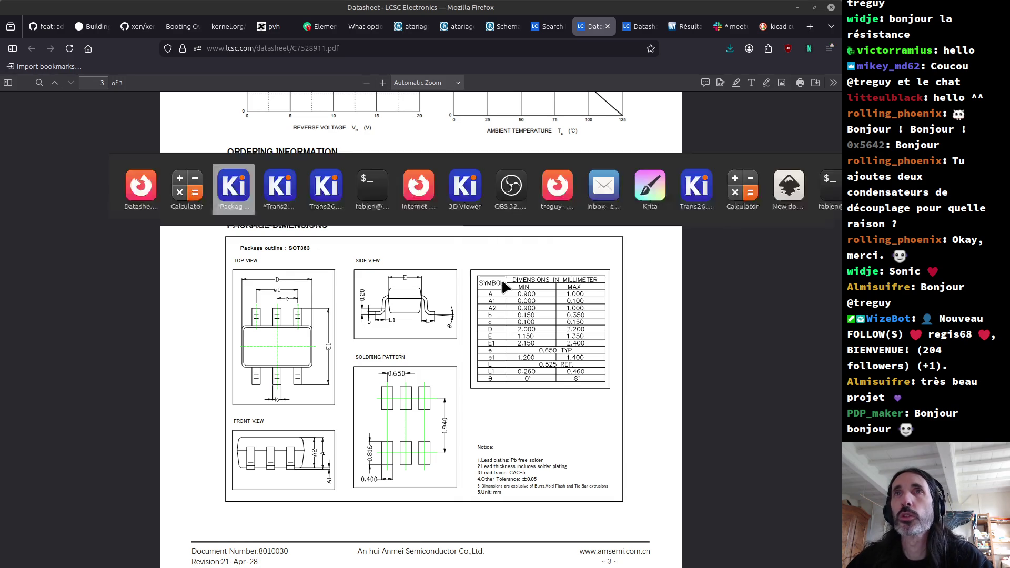
{"action": "left_click", "coordinate": [353, 286]}
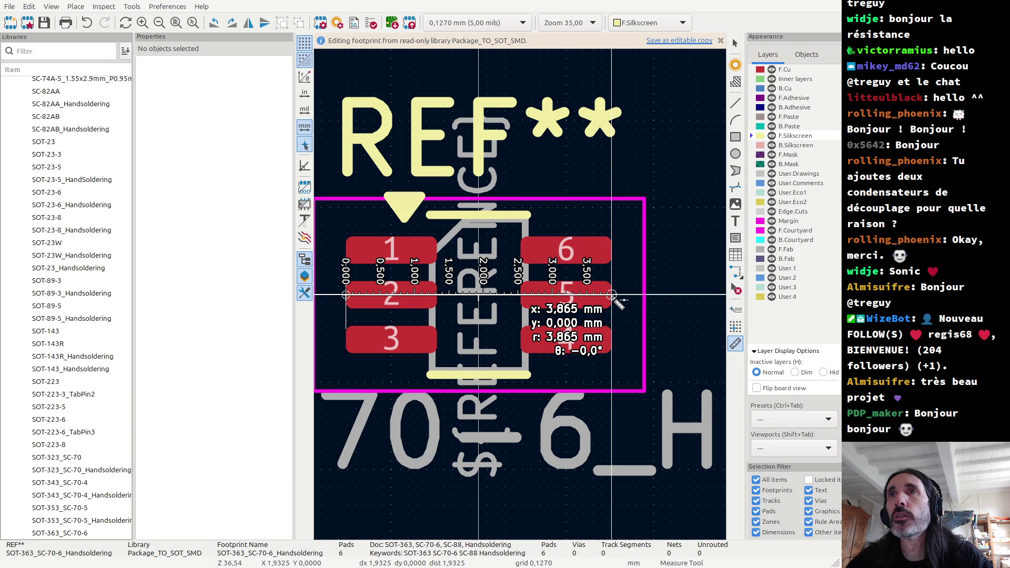
Finish the roughly 1.93 mm pad-row measurement and show the datasheet's SOT363 package dimensions.
{"action": "key", "text": "Escape"}
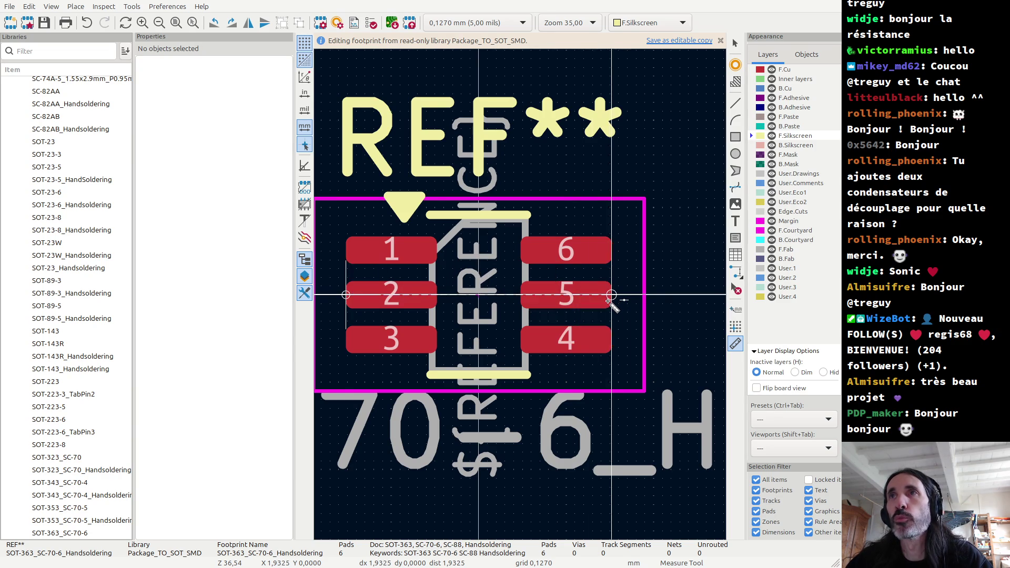
{"action": "key", "text": "alt+Tab"}
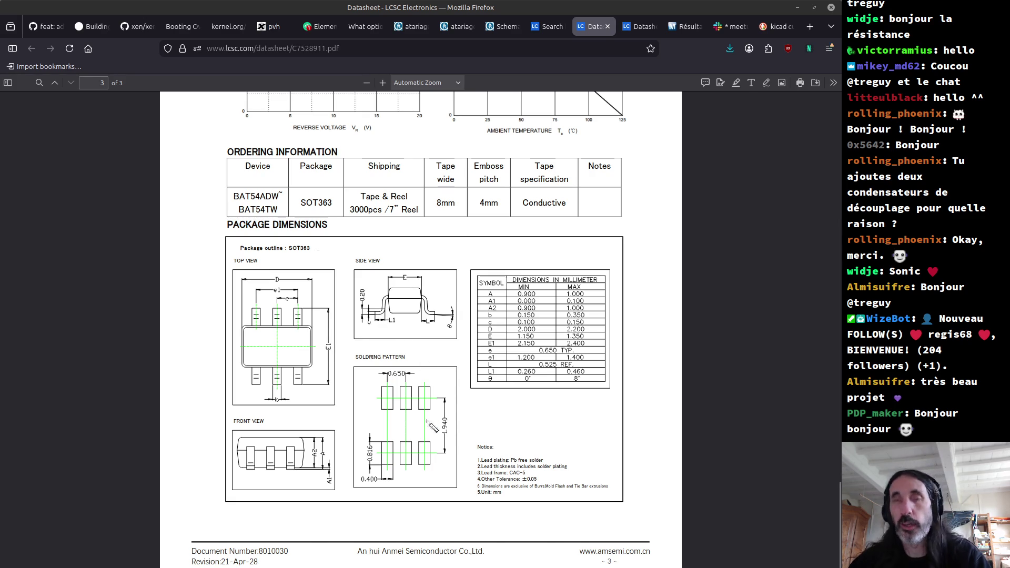
Check the 1.94 + 0.816 = 2.756 mm result in the calculator, then close it.
{"action": "key", "text": "alt+Tab"}
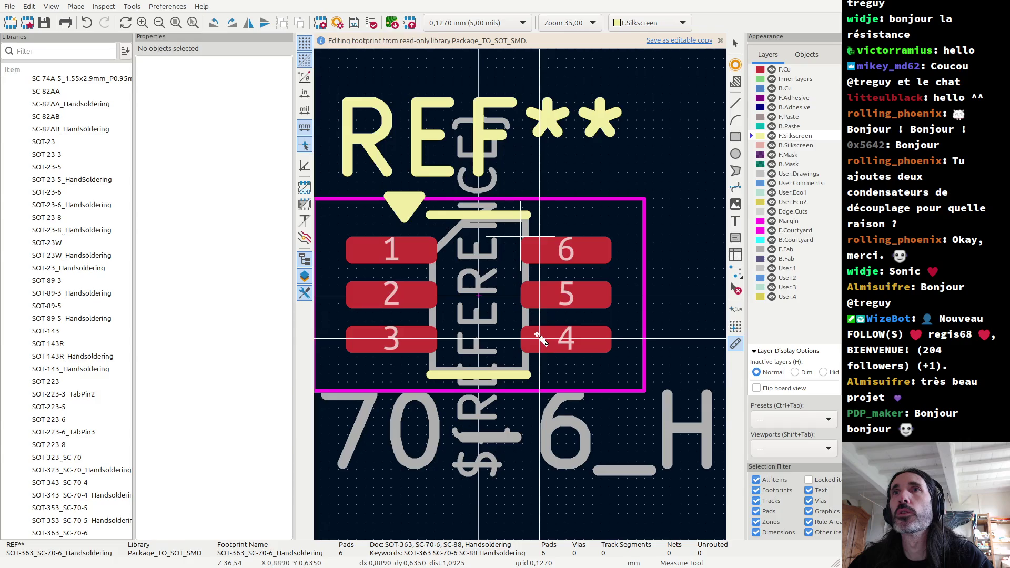
{"action": "key", "text": "alt+Tab"}
{"action": "key", "text": "alt+Tab"}
{"action": "key", "text": "Tab"}
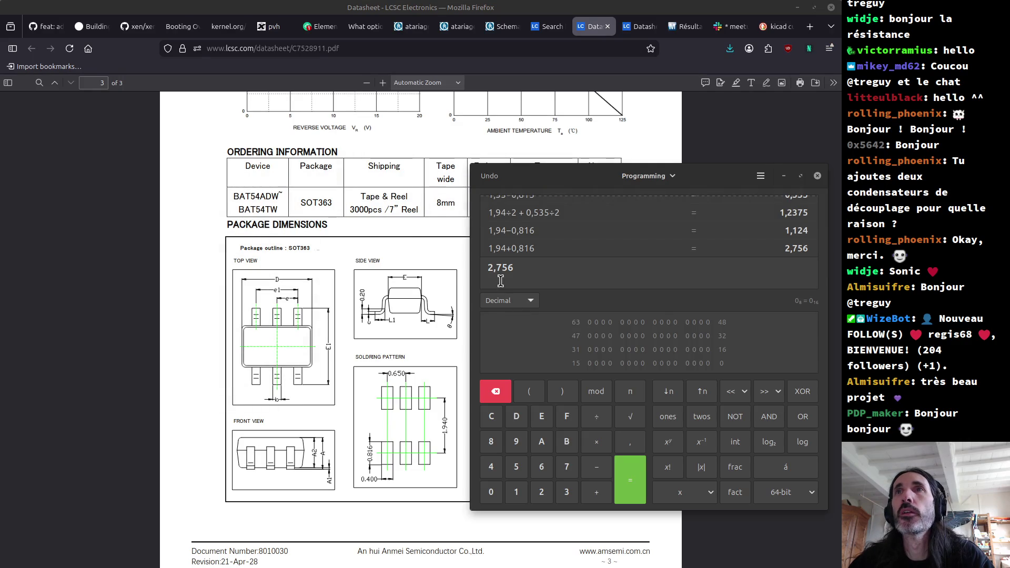
{"action": "key", "text": "alt+Tab"}
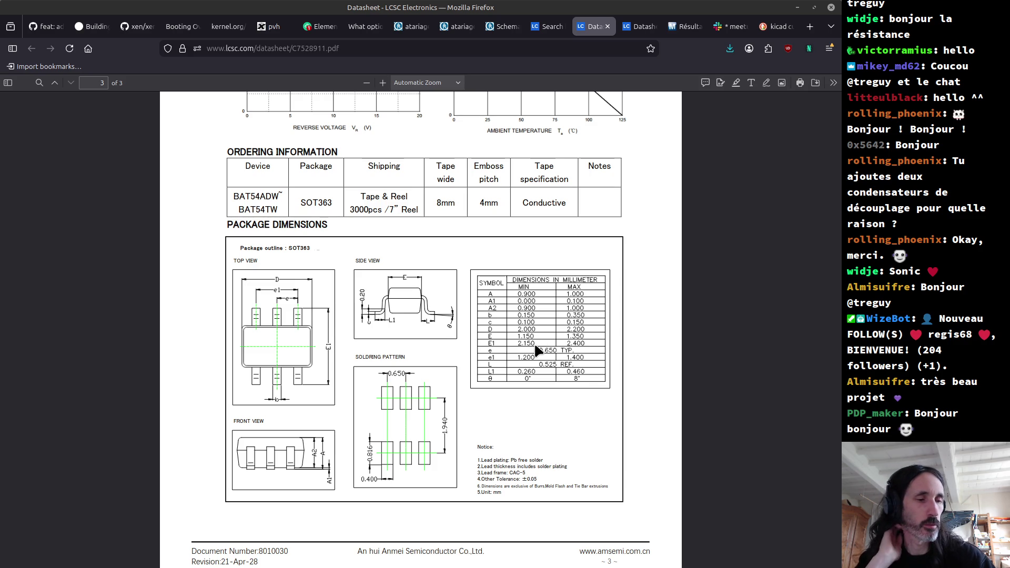
{"action": "key", "text": "alt+Tab"}
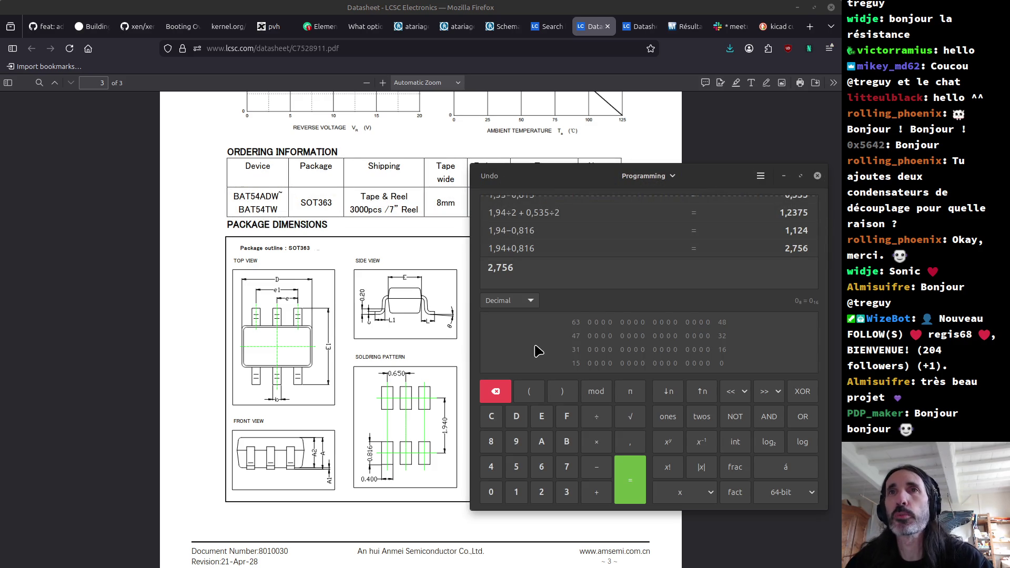
{"action": "left_click", "coordinate": [817, 176]}
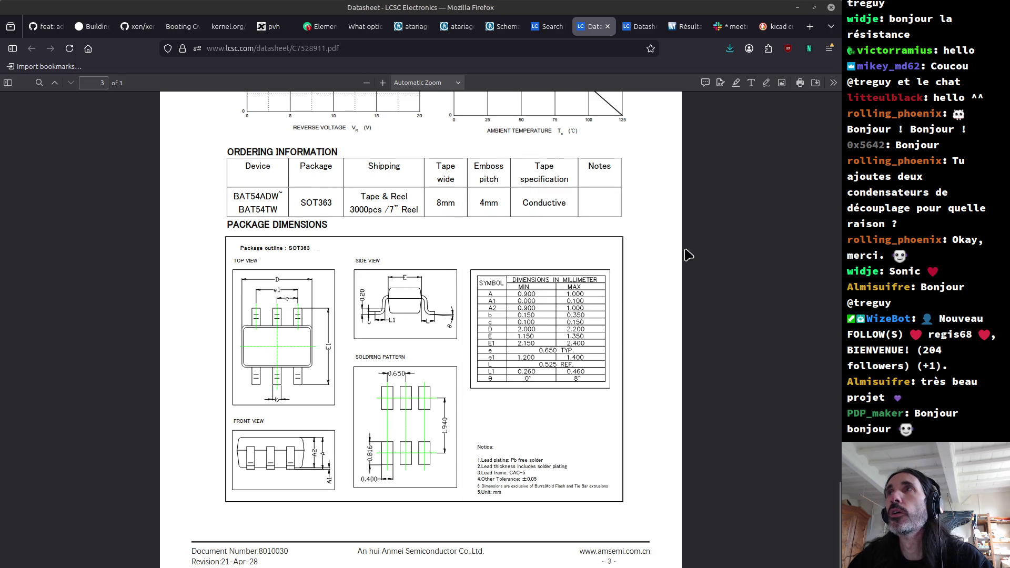
In KiCad, select the courtyard's right edge at X 2,4 mm, from Y 1,4 to −1,4 mm.
{"action": "key", "text": "alt+Tab"}
{"action": "key", "text": "Escape"}
{"action": "scroll", "coordinate": [524, 300], "scroll_direction": "up", "scroll_amount": 2}
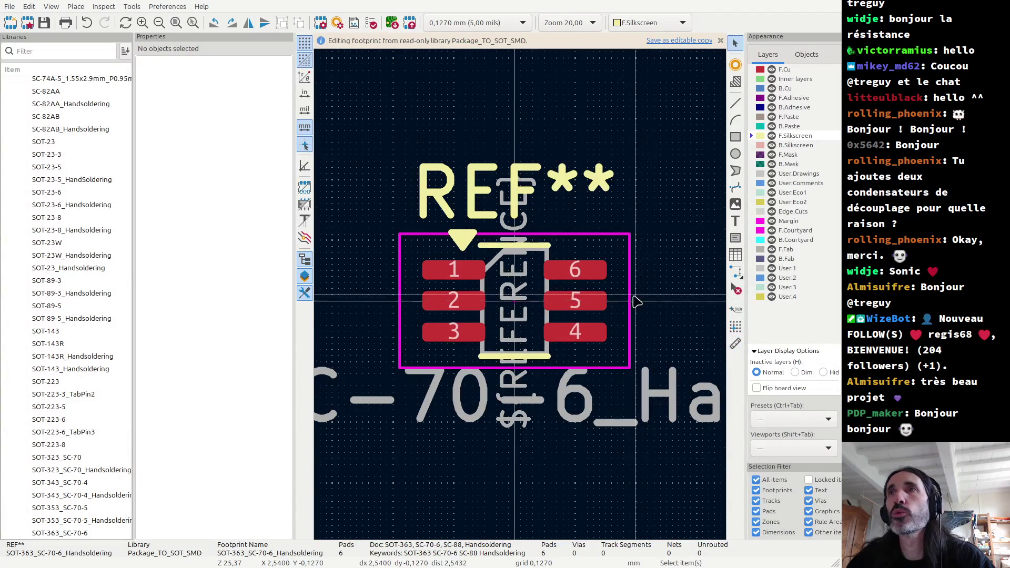
{"action": "scroll", "coordinate": [635, 300], "scroll_direction": "up", "scroll_amount": 3}
{"action": "left_click", "coordinate": [510, 323]}
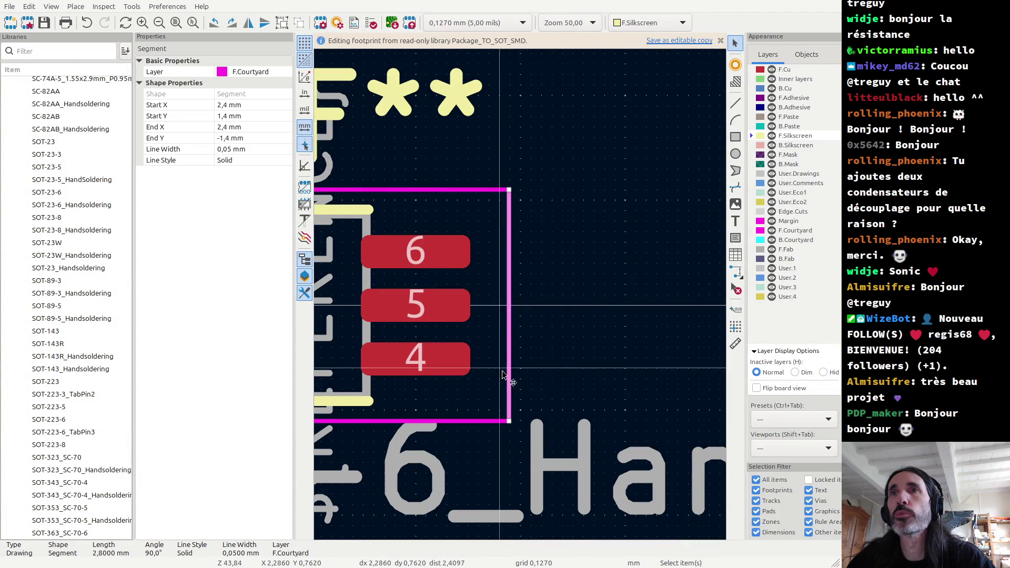
Drag both ends of the right courtyard edge in to X 2.159 mm, leaving REF** in place.
{"action": "left_click_drag", "start_coordinate": [509, 421], "coordinate": [489, 421]}
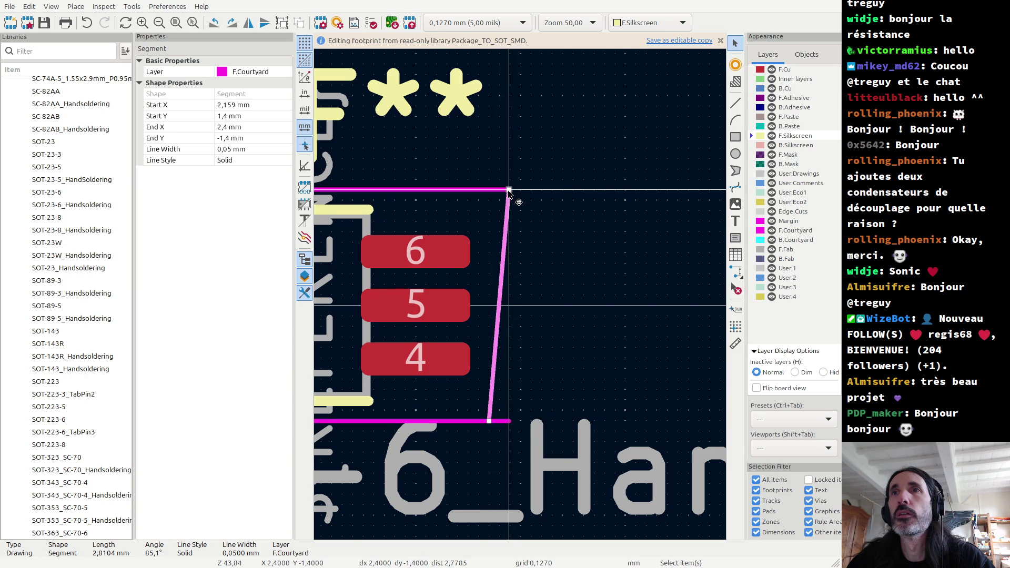
{"action": "left_click_drag", "start_coordinate": [509, 191], "coordinate": [499, 194]}
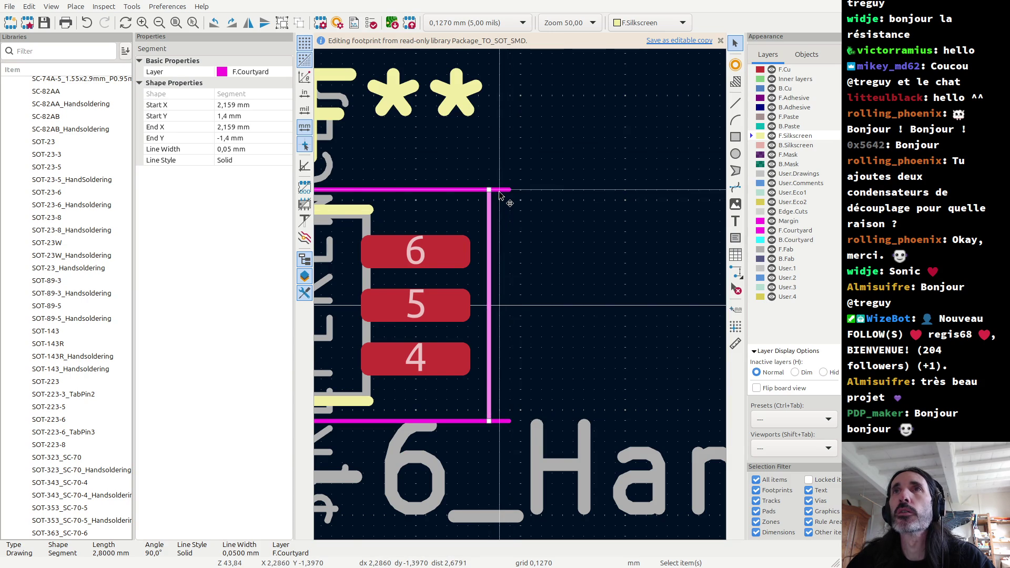
{"action": "left_click", "coordinate": [499, 195]}
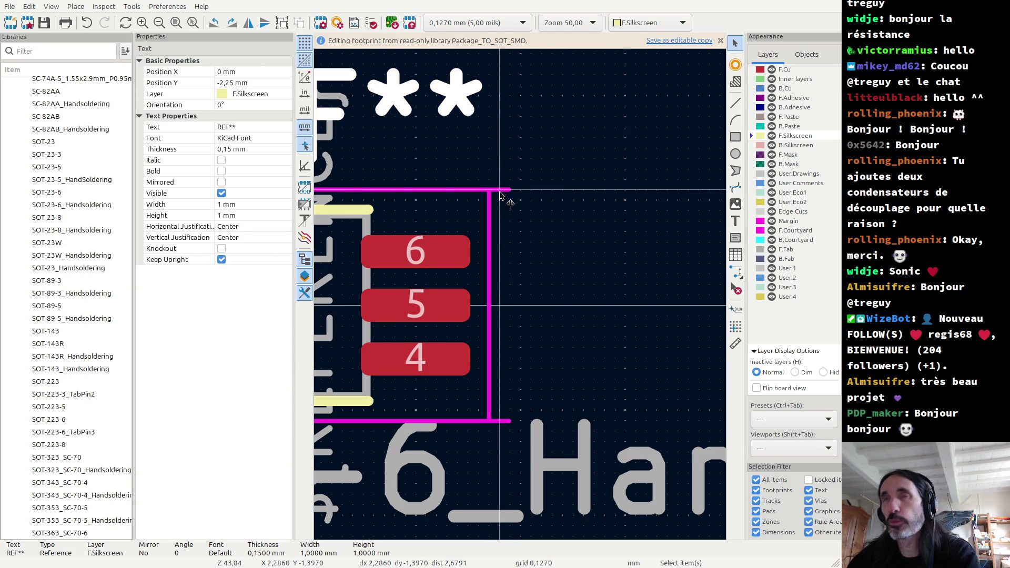
{"action": "key", "text": "m"}
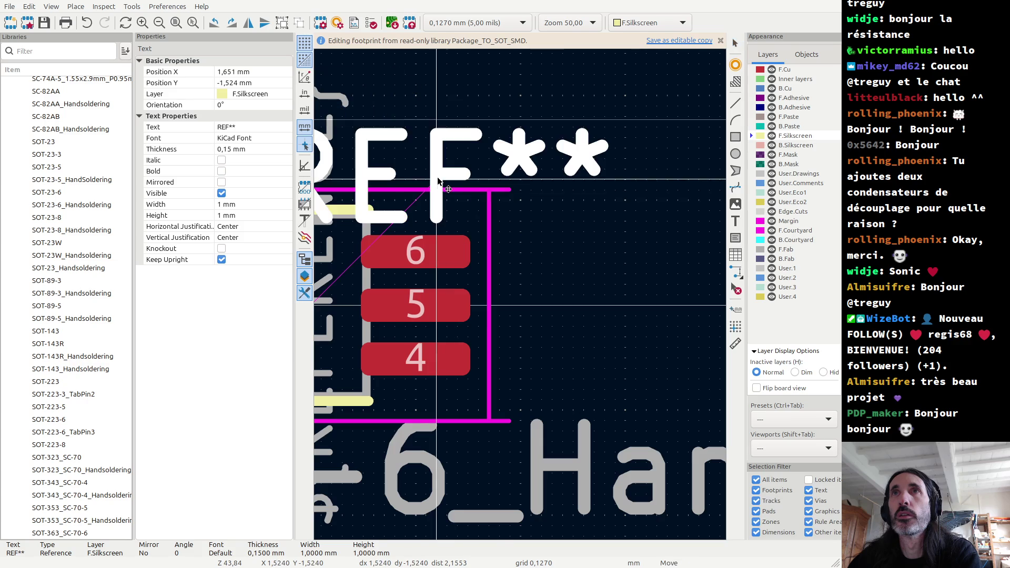
{"action": "key", "text": "Escape"}
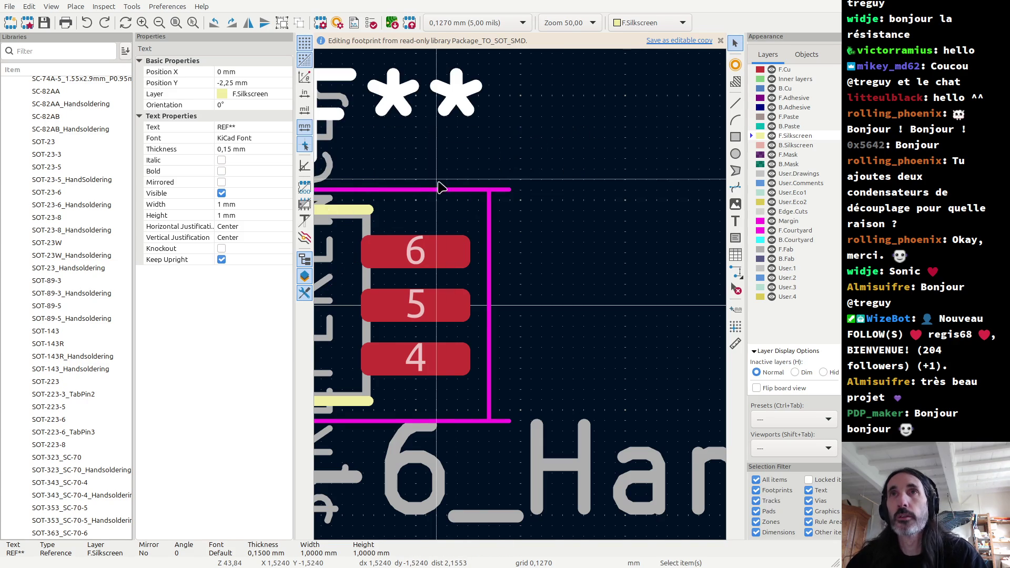
{"action": "key", "text": "Escape"}
Delete the courtyard's top line and undo the bottom line and value text deletion.
{"action": "mouse_move", "coordinate": [517, 202]}
{"action": "left_mouse_down"}
{"action": "mouse_move", "coordinate": [531, 212]}
{"action": "mouse_move", "coordinate": [512, 190]}
{"action": "left_mouse_up"}
{"action": "key", "text": "Delete"}
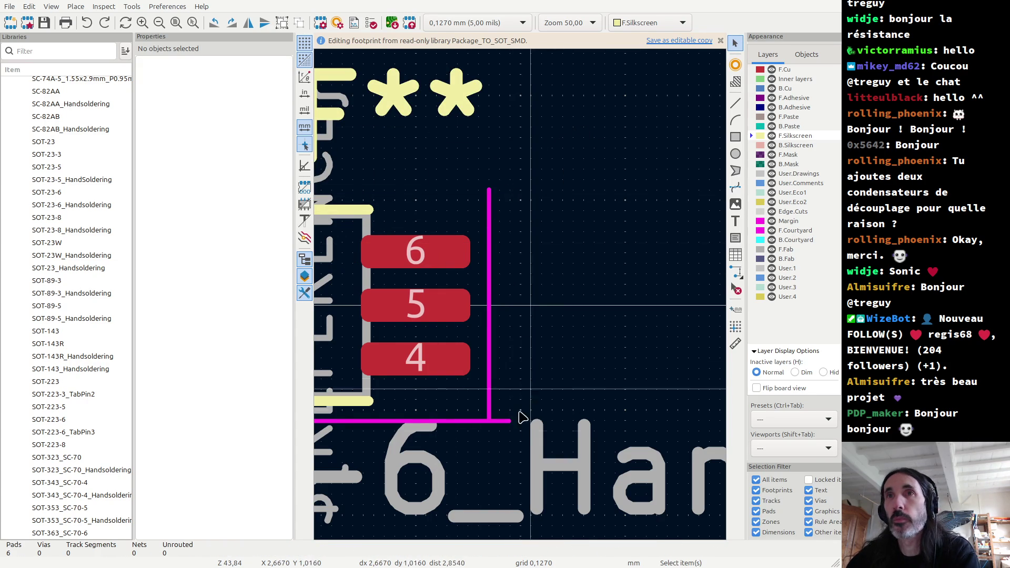
{"action": "left_click_drag", "start_coordinate": [520, 433], "coordinate": [508, 425]}
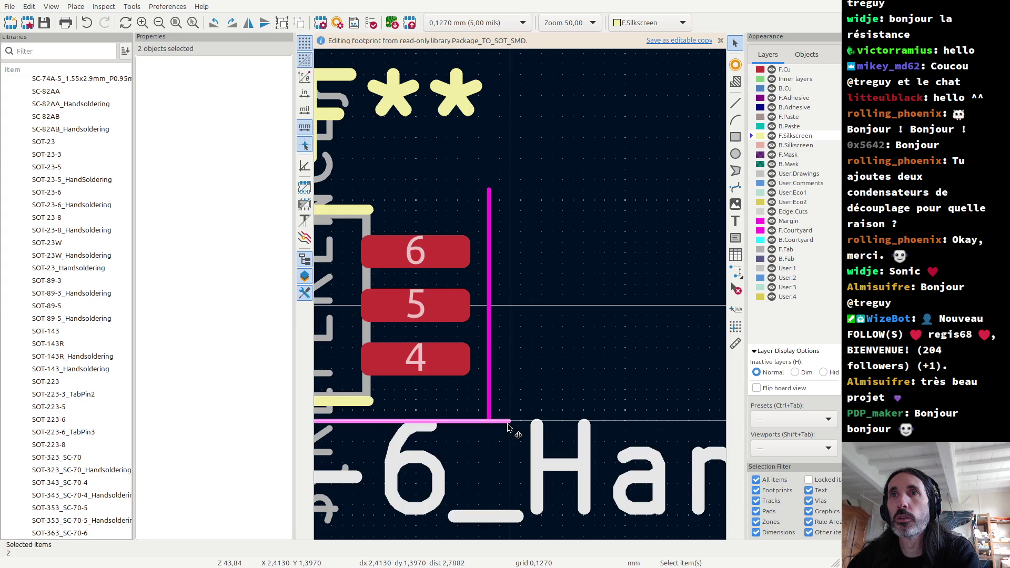
{"action": "key", "text": "Delete"}
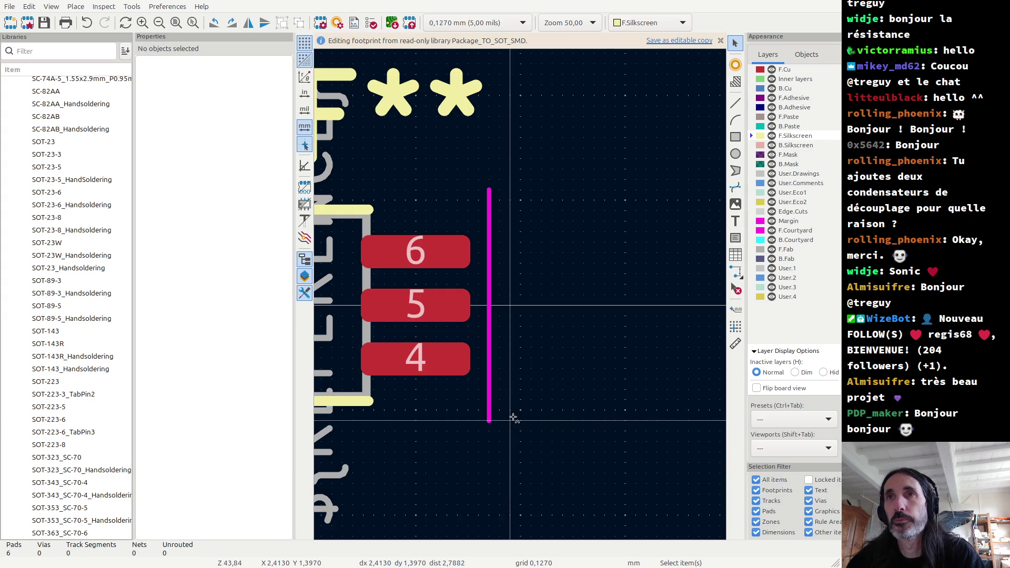
{"action": "key", "text": "ctrl+z"}
{"action": "key", "text": "ctrl+z"}
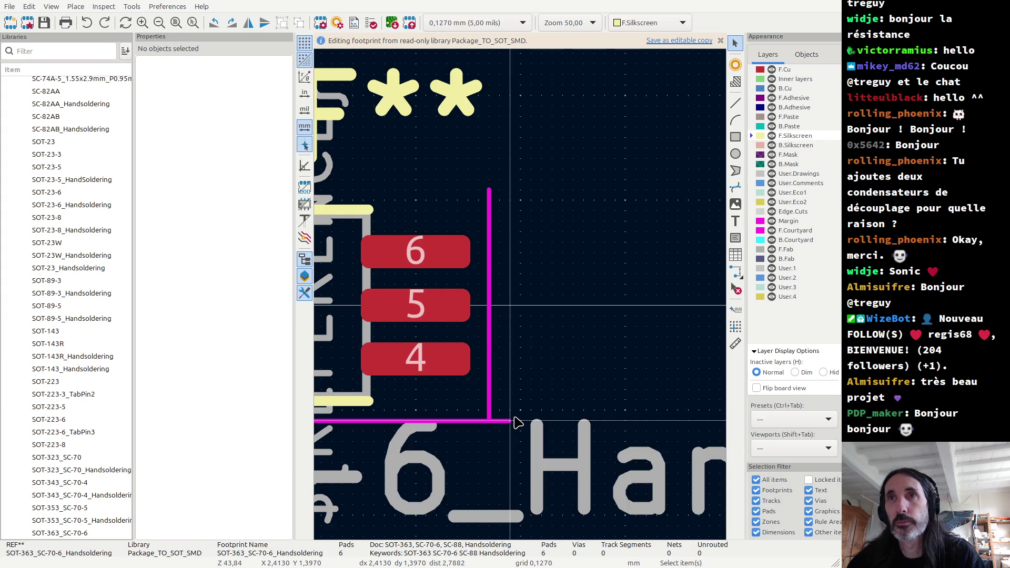
{"action": "scroll", "coordinate": [371, 227], "scroll_direction": "down", "scroll_amount": 5}
{"action": "scroll", "coordinate": [373, 227], "scroll_direction": "up", "scroll_amount": 4}
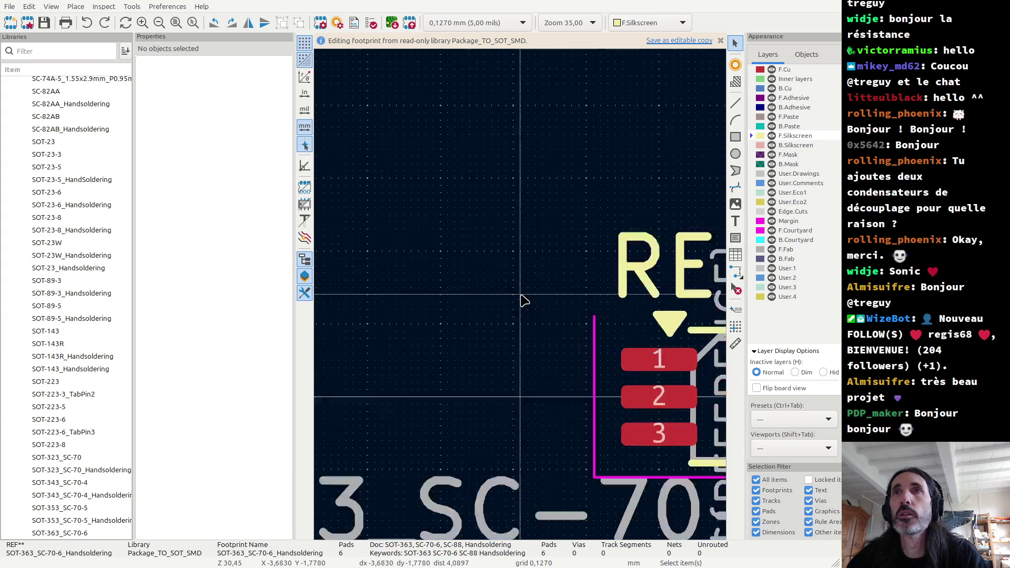
Drag the left courtyard line's top end inward to X −2.159 mm.
{"action": "double_click", "coordinate": [610, 325]}
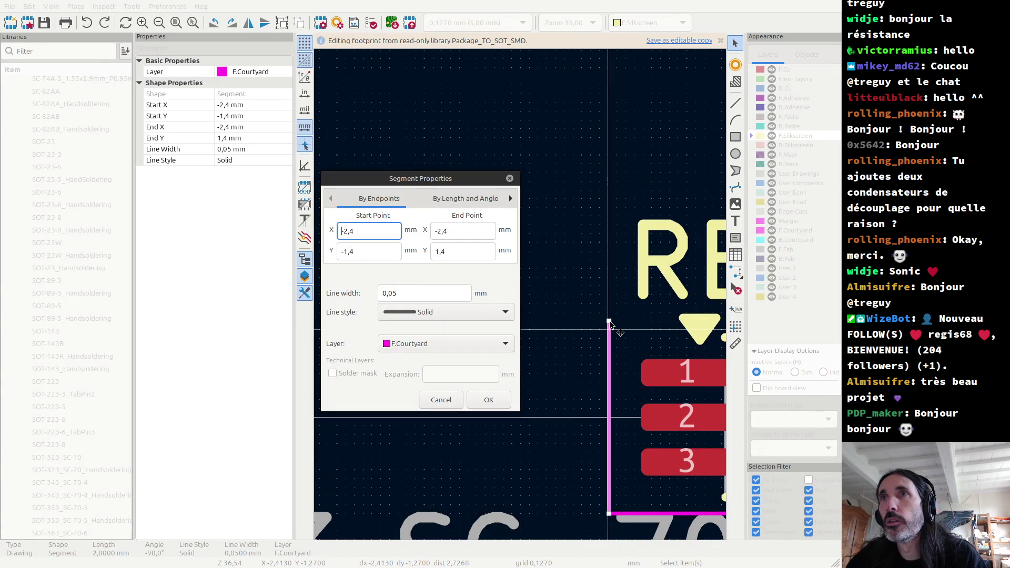
{"action": "key", "text": "Escape"}
{"action": "left_click_drag", "start_coordinate": [609, 321], "coordinate": [626, 322]}
Confirm the left edge's new endpoint values and make F.Courtyard the active layer.
{"action": "left_click", "coordinate": [736, 137]}
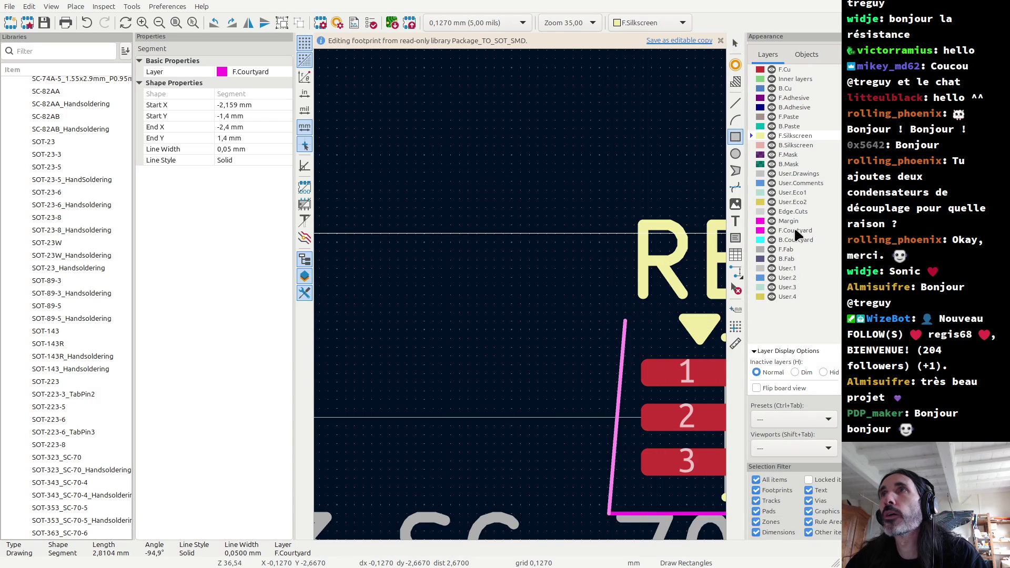
{"action": "key", "text": "Escape"}
{"action": "double_click", "coordinate": [630, 349]}
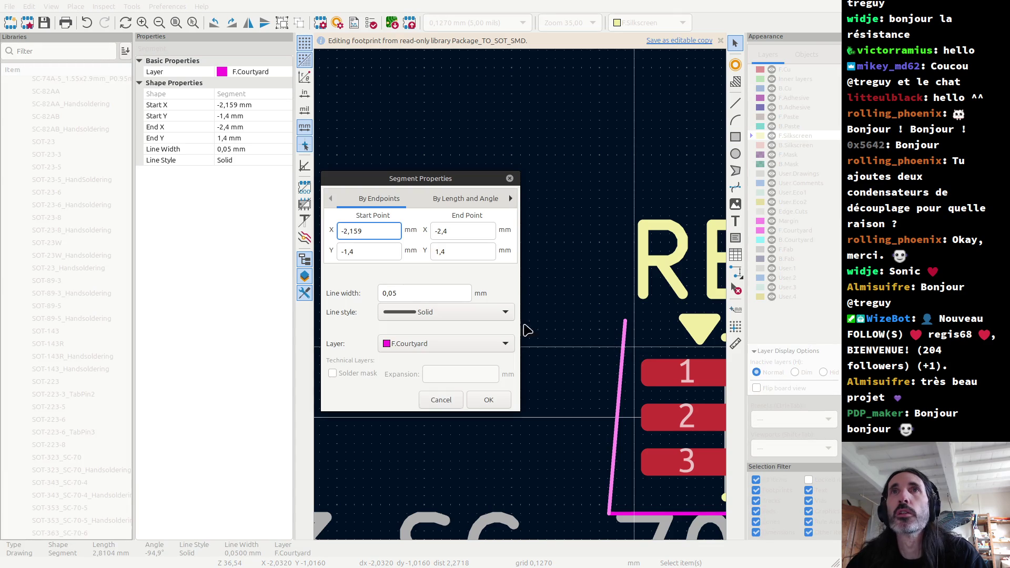
{"action": "key", "text": "Escape"}
{"action": "left_click", "coordinate": [788, 227]}
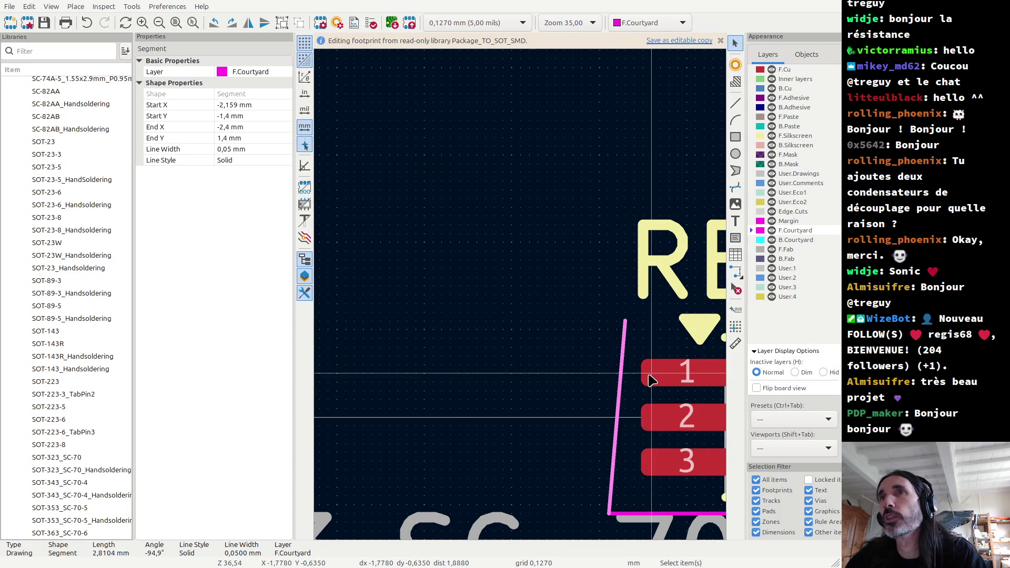
Draw a courtyard rectangle from the left line's top end down around the pads.
{"action": "left_click", "coordinate": [736, 136]}
{"action": "left_click", "coordinate": [625, 321]}
{"action": "scroll", "coordinate": [625, 320], "scroll_direction": "down", "scroll_amount": 2}
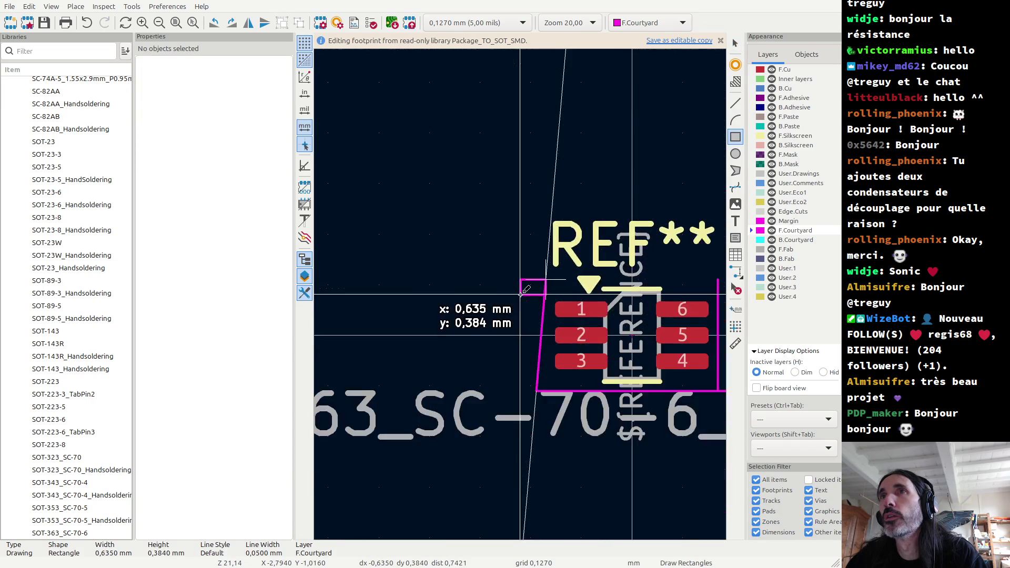
{"action": "scroll", "coordinate": [432, 279], "scroll_direction": "up", "scroll_amount": 2}
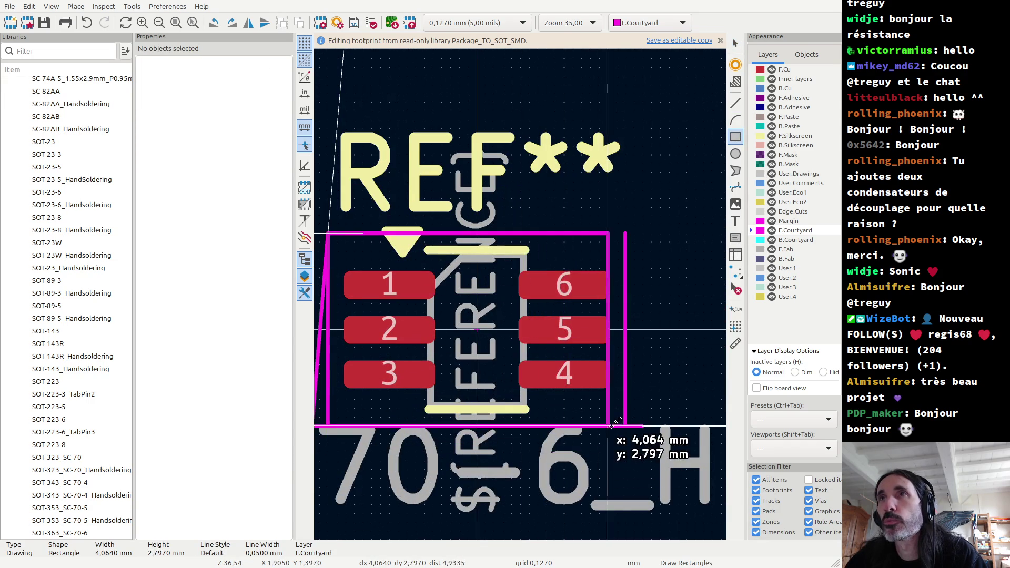
{"action": "left_click", "coordinate": [624, 426]}
{"action": "key", "text": "Escape"}
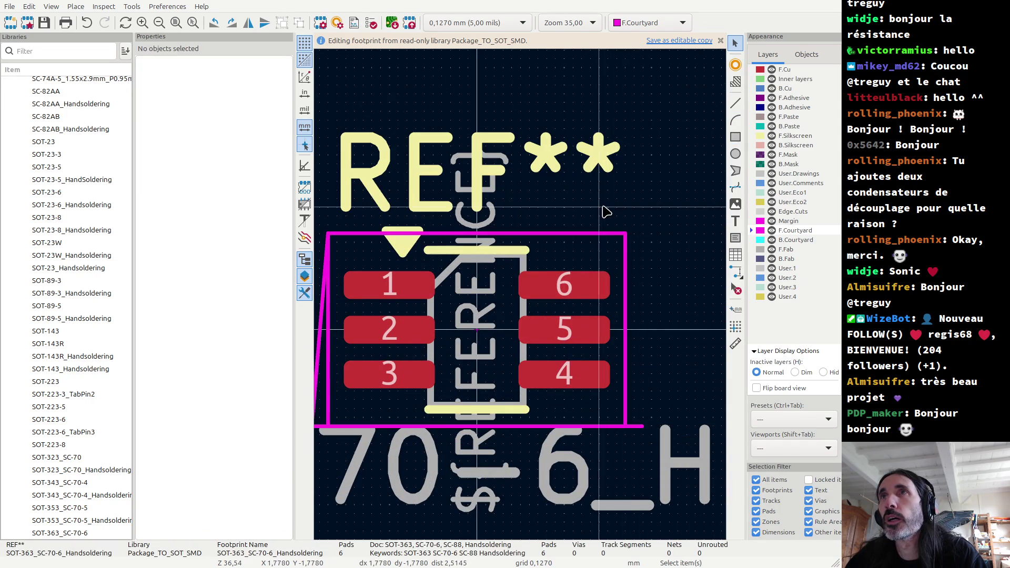
{"action": "left_click", "coordinate": [625, 316]}
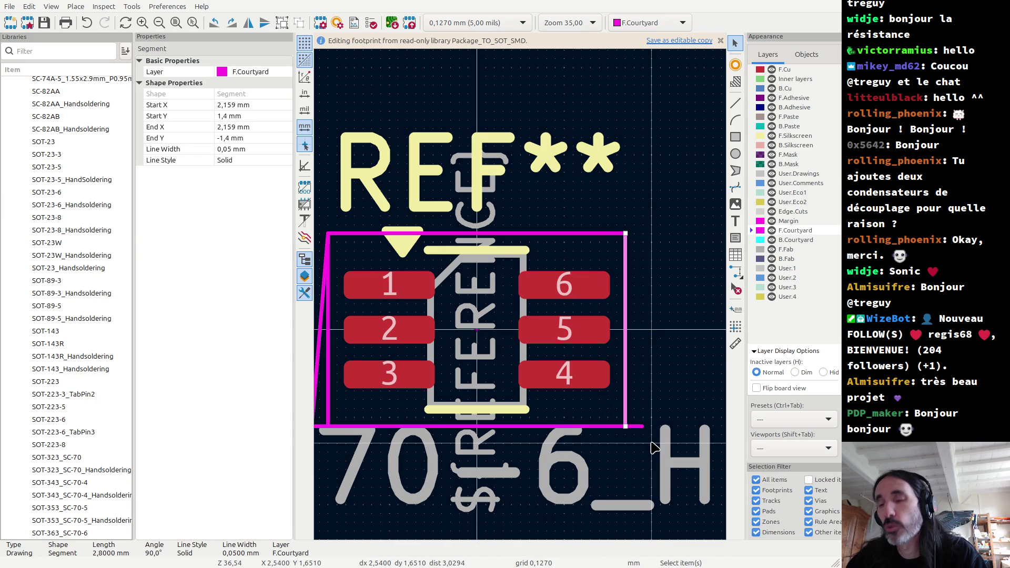
{"action": "key", "text": "Escape"}
Restore the bottom courtyard and silkscreen lines, then delete the slanted left courtyard segment.
{"action": "scroll", "coordinate": [423, 292], "scroll_direction": "down", "scroll_amount": 4}
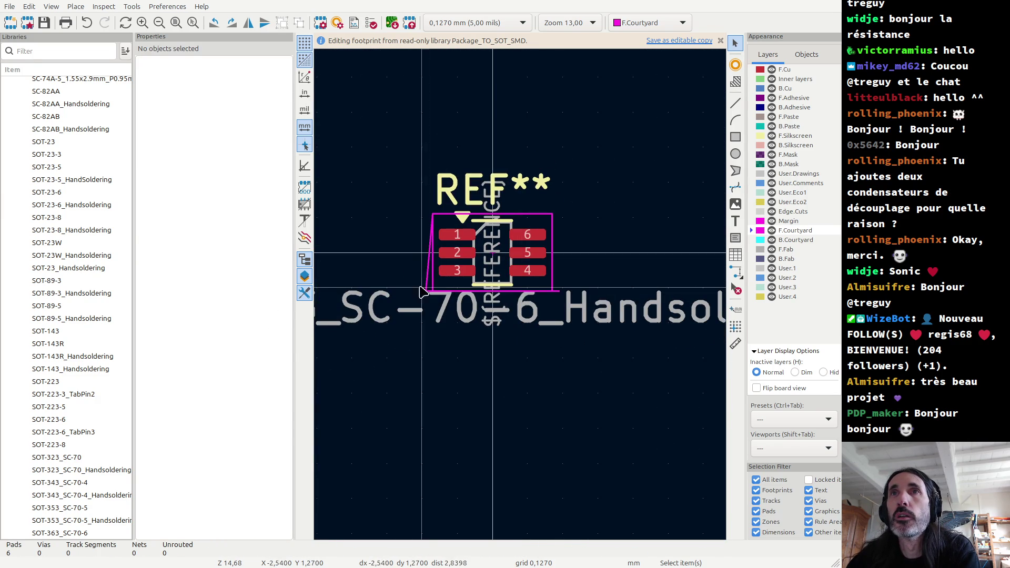
{"action": "left_click", "coordinate": [555, 288]}
{"action": "key", "text": "Delete"}
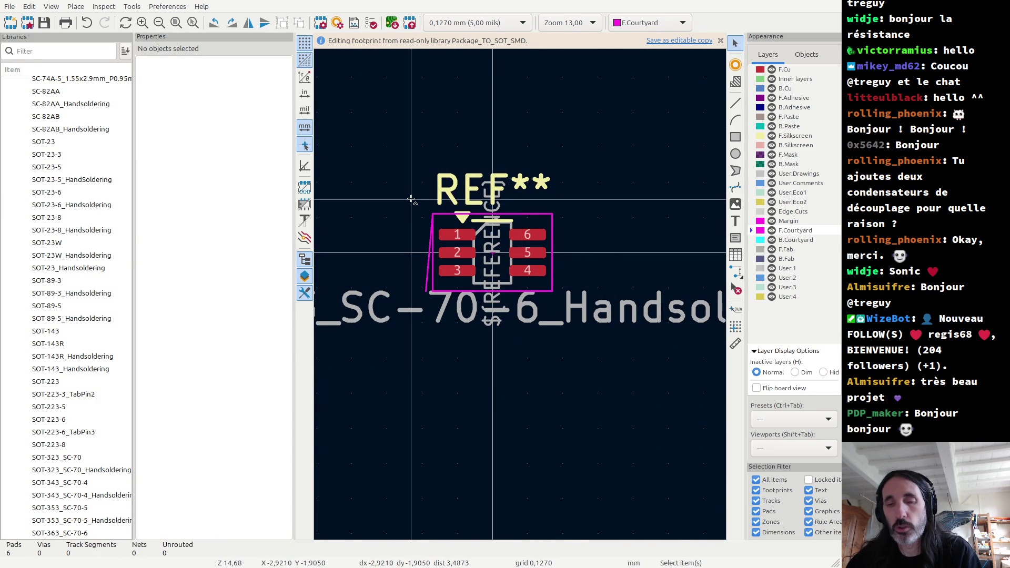
{"action": "key", "text": "ctrl+z"}
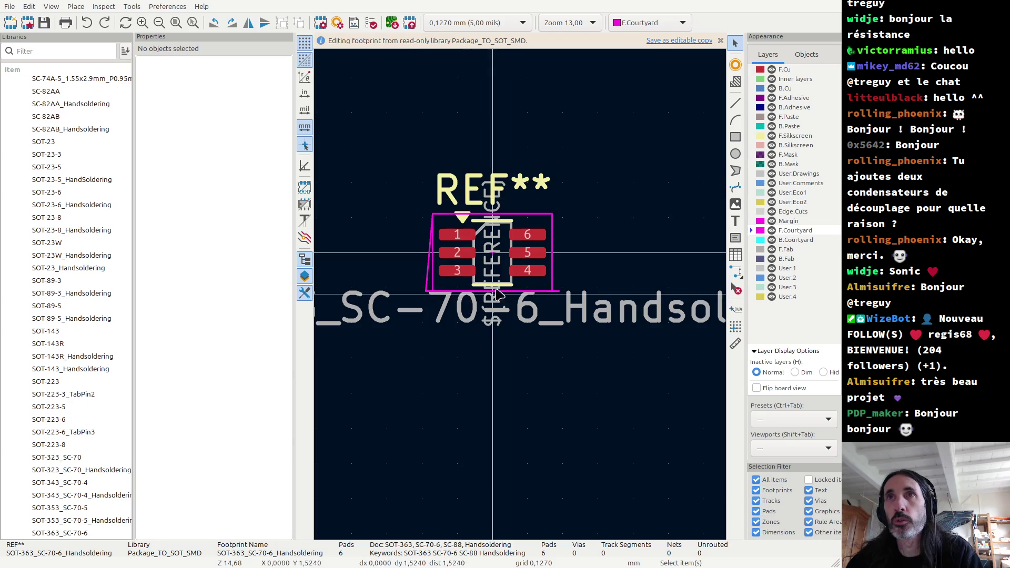
{"action": "left_click_drag", "start_coordinate": [421, 292], "coordinate": [576, 312]}
{"action": "left_click", "coordinate": [401, 226]}
{"action": "left_click_drag", "start_coordinate": [403, 198], "coordinate": [435, 304]}
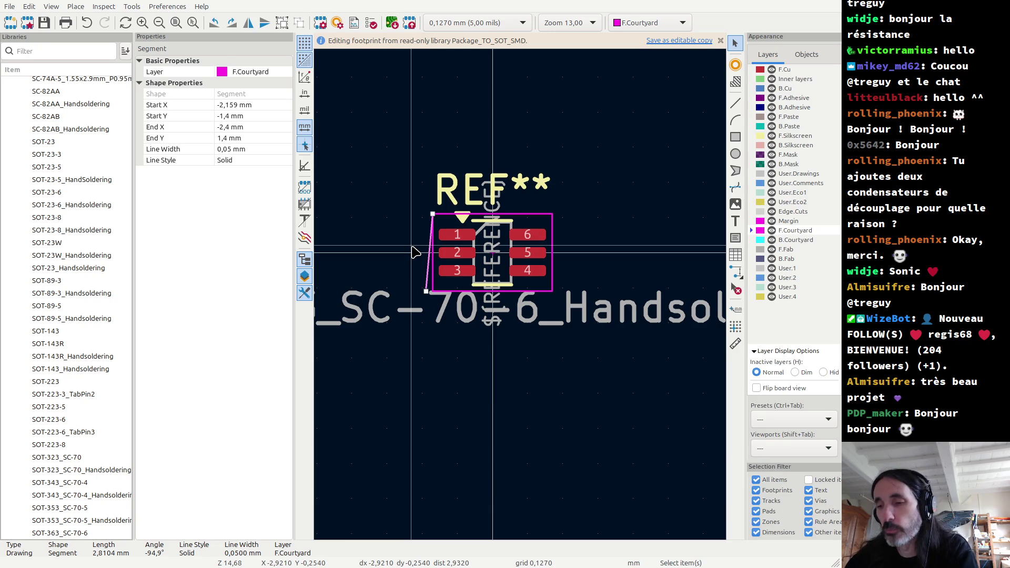
{"action": "key", "text": "Delete"}
{"action": "scroll", "coordinate": [452, 221], "scroll_direction": "up", "scroll_amount": 5}
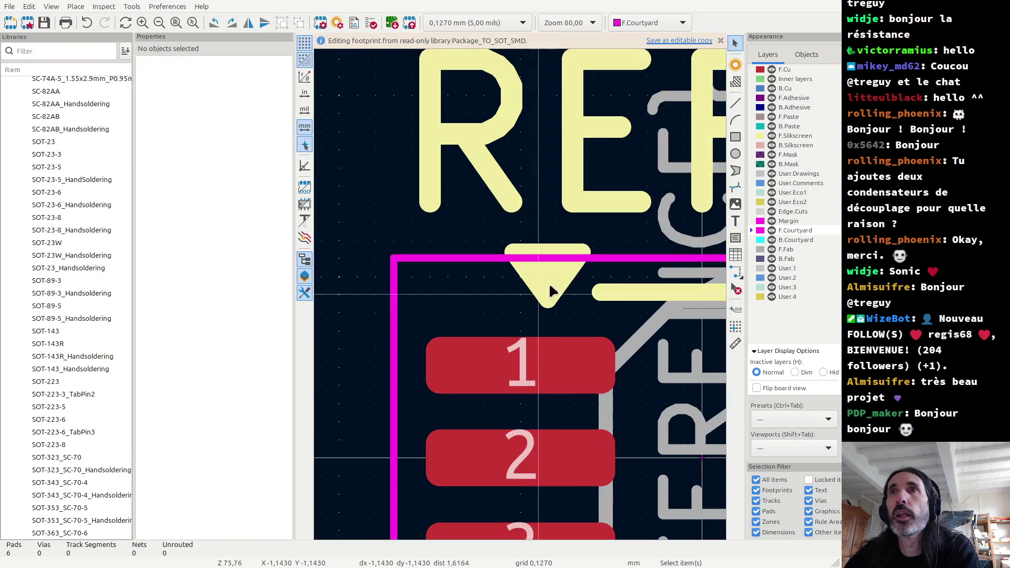
{"action": "left_click", "coordinate": [556, 282]}
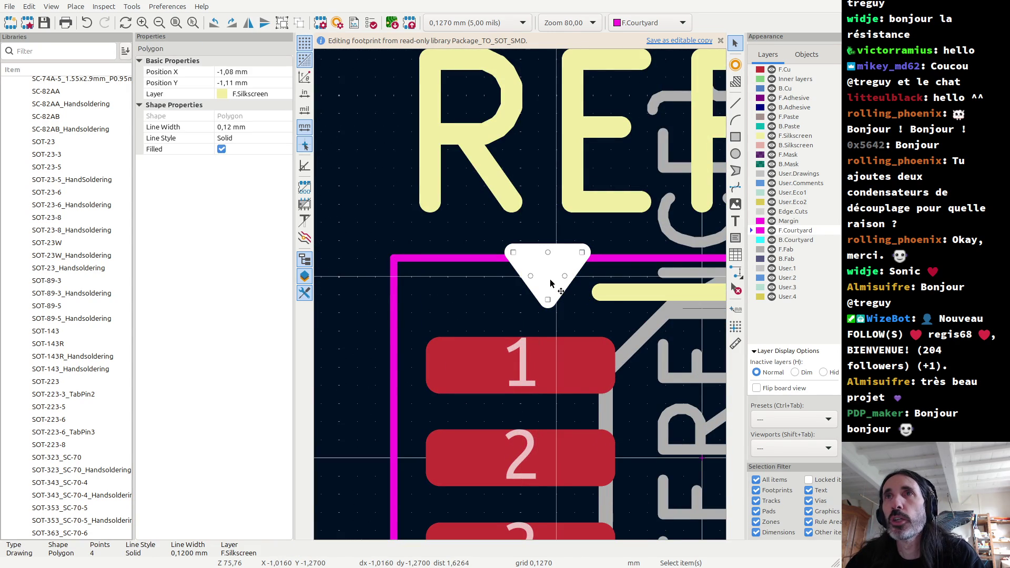
{"action": "mouse_move", "coordinate": [536, 255]}
{"action": "left_mouse_down"}
{"action": "mouse_move", "coordinate": [528, 256]}
{"action": "mouse_move", "coordinate": [547, 259]}
{"action": "left_mouse_up"}
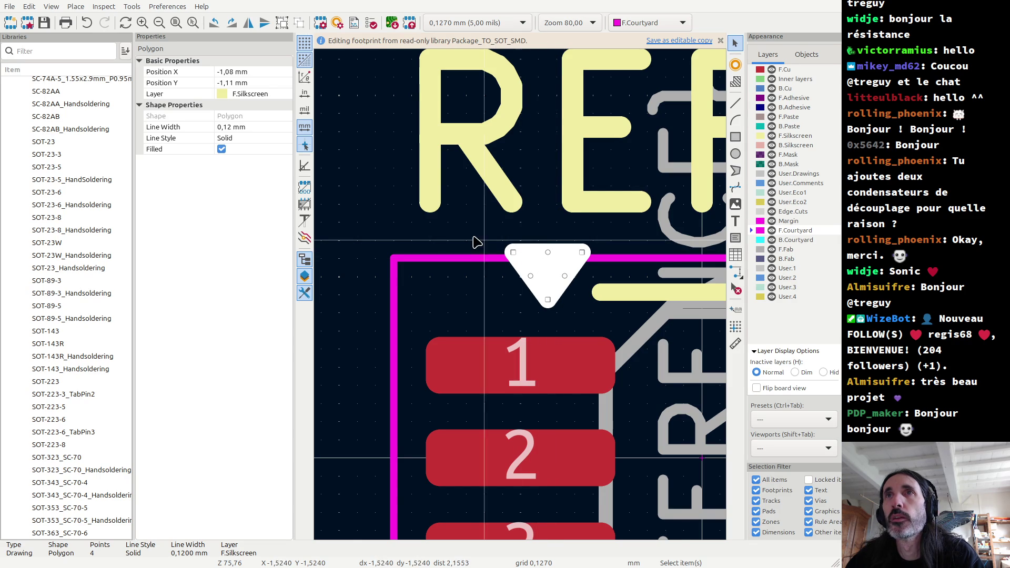
{"action": "left_click", "coordinate": [487, 234]}
{"action": "left_click", "coordinate": [548, 261]}
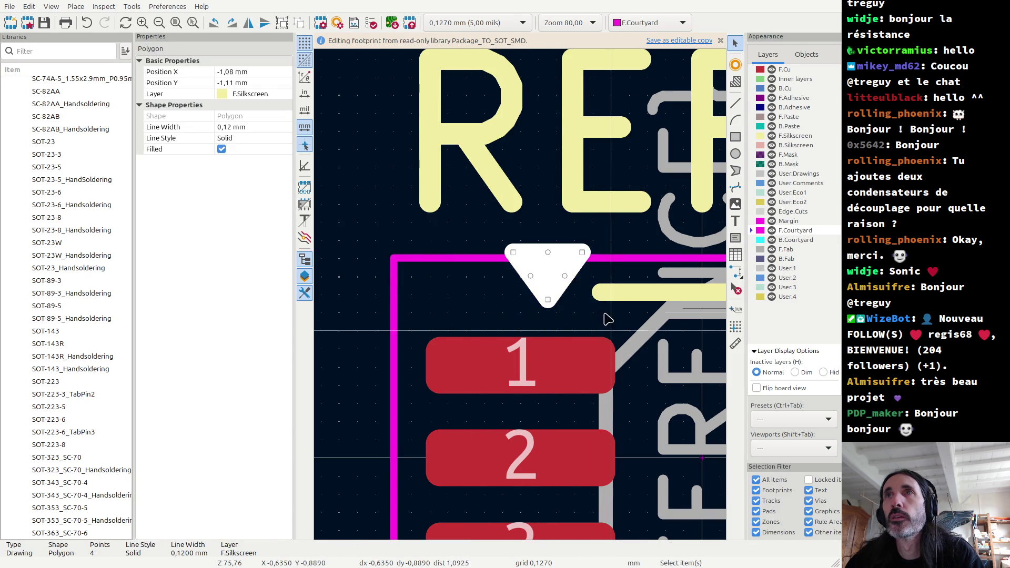
{"action": "mouse_move", "coordinate": [535, 258]}
{"action": "left_mouse_down"}
{"action": "mouse_move", "coordinate": [517, 258]}
{"action": "mouse_move", "coordinate": [535, 258]}
{"action": "left_mouse_up"}
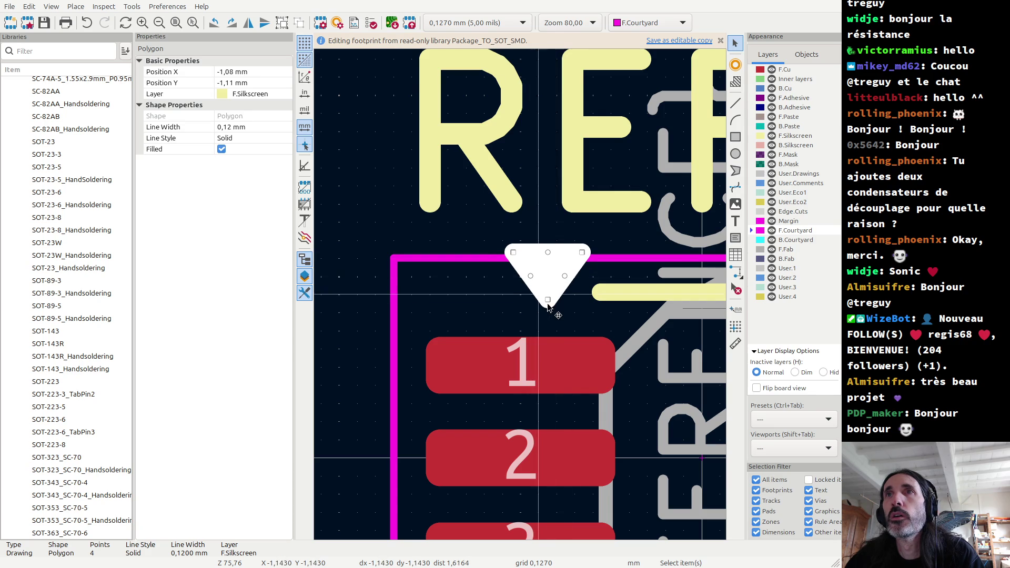
{"action": "mouse_move", "coordinate": [547, 303]}
{"action": "left_mouse_down"}
{"action": "mouse_move", "coordinate": [530, 300]}
{"action": "mouse_move", "coordinate": [547, 303]}
{"action": "left_mouse_up"}
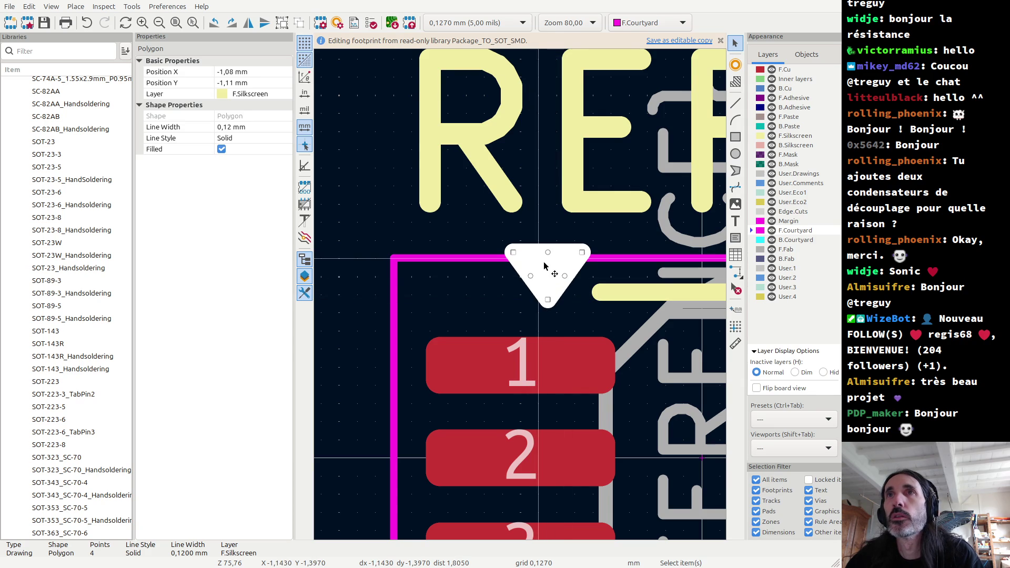
{"action": "right_click", "coordinate": [505, 263]}
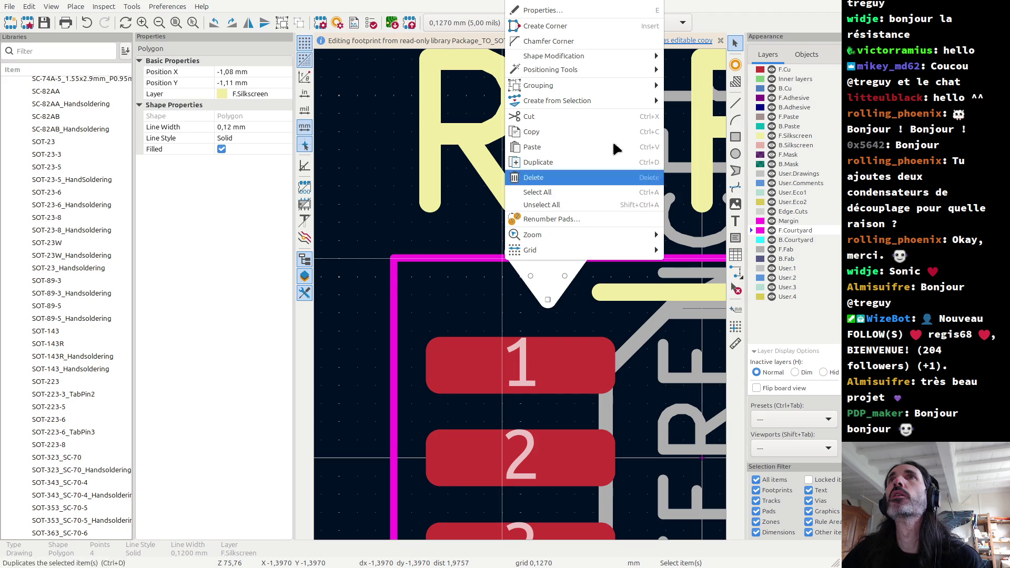
{"action": "mouse_move", "coordinate": [603, 60]}
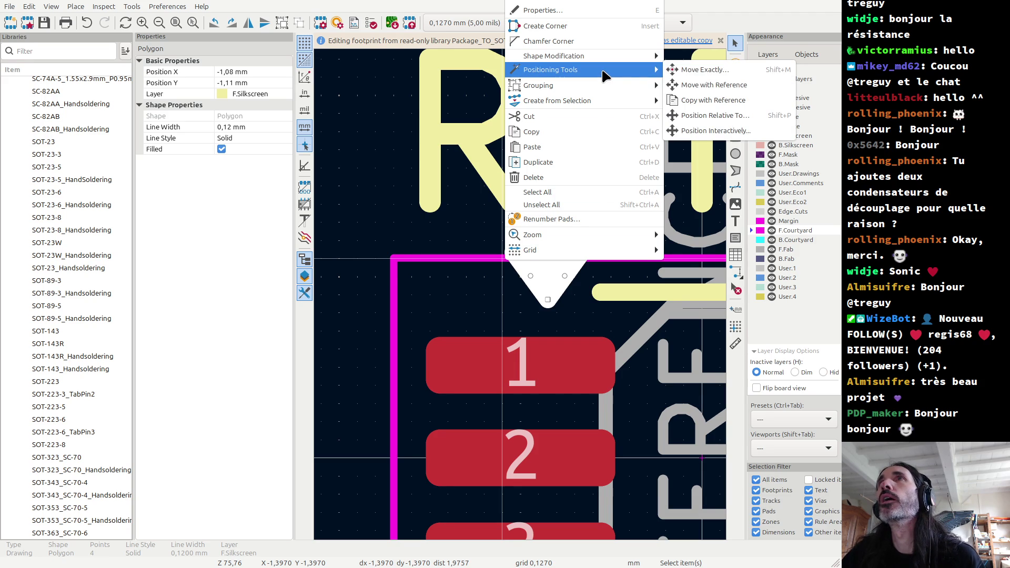
{"action": "left_click", "coordinate": [705, 100]}
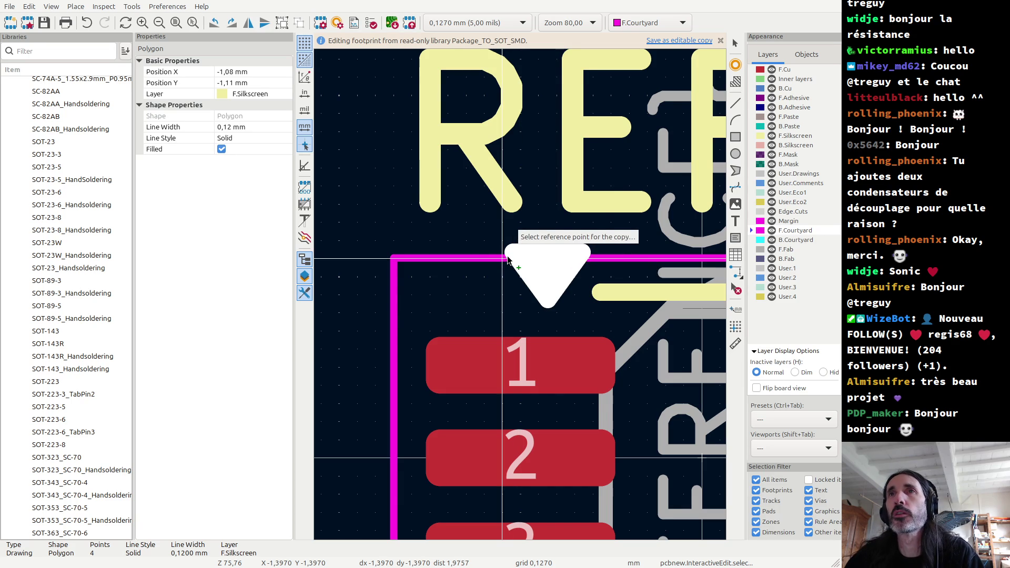
{"action": "left_click", "coordinate": [503, 259]}
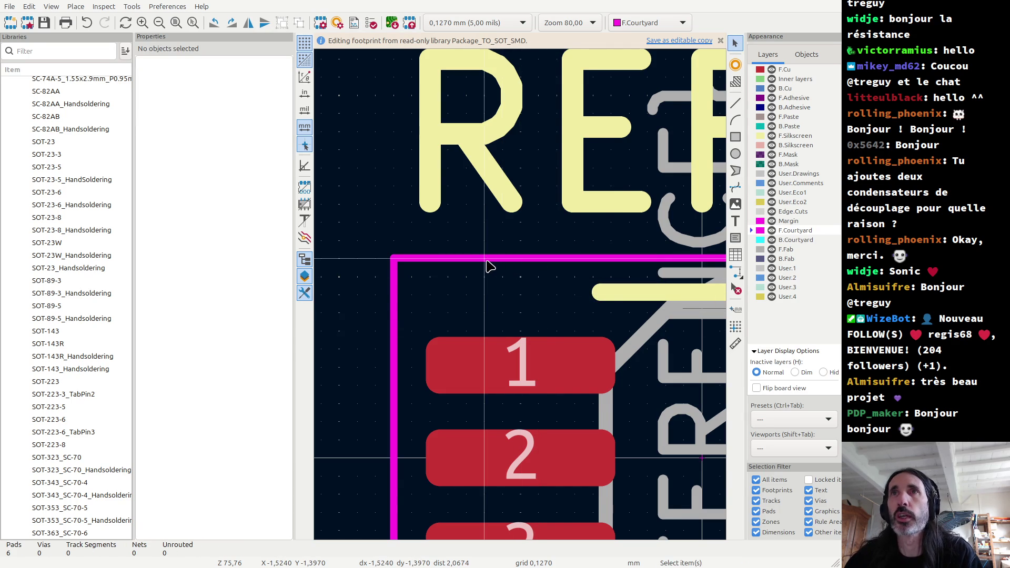
{"action": "type", "text": "1,325"}
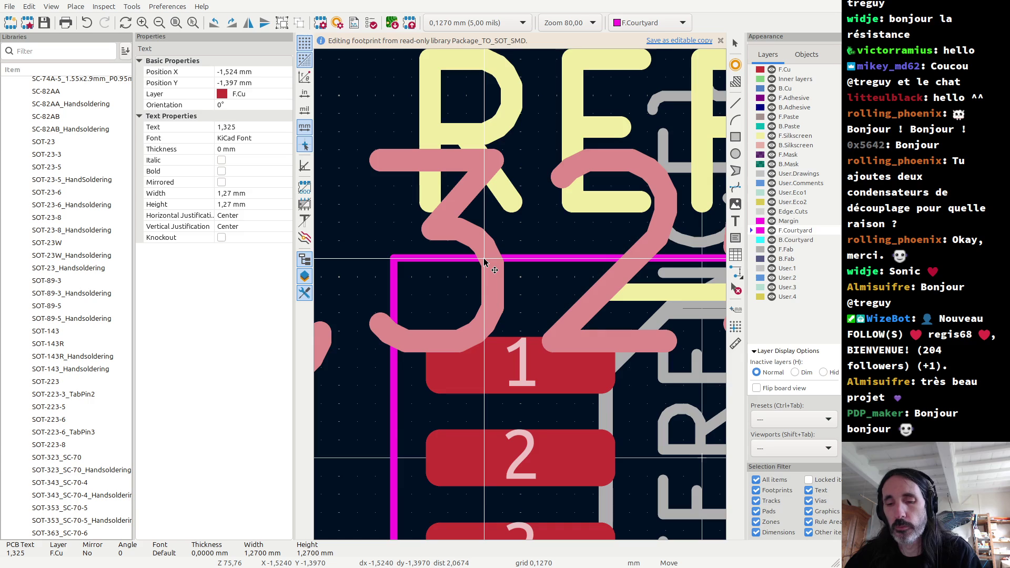
{"action": "scroll", "coordinate": [519, 294], "scroll_direction": "down", "scroll_amount": 3}
{"action": "key", "text": "Escape"}
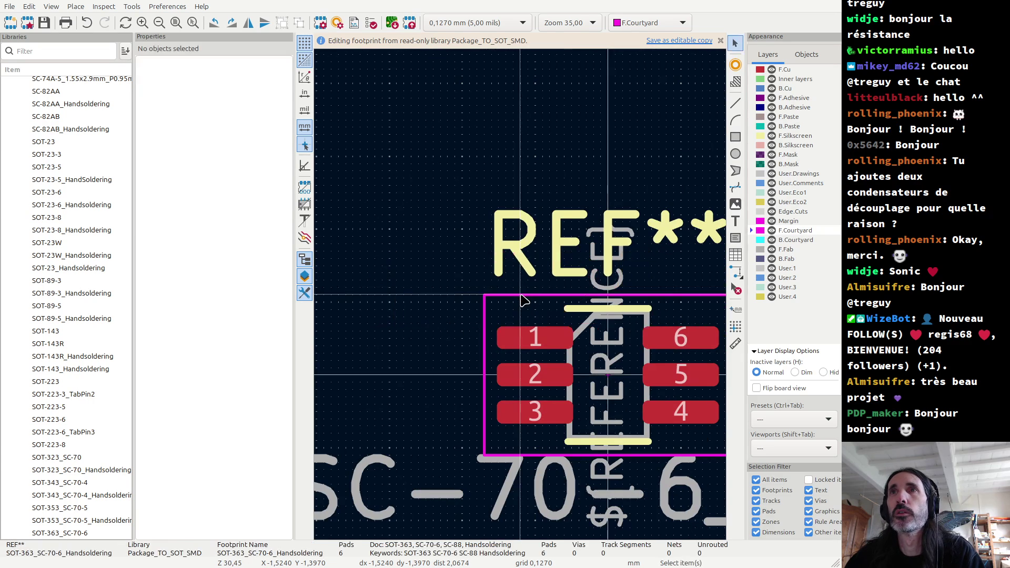
{"action": "type", "text": "1,325"}
{"action": "key", "text": "Escape"}
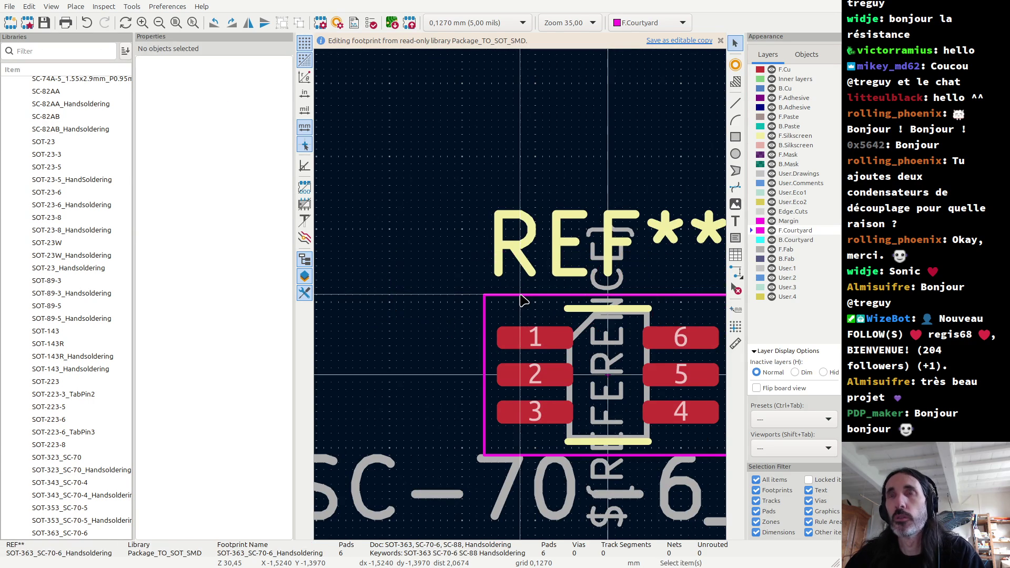
{"action": "key", "text": "ctrl+z"}
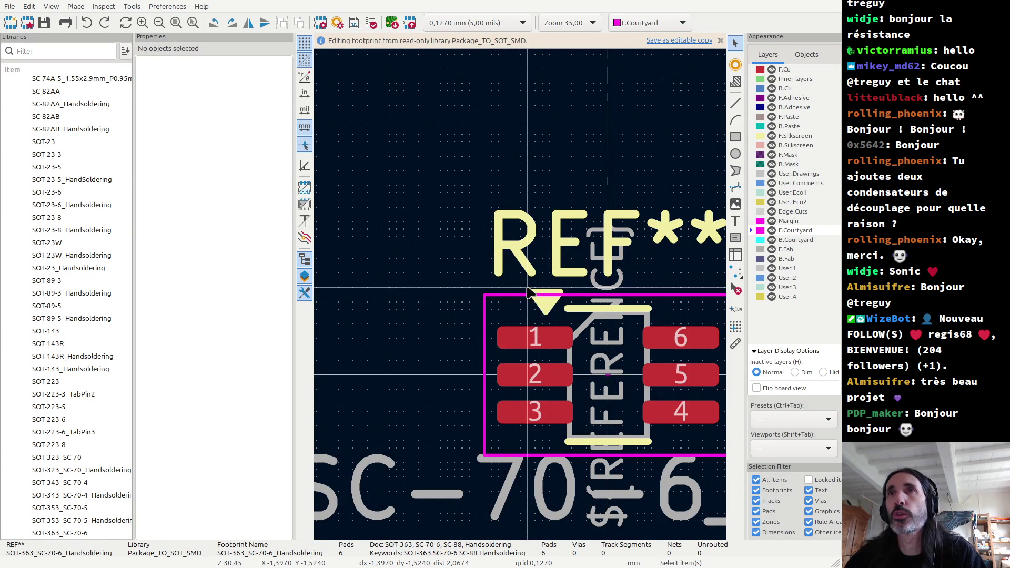
{"action": "left_click", "coordinate": [552, 314]}
{"action": "scroll", "coordinate": [551, 317], "scroll_direction": "up", "scroll_amount": 4}
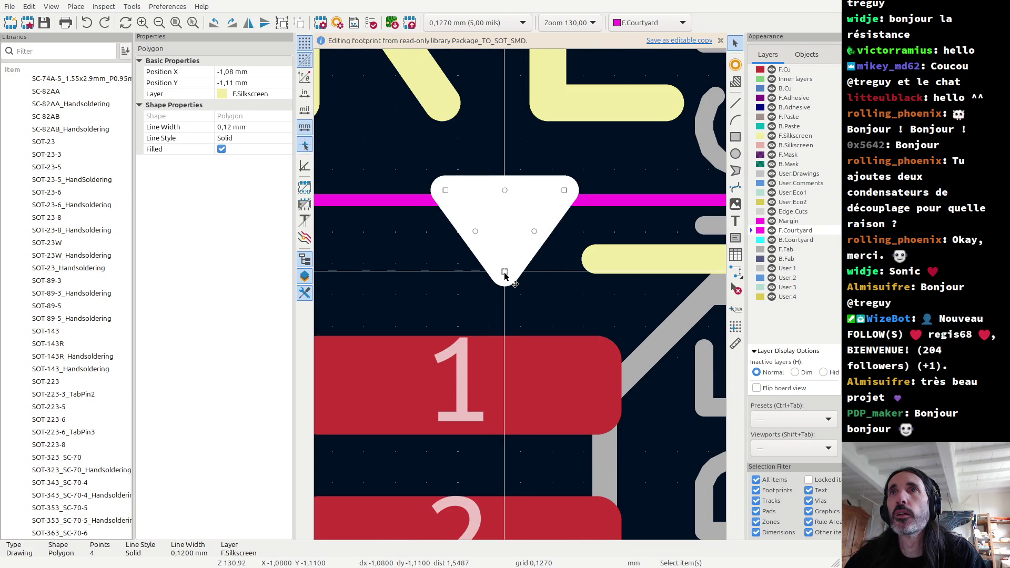
Move the pin-1 silkscreen triangle by its tip to X −1,207 mm and attempt to save.
{"action": "right_click", "coordinate": [505, 276]}
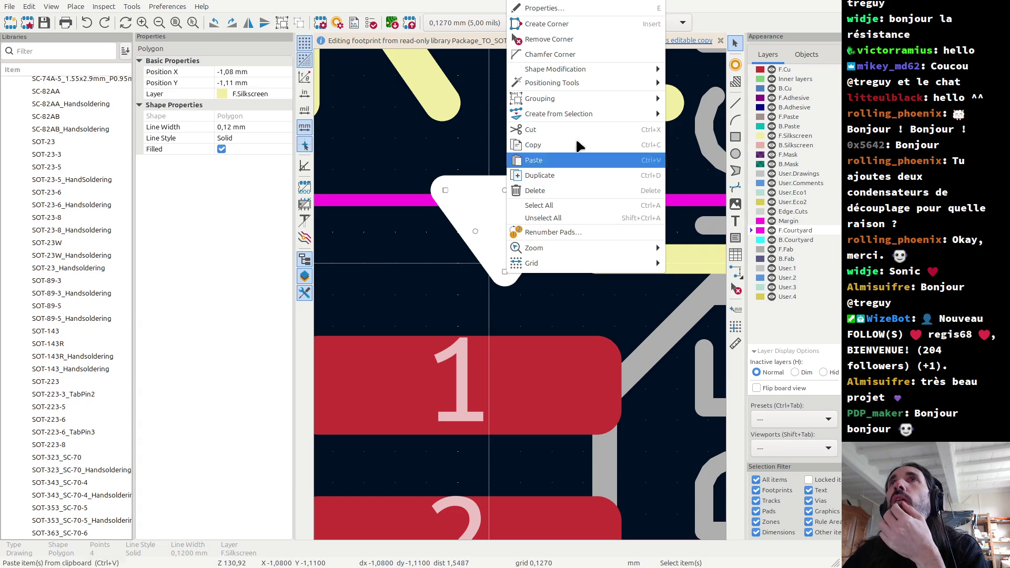
{"action": "mouse_move", "coordinate": [593, 89]}
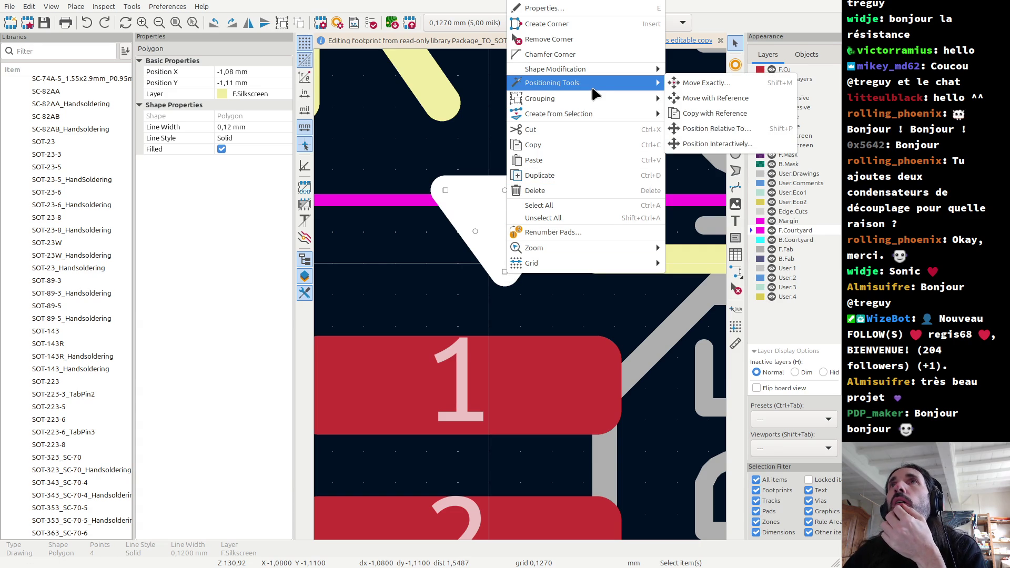
{"action": "left_click", "coordinate": [721, 104]}
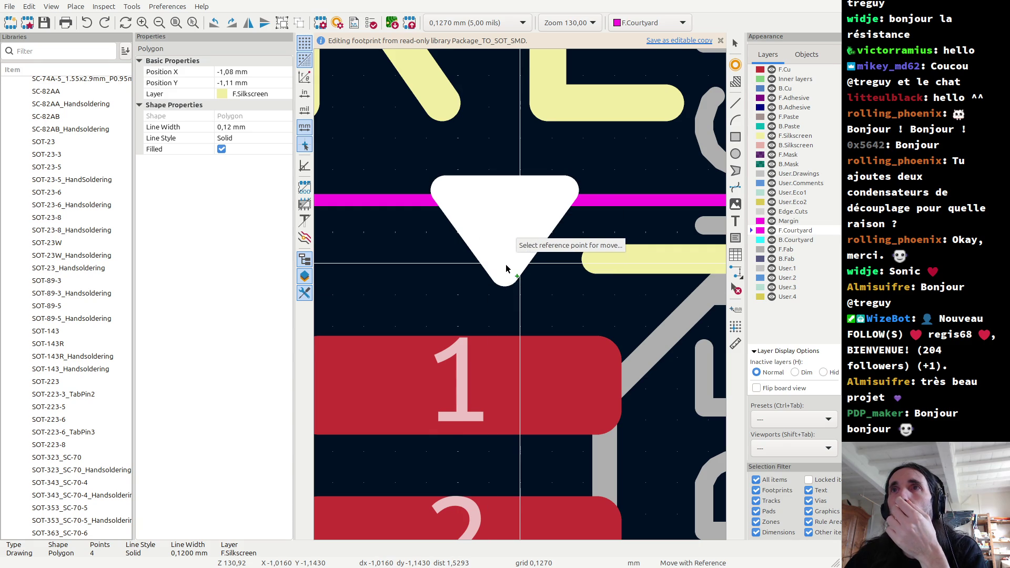
{"action": "scroll", "coordinate": [505, 268], "scroll_direction": "up", "scroll_amount": 3}
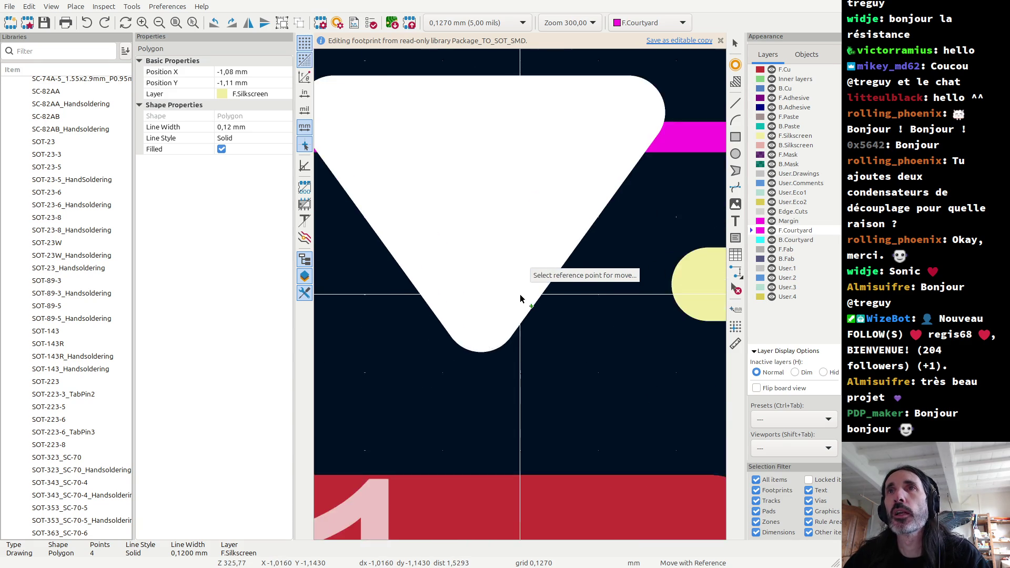
{"action": "scroll", "coordinate": [523, 296], "scroll_direction": "up", "scroll_amount": 3}
{"action": "scroll", "coordinate": [432, 343], "scroll_direction": "down", "scroll_amount": 5}
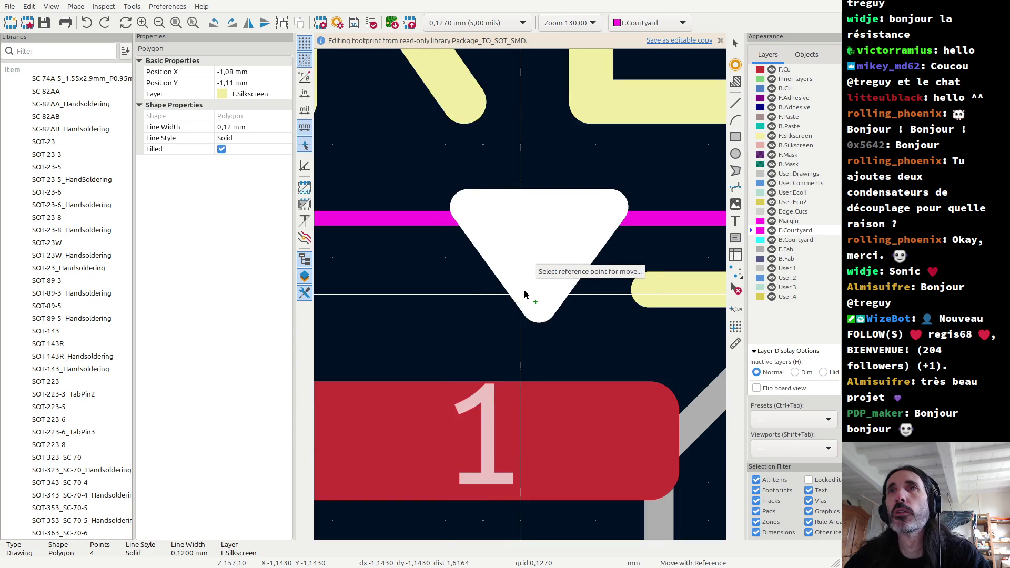
{"action": "left_click", "coordinate": [448, 299]}
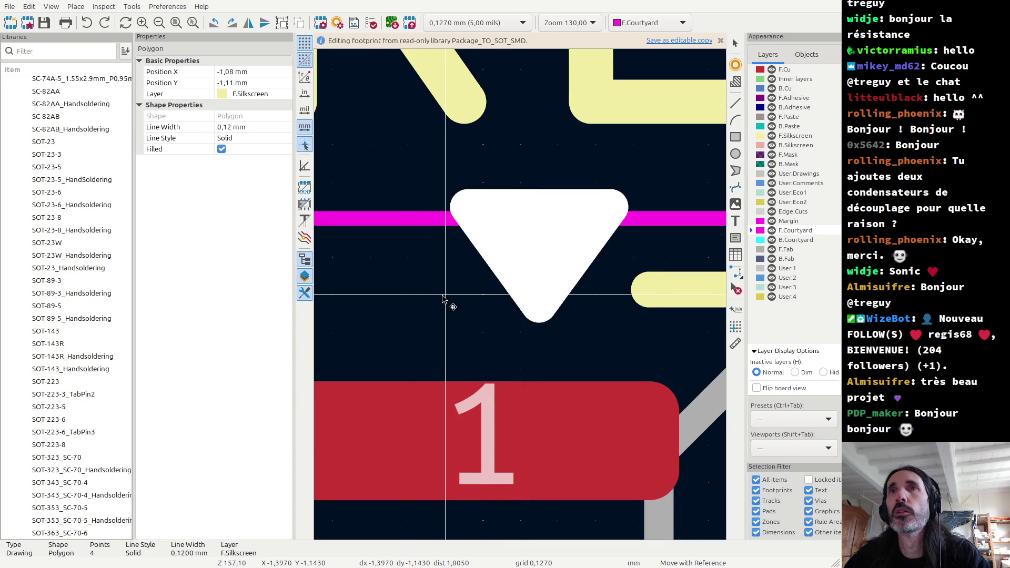
{"action": "left_click", "coordinate": [395, 302]}
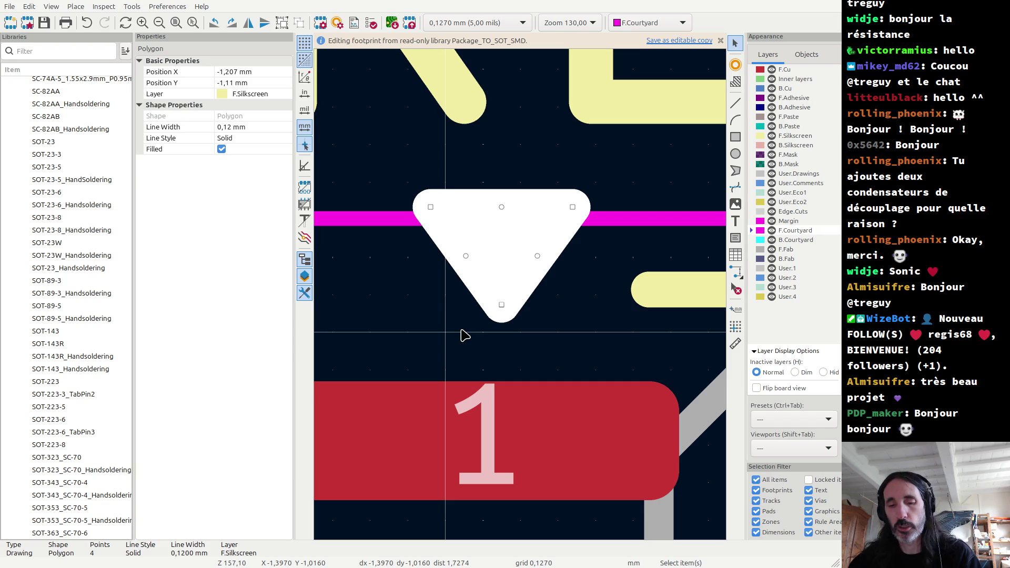
{"action": "key", "text": "ctrl+s"}
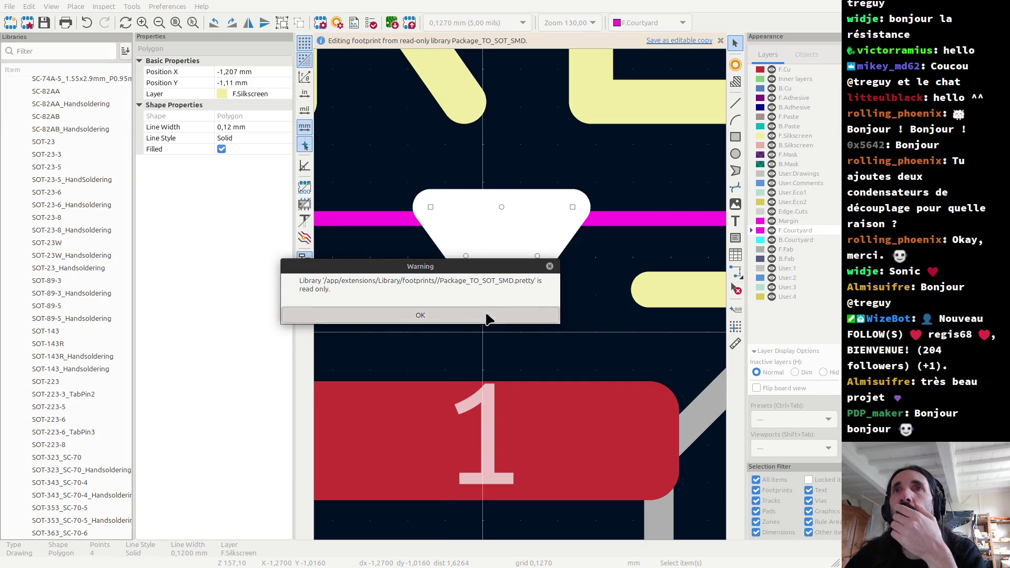
Dismiss the read-only library warning and start saving the footprint to another library.
{"action": "left_click", "coordinate": [486, 317]}
{"action": "scroll", "coordinate": [566, 248], "scroll_direction": "down", "scroll_amount": 7}
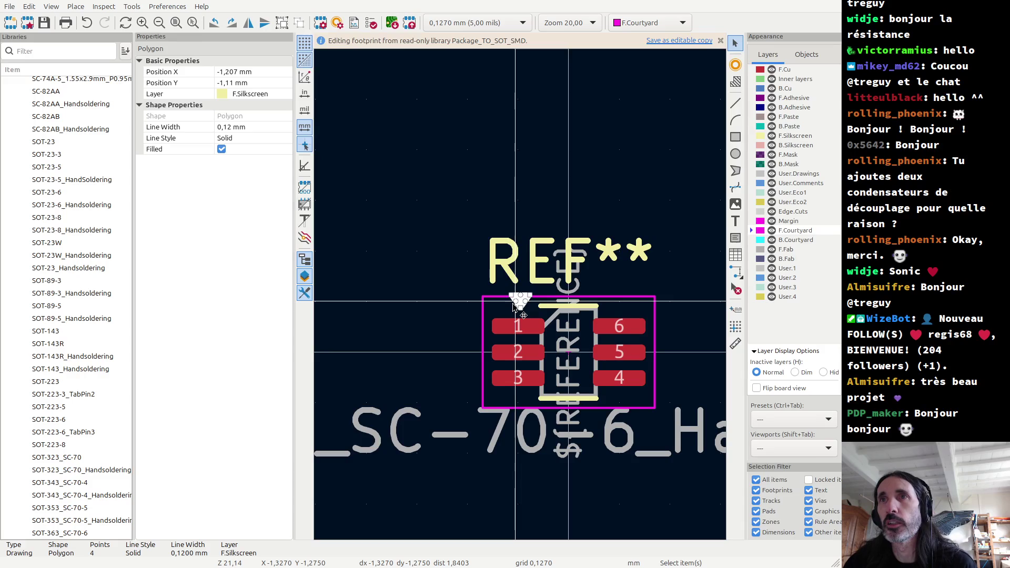
{"action": "left_click", "coordinate": [10, 7]}
{"action": "mouse_move", "coordinate": [97, 159]}
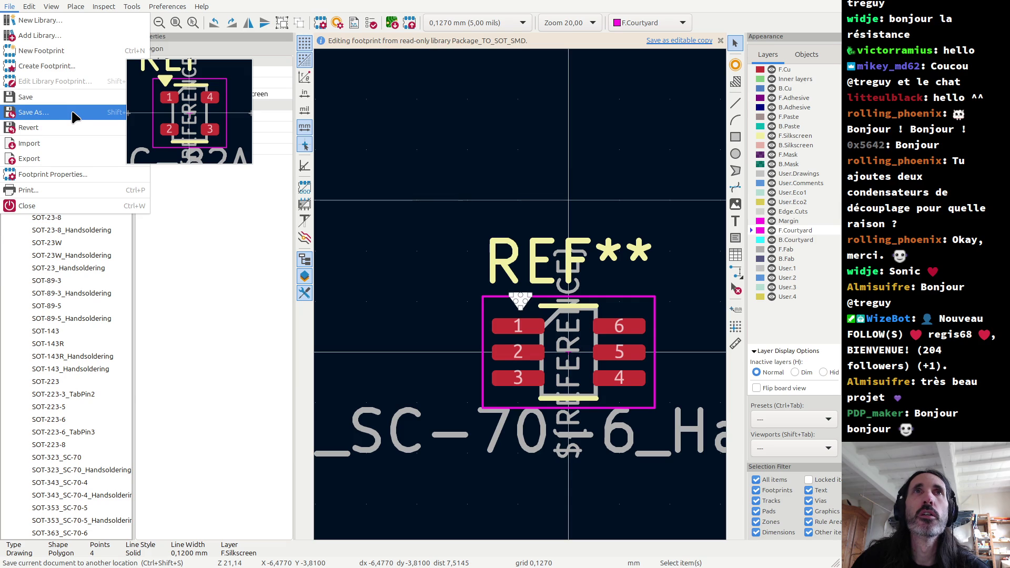
{"action": "left_click", "coordinate": [75, 117]}
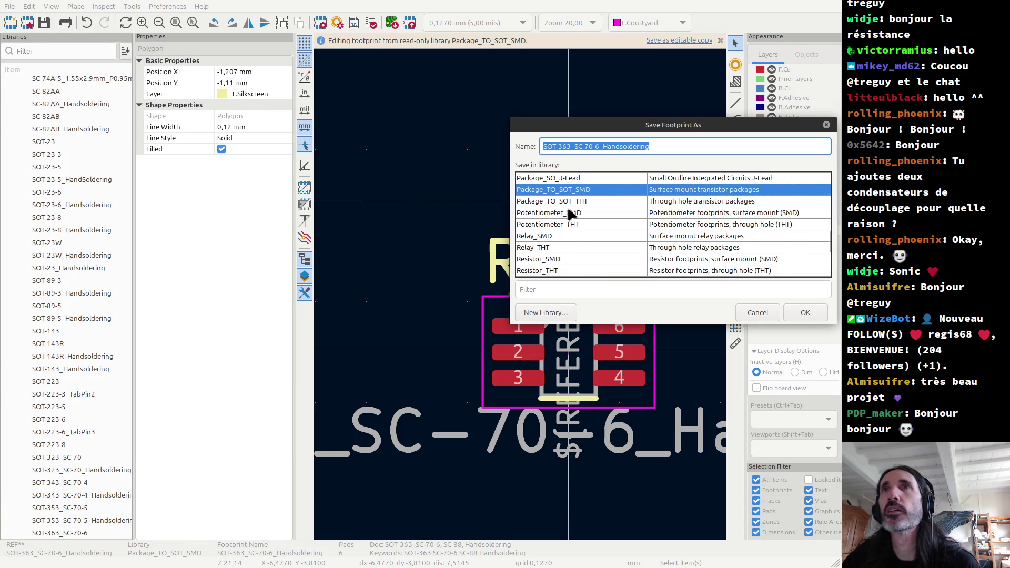
{"action": "scroll", "coordinate": [568, 223], "scroll_direction": "down", "scroll_amount": 3}
{"action": "scroll", "coordinate": [567, 226], "scroll_direction": "up", "scroll_amount": 10}
{"action": "scroll", "coordinate": [567, 232], "scroll_direction": "up", "scroll_amount": 10}
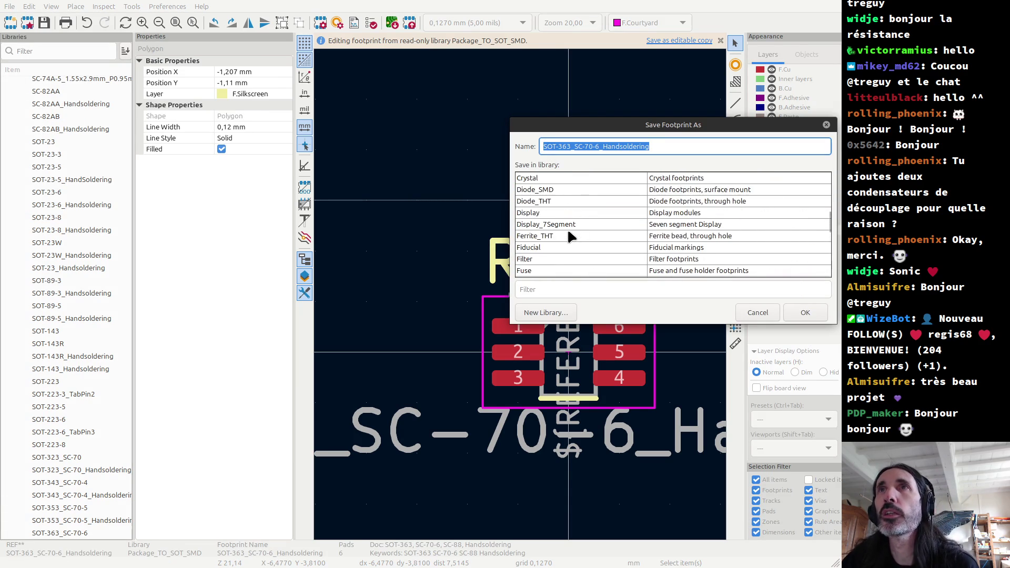
{"action": "scroll", "coordinate": [569, 236], "scroll_direction": "up", "scroll_amount": 10}
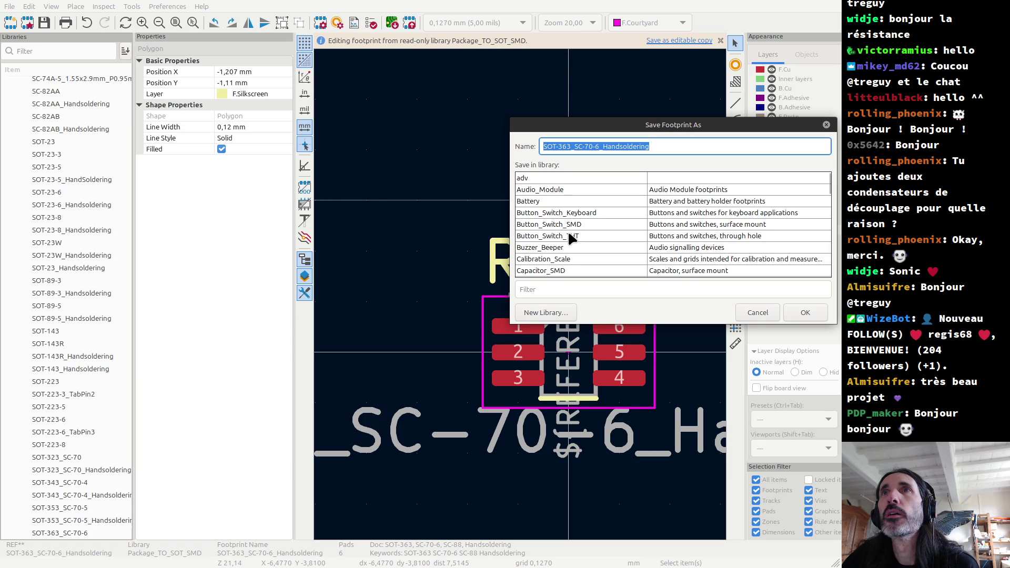
{"action": "scroll", "coordinate": [567, 230], "scroll_direction": "down", "scroll_amount": 2}
{"action": "scroll", "coordinate": [567, 230], "scroll_direction": "up", "scroll_amount": 2}
{"action": "scroll", "coordinate": [523, 205], "scroll_direction": "down", "scroll_amount": 5}
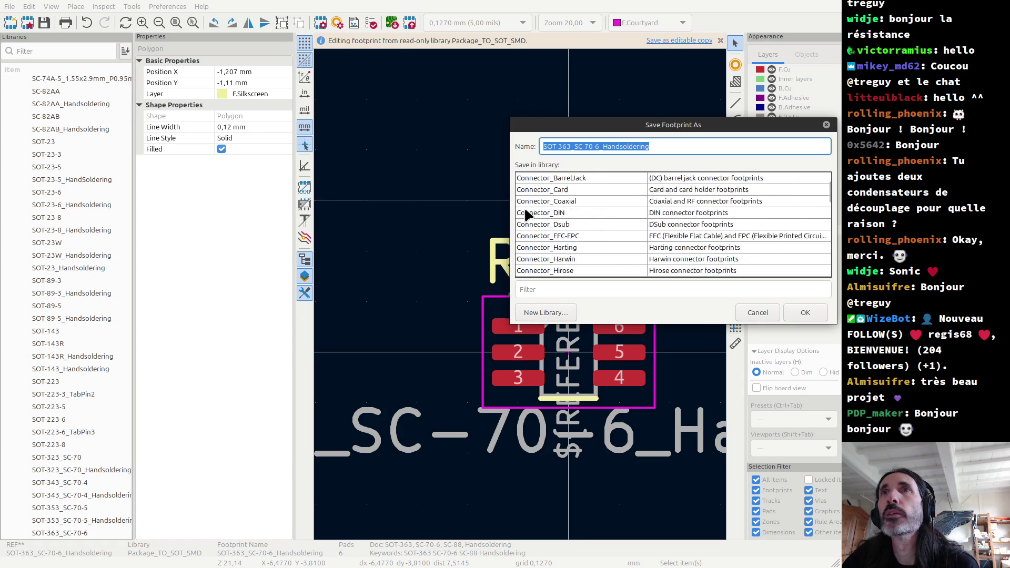
{"action": "scroll", "coordinate": [525, 210], "scroll_direction": "down", "scroll_amount": 3}
Pick trans2600, trim the name to SOT-363_SC-70-6, save, and return to Firefox.
{"action": "left_click", "coordinate": [562, 288]}
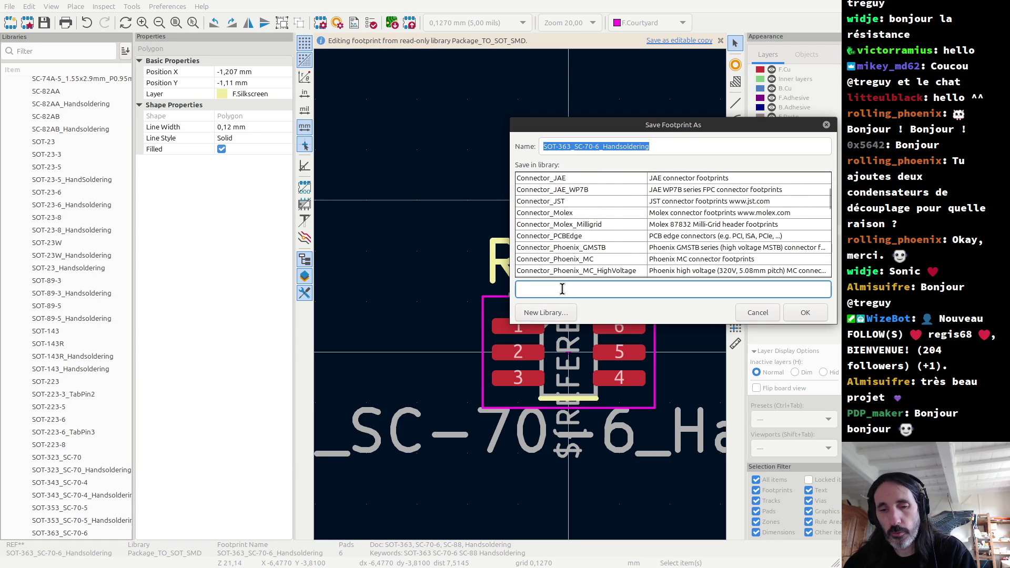
{"action": "type", "text": "26"}
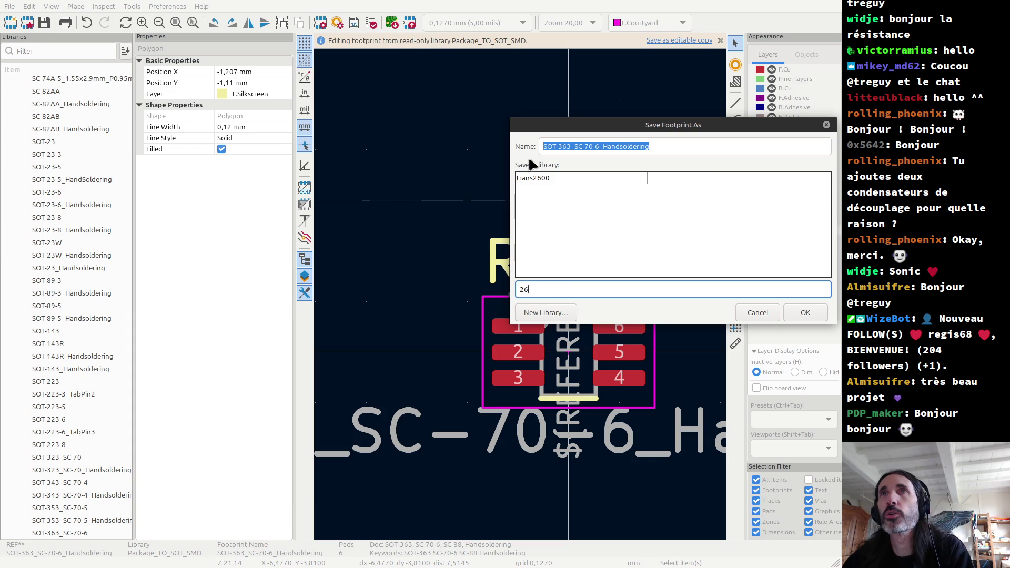
{"action": "left_click", "coordinate": [543, 177]}
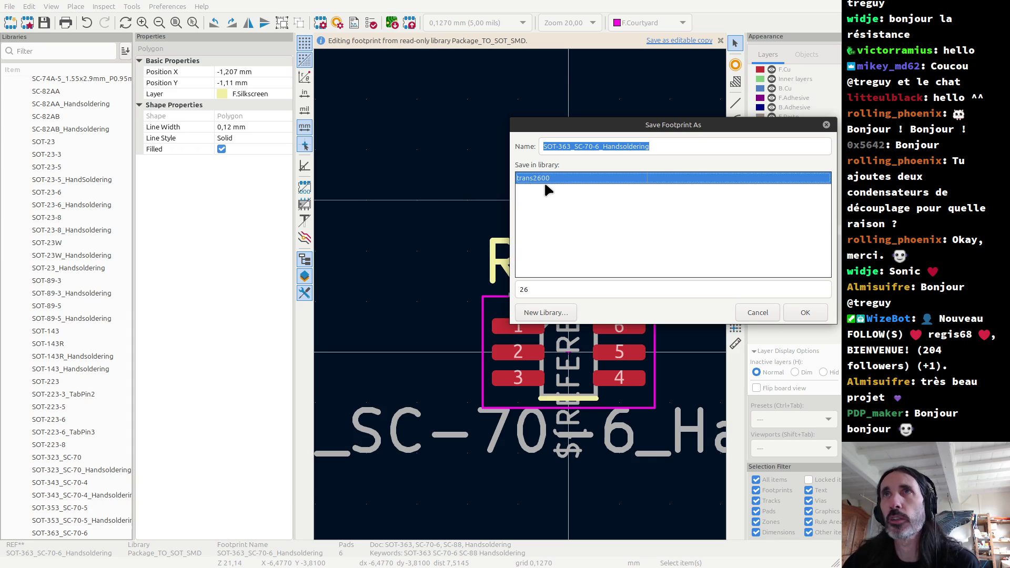
{"action": "left_click", "coordinate": [651, 149]}
{"action": "left_click_drag", "start_coordinate": [651, 149], "coordinate": [599, 149]}
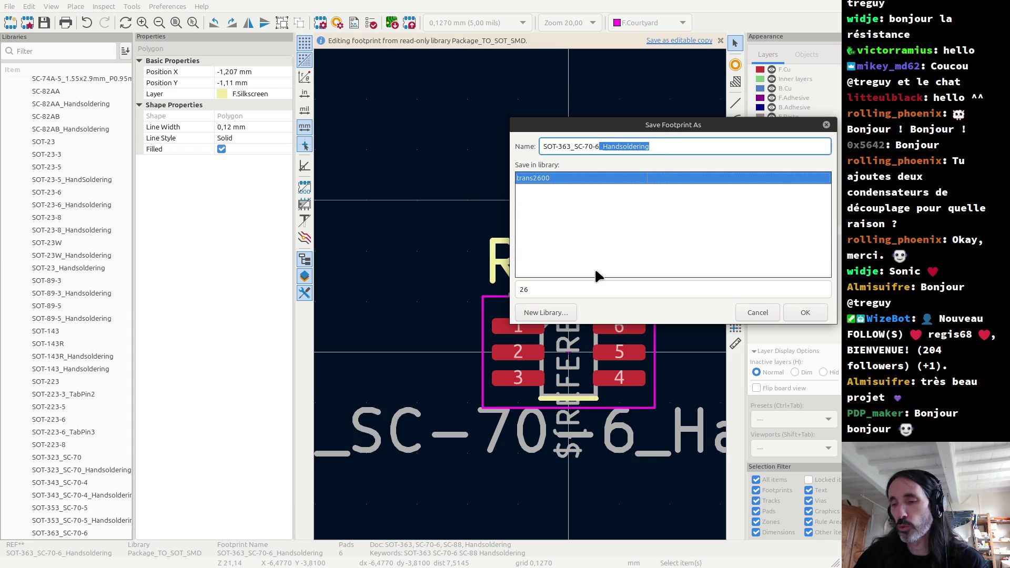
{"action": "key", "text": "BackSpace"}
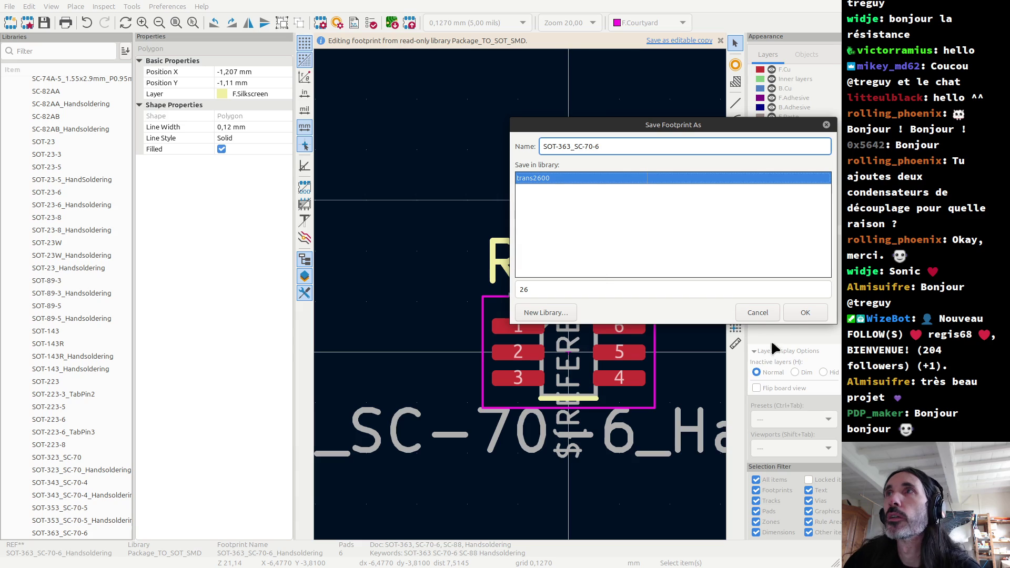
{"action": "left_click", "coordinate": [803, 314]}
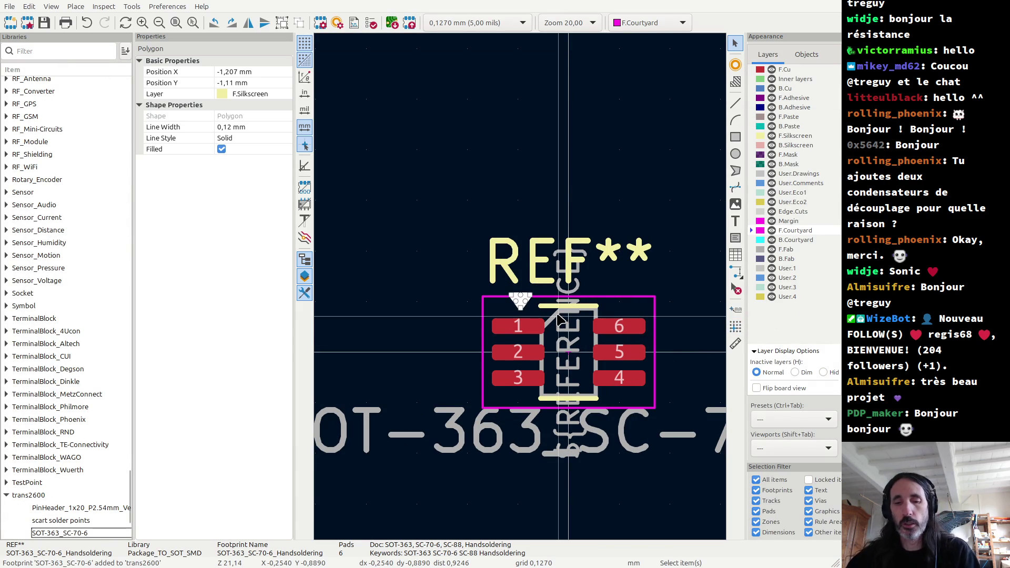
{"action": "key", "text": "alt+Tab"}
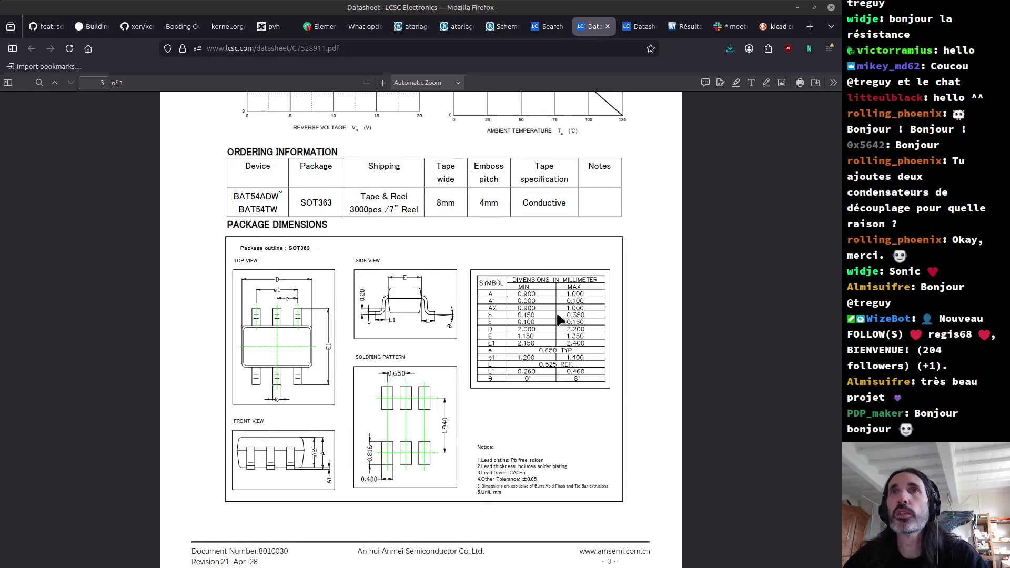
Return to the Trans2600 schematic and open the properties of diode U3.
{"action": "key", "text": "alt+Tab"}
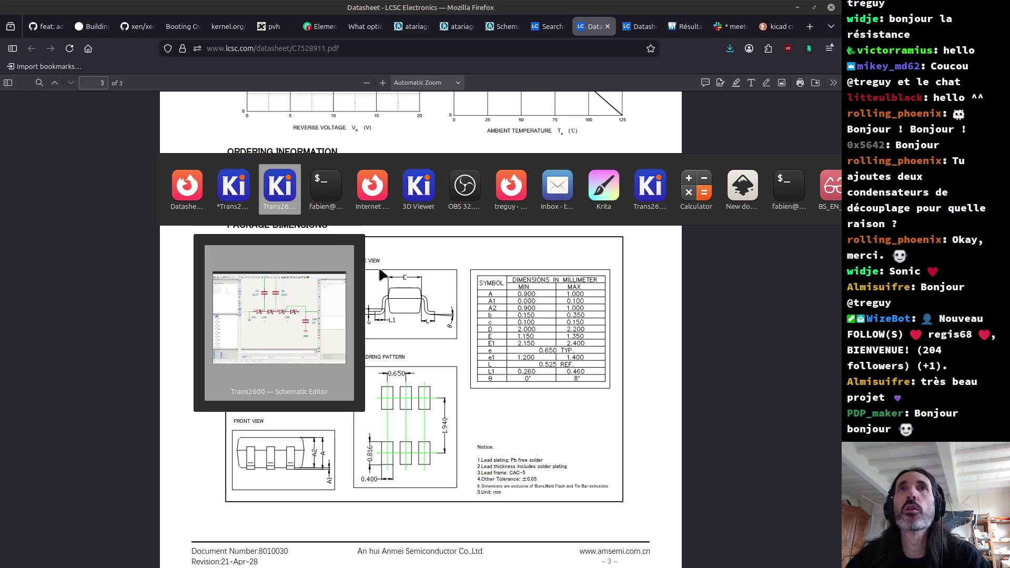
{"action": "left_click", "coordinate": [279, 199]}
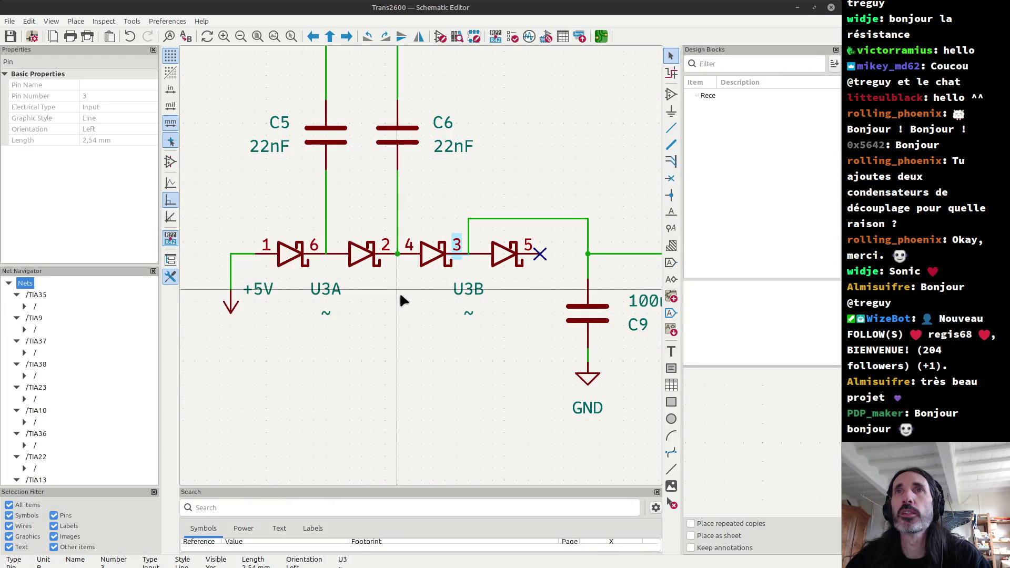
{"action": "left_click", "coordinate": [436, 261]}
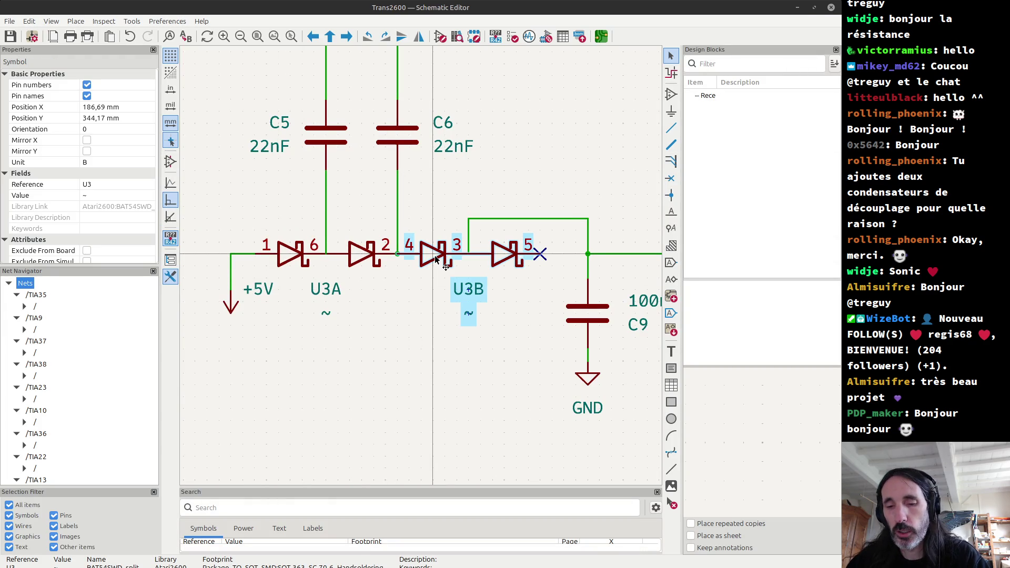
{"action": "double_click", "coordinate": [435, 257]}
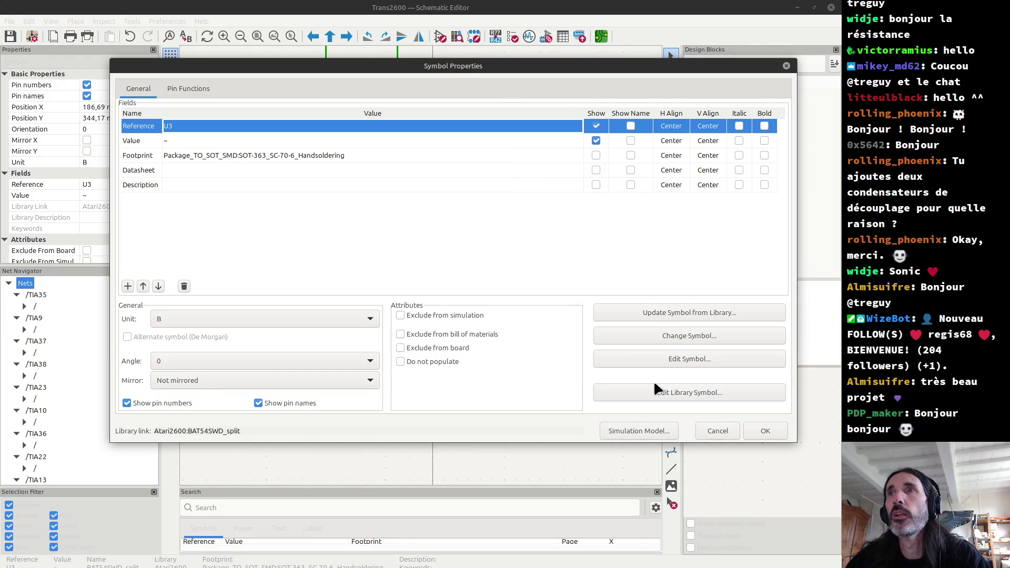
Check the Change Symbol options, cancel them, and reopen U3's properties.
{"action": "left_click", "coordinate": [689, 336]}
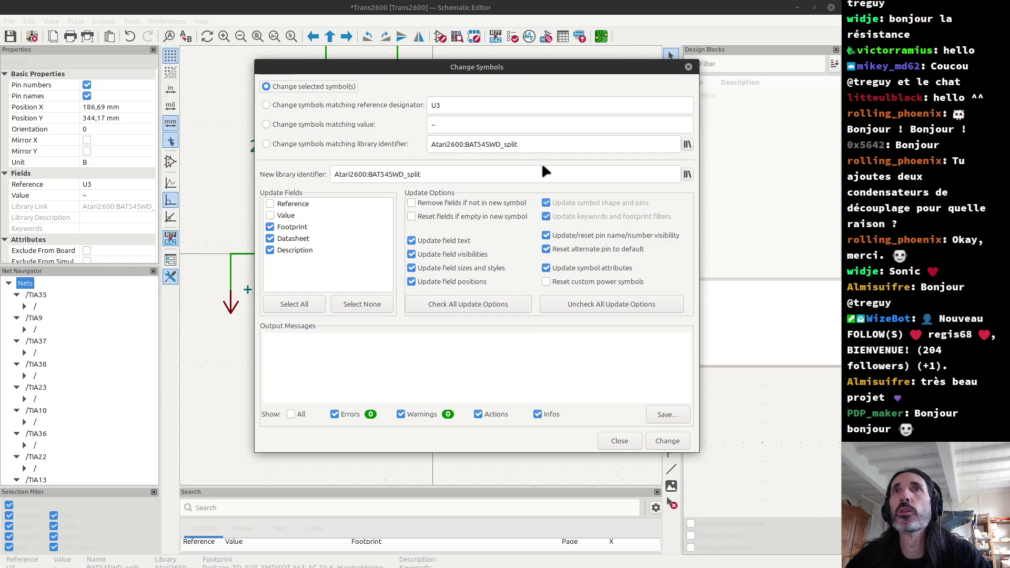
{"action": "key", "text": "Escape"}
{"action": "scroll", "coordinate": [421, 269], "scroll_direction": "down", "scroll_amount": 6}
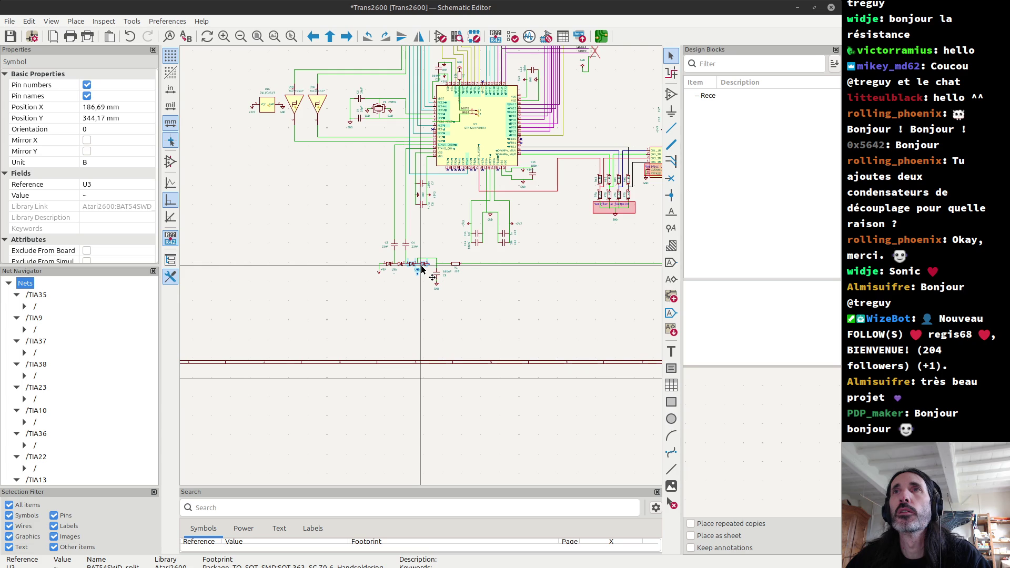
{"action": "scroll", "coordinate": [421, 268], "scroll_direction": "up", "scroll_amount": 3}
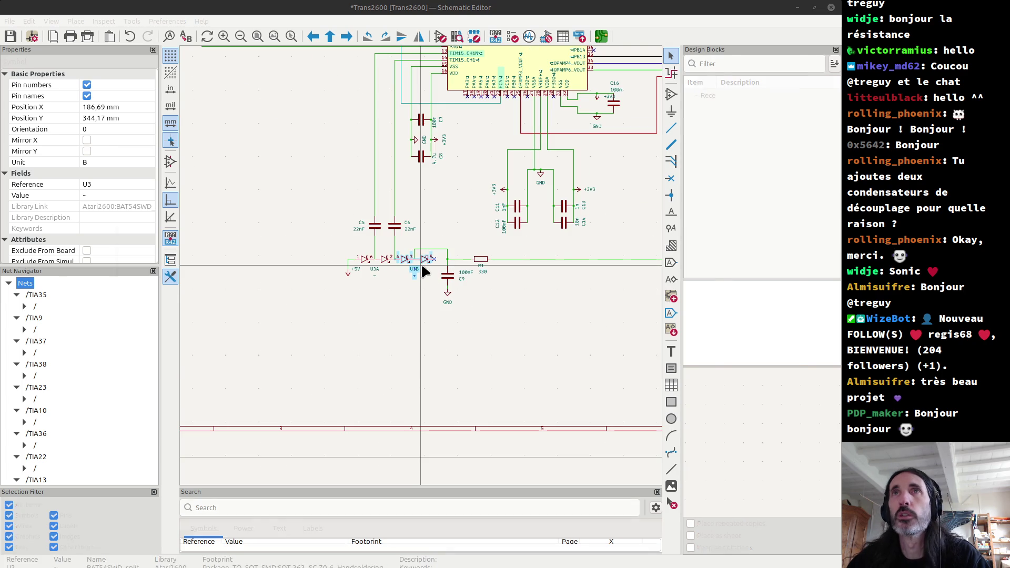
{"action": "double_click", "coordinate": [421, 269]}
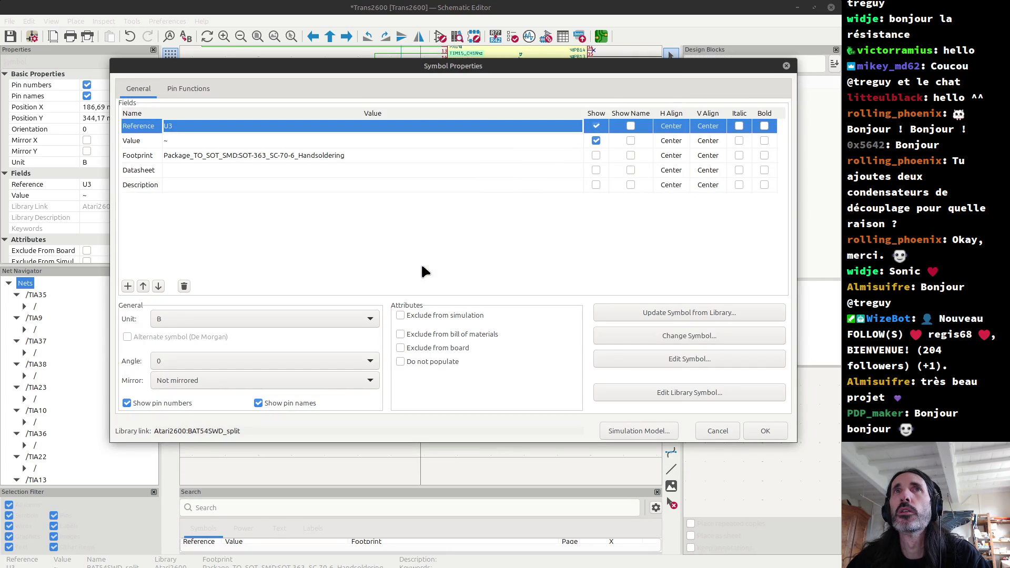
Search footprints for '2600' and assign trans2600:SOT-363_SC-70-6 to diode U3.
{"action": "left_click", "coordinate": [463, 154]}
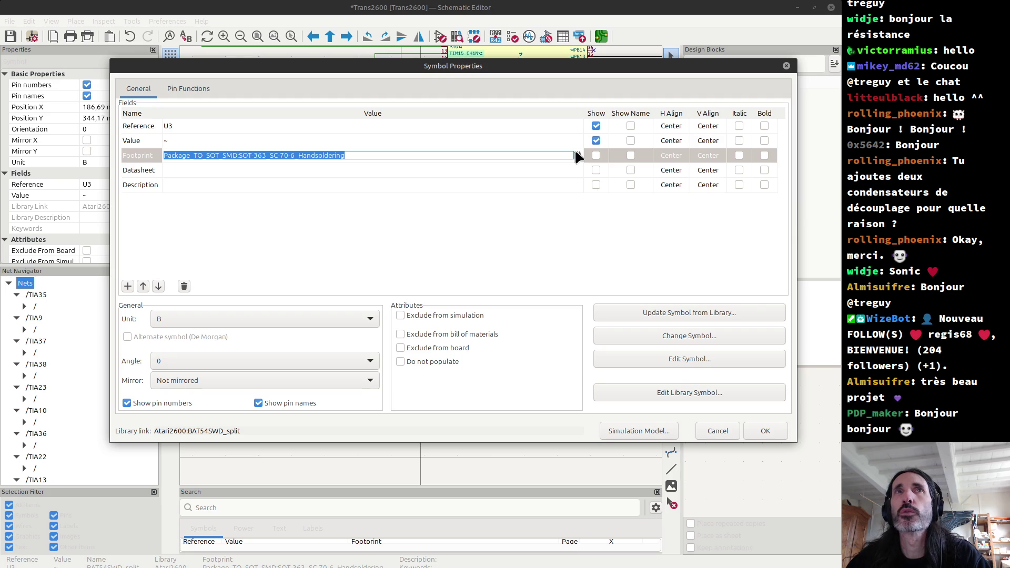
{"action": "left_click", "coordinate": [578, 154]}
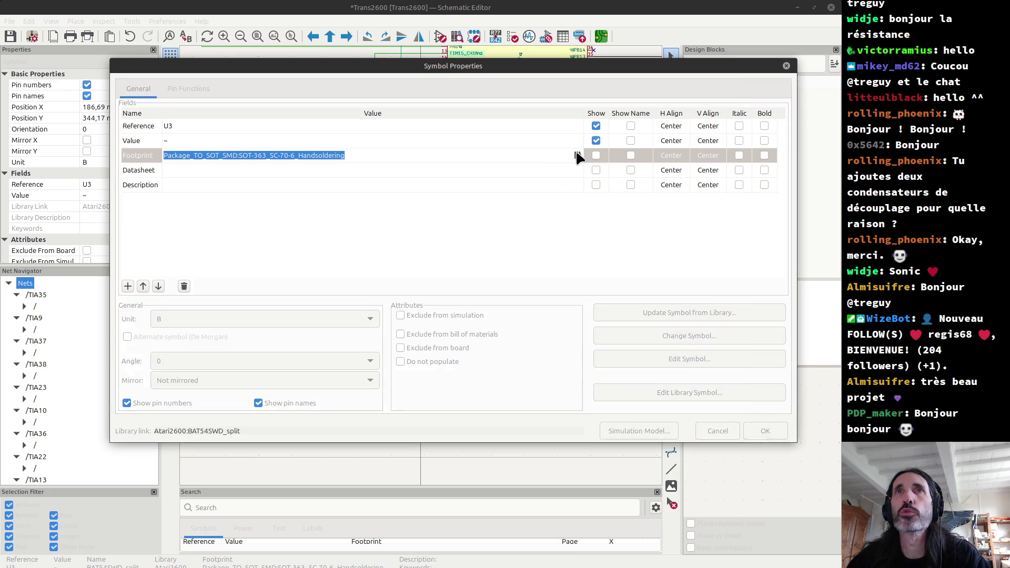
{"action": "type", "text": "trans"}
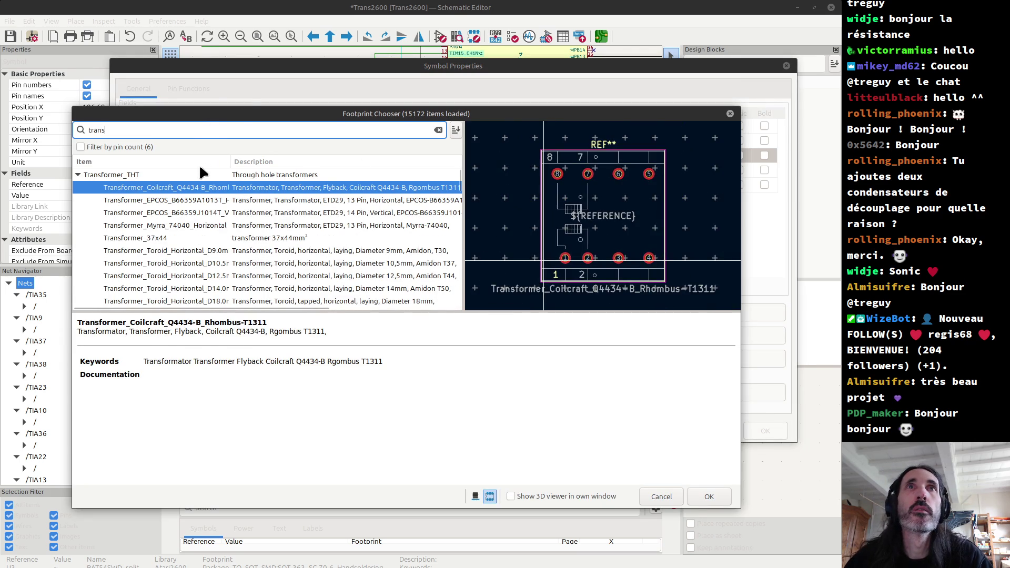
{"action": "double_click", "coordinate": [130, 129]}
{"action": "type", "text": "2600"}
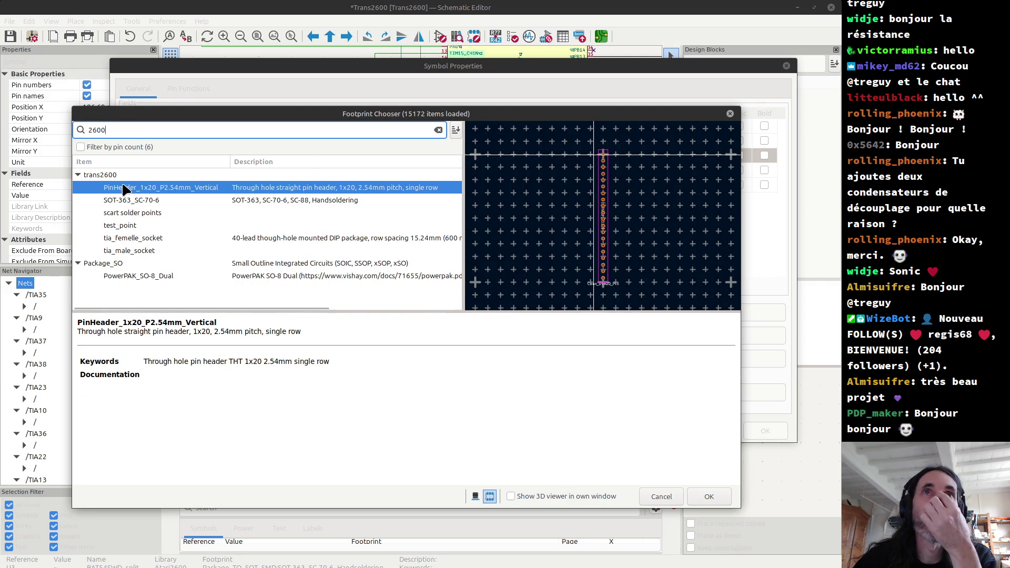
{"action": "left_click", "coordinate": [144, 203]}
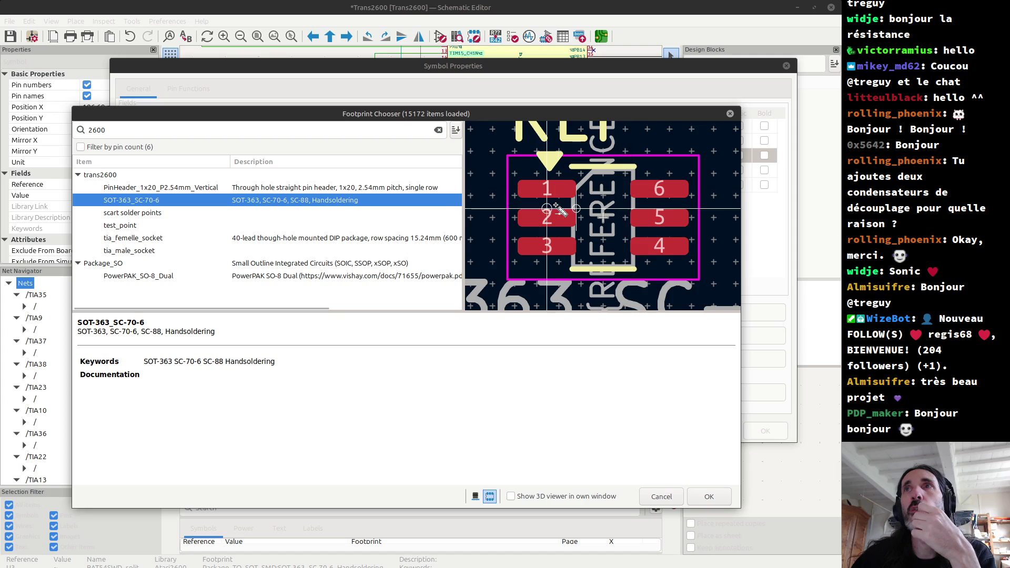
{"action": "left_click", "coordinate": [723, 501]}
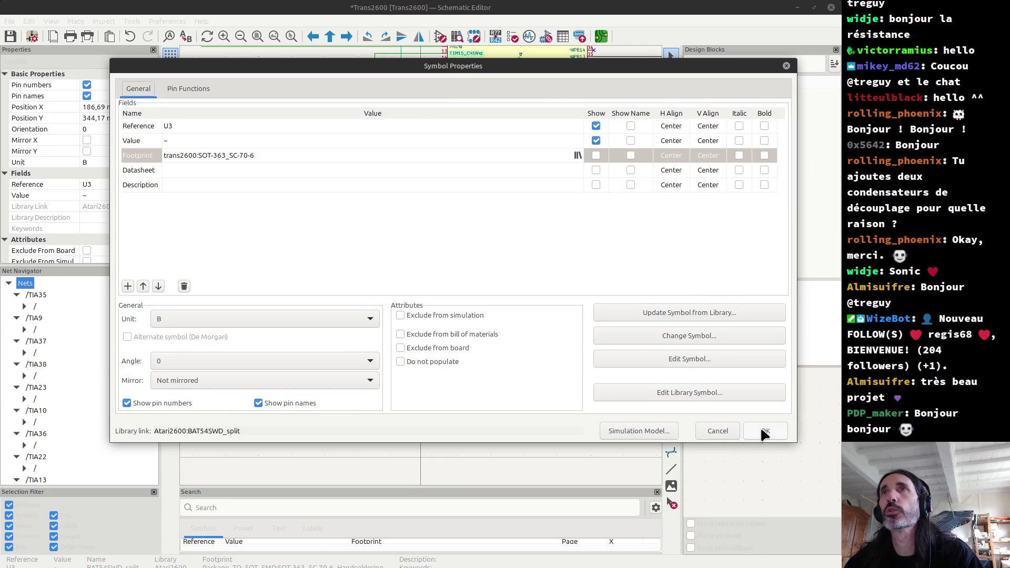
{"action": "left_click", "coordinate": [762, 432]}
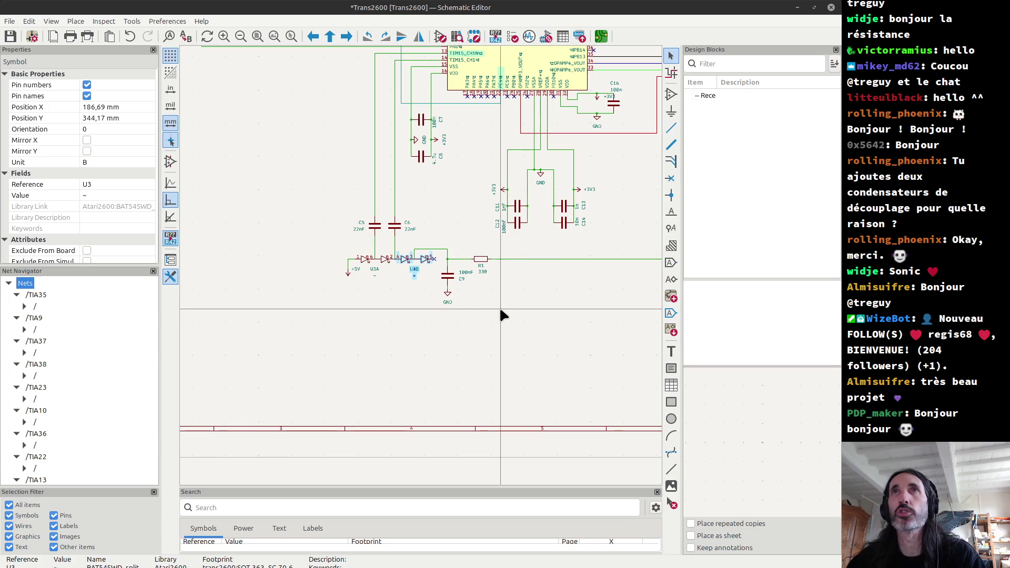
Save the schematic and switch to the Trans2600 PCB layout.
{"action": "key", "text": "ctrl+s"}
{"action": "key", "text": "alt+Tab"}
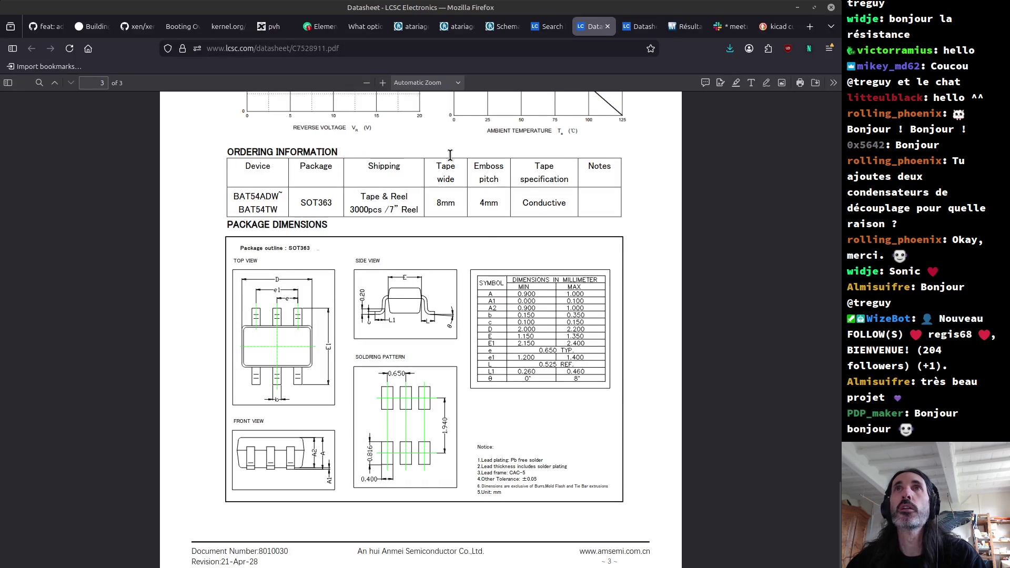
{"action": "key", "text": "alt+Tab"}
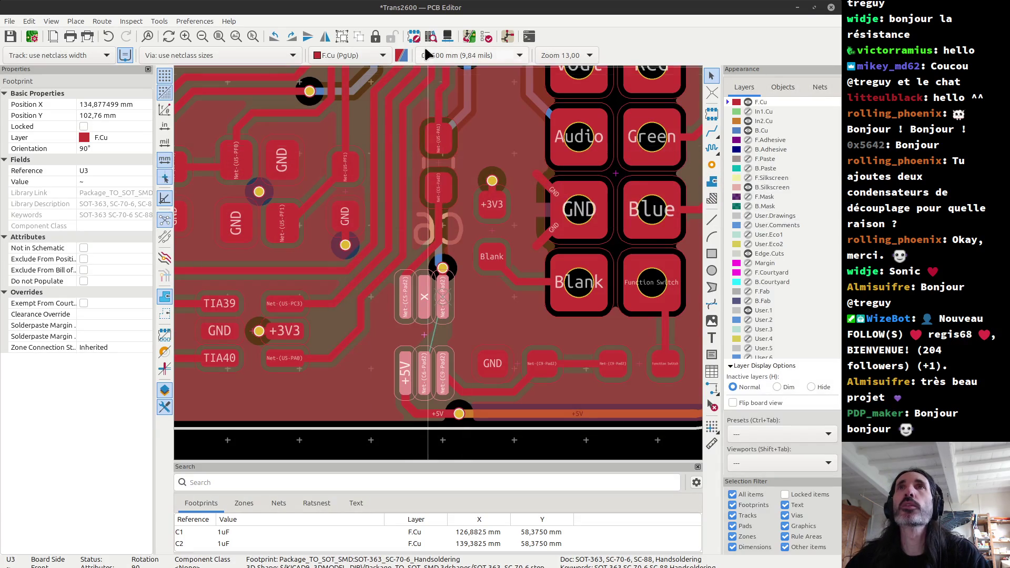